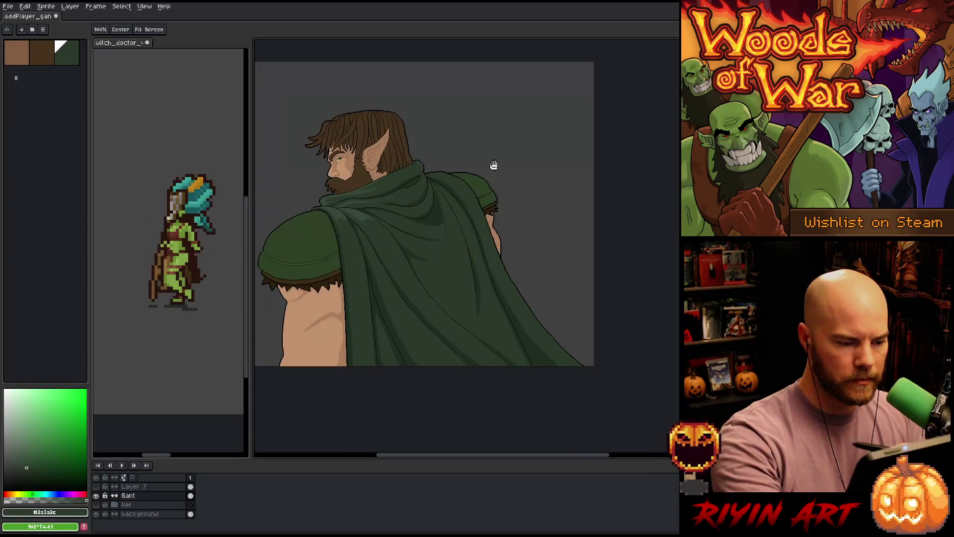
- Draw a 1px lighter-green highlight stroke along the cloak's top edge at the shoulder
key(b)
scroll(392, 214, up, 5)
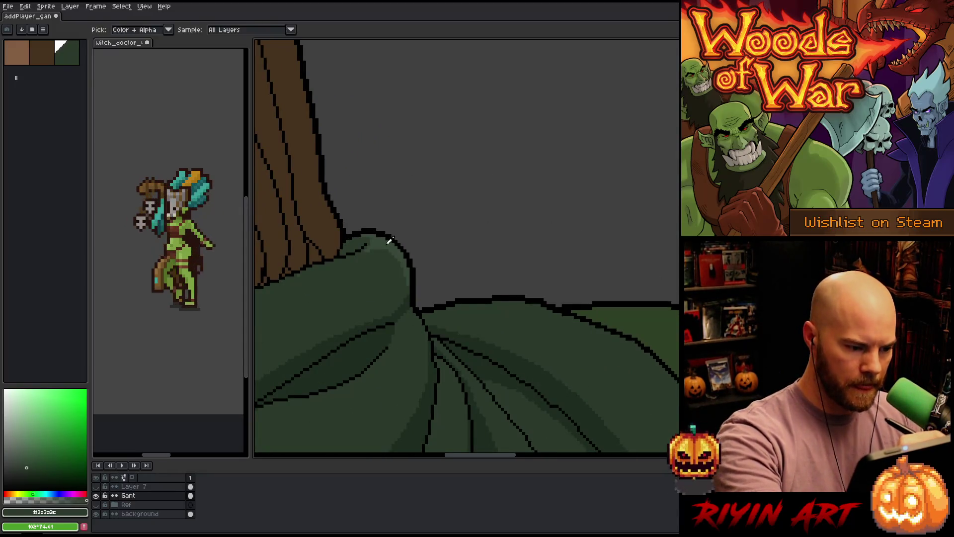
alt+click(447, 328)
mouse_move(426, 315)
mouse_down()
mouse_move(495, 316)
mouse_move(516, 305)
mouse_up()
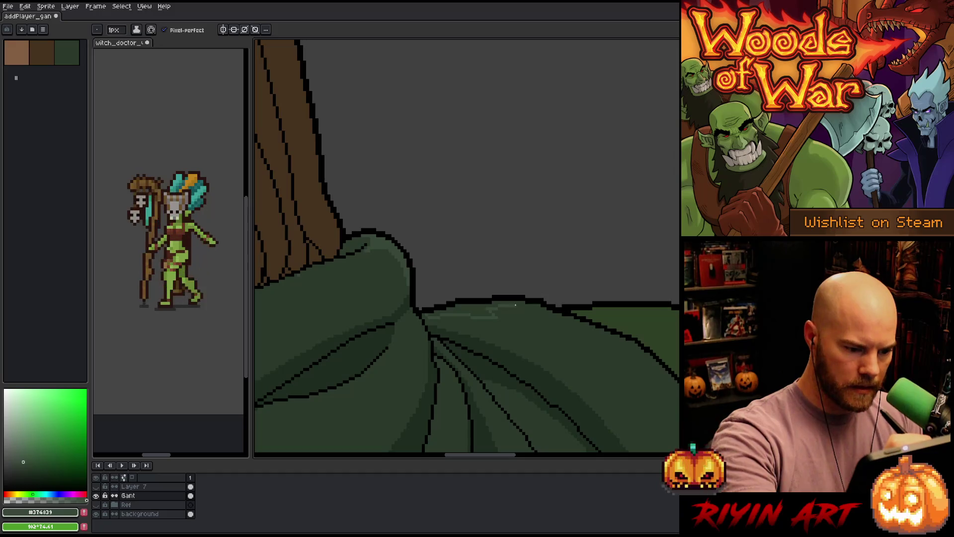
key(g)
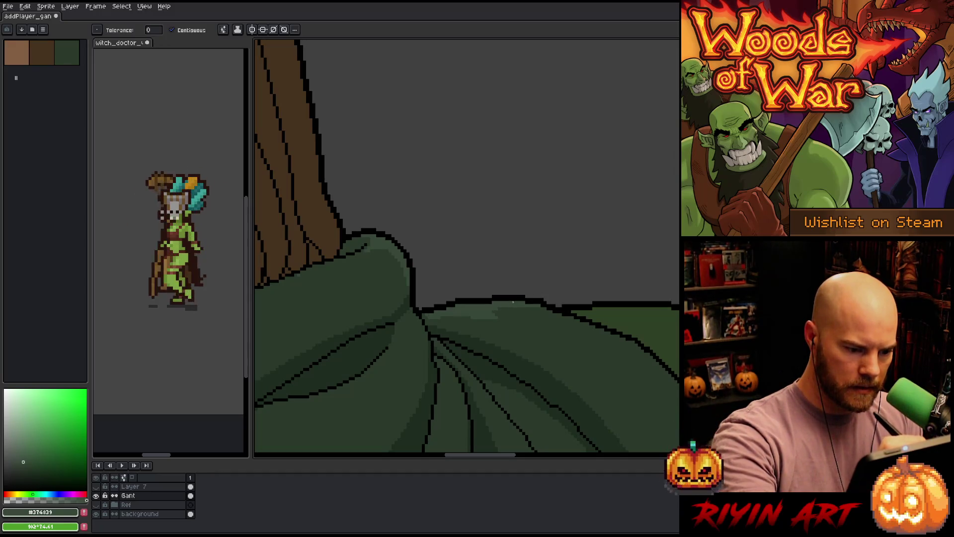
key(b)
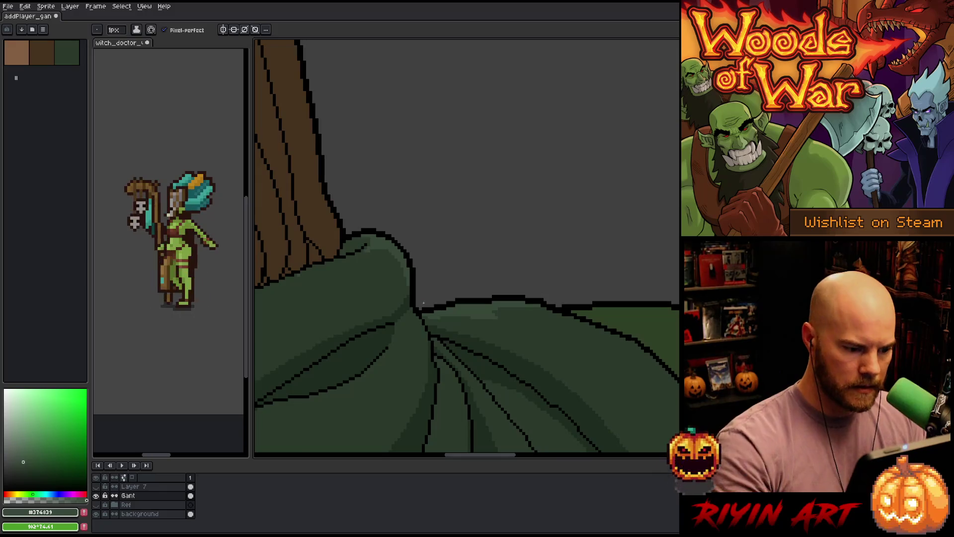
scroll(424, 302, down, 5)
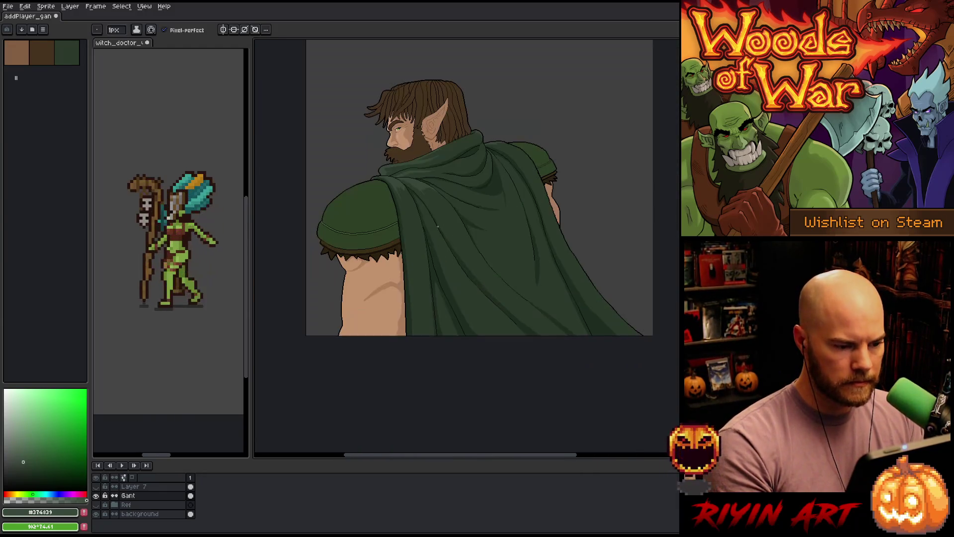
- Touch up the shoulder cloak folds, alternating between the darker and lighter cloak greens
scroll(412, 177, up, 4)
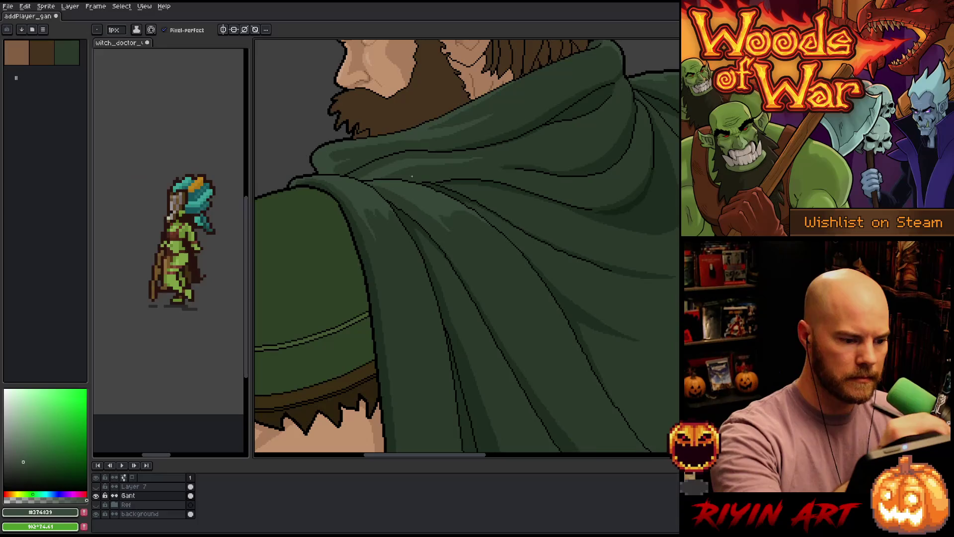
alt+click(406, 195)
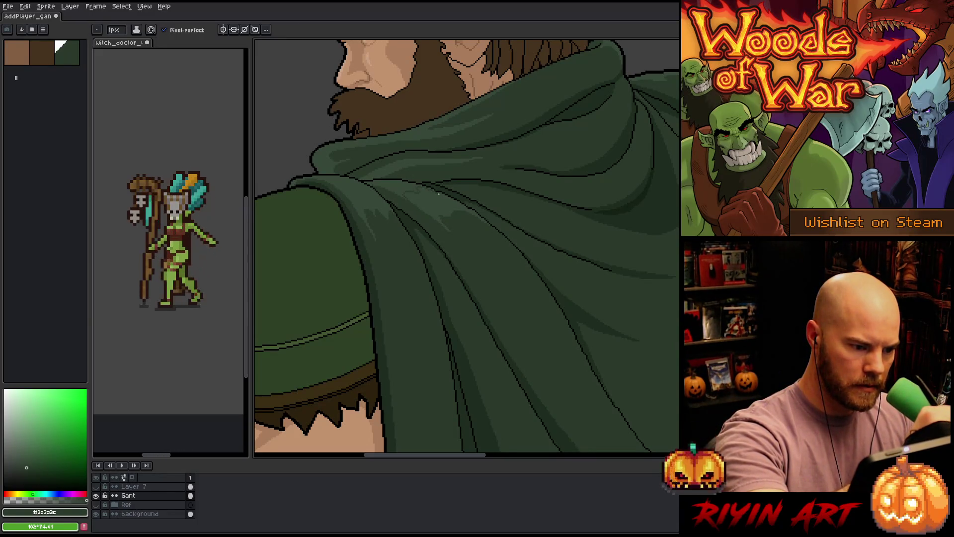
key(g)
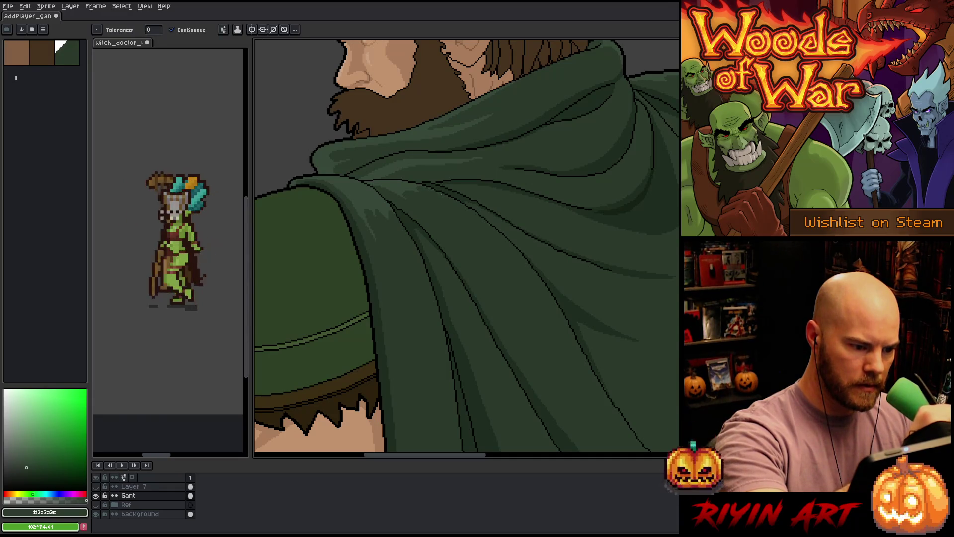
key(b)
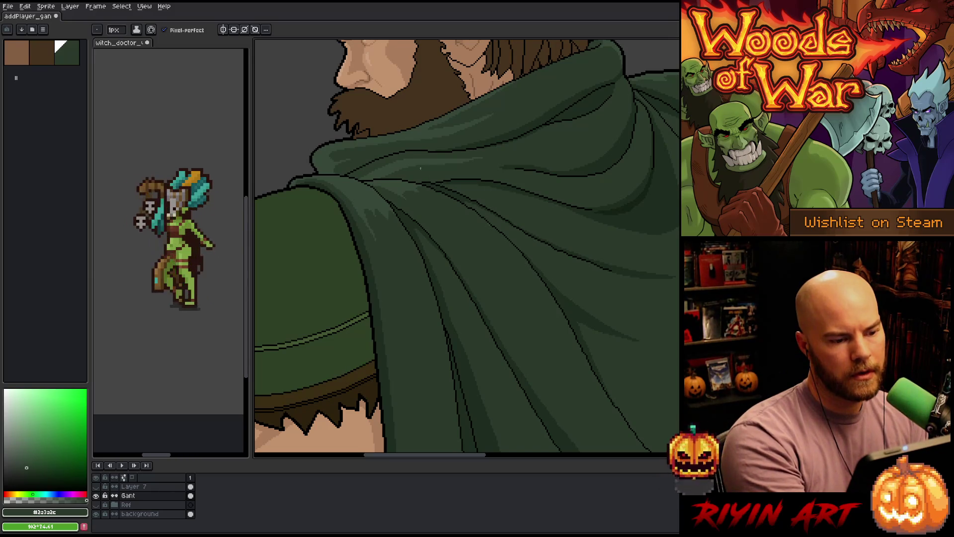
alt+click(412, 153)
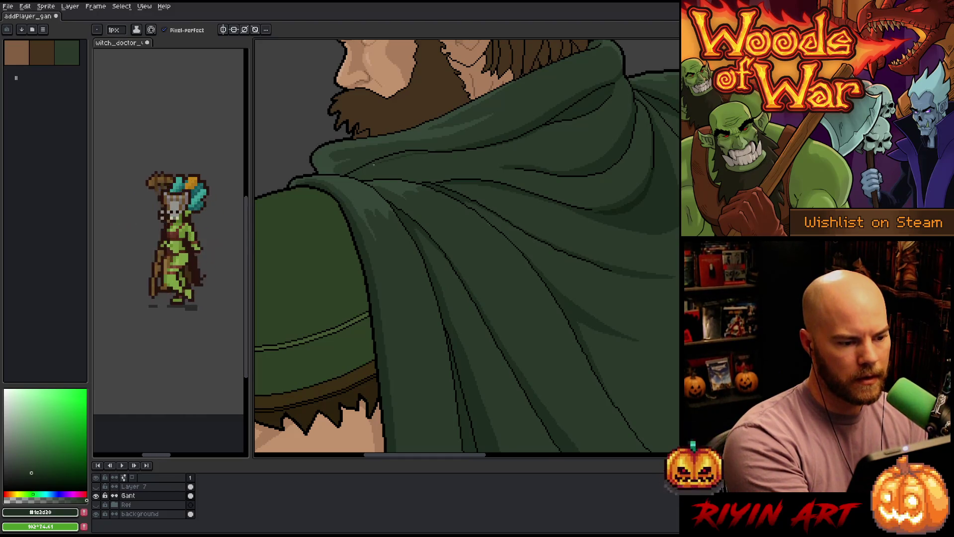
alt+click(426, 153)
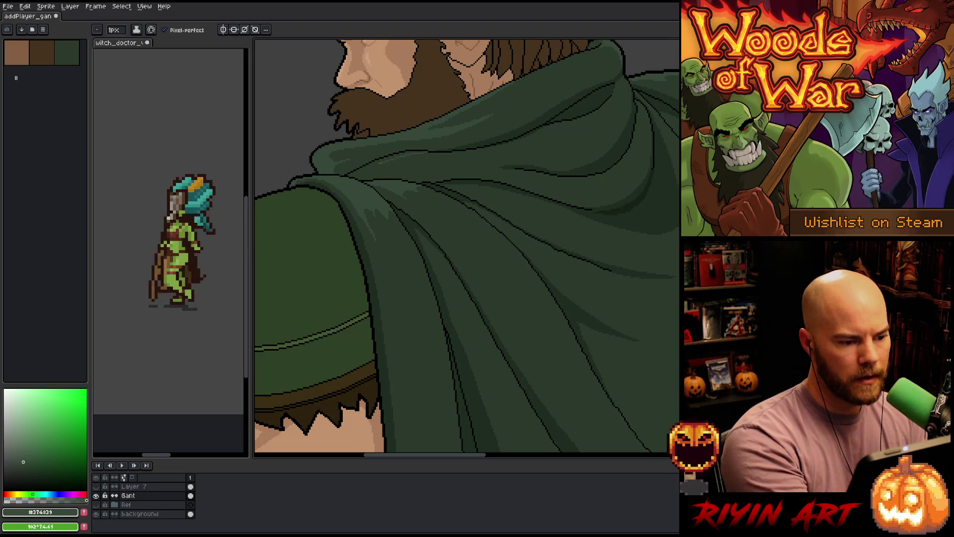
key(g)
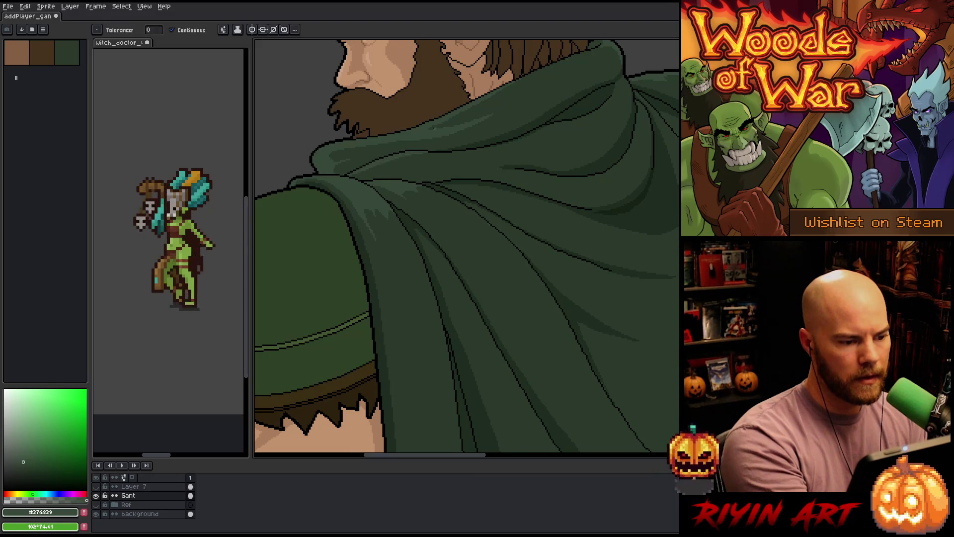
alt+click(344, 174)
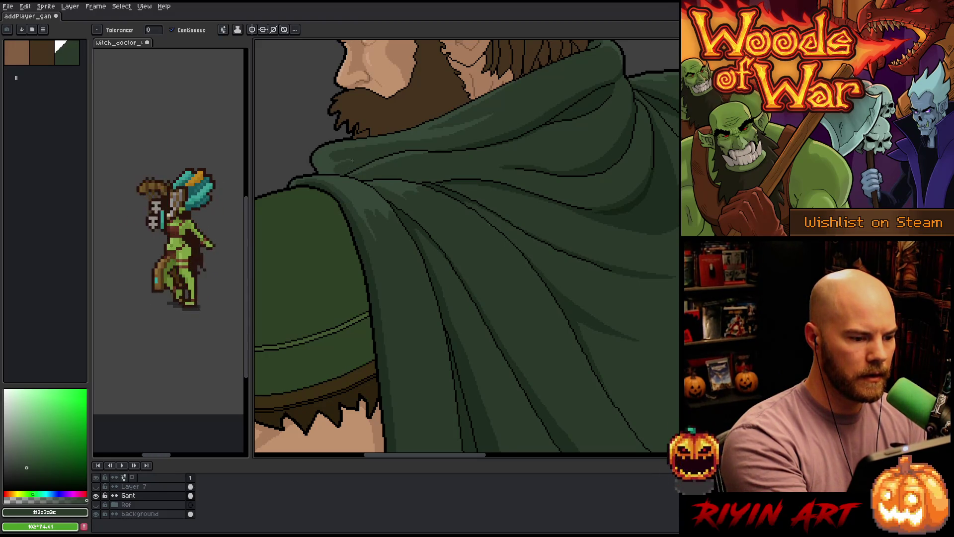
alt+click(360, 171)
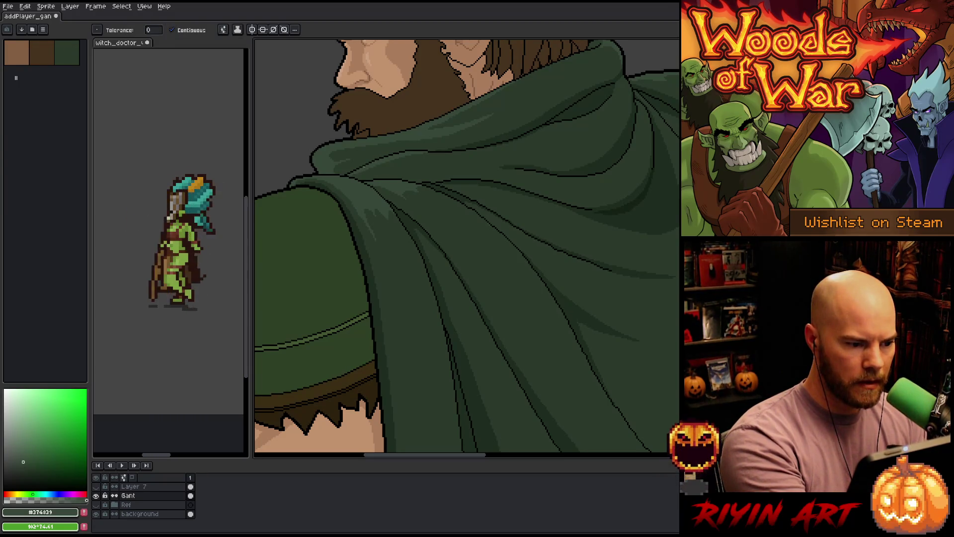
scroll(362, 179, up, 5)
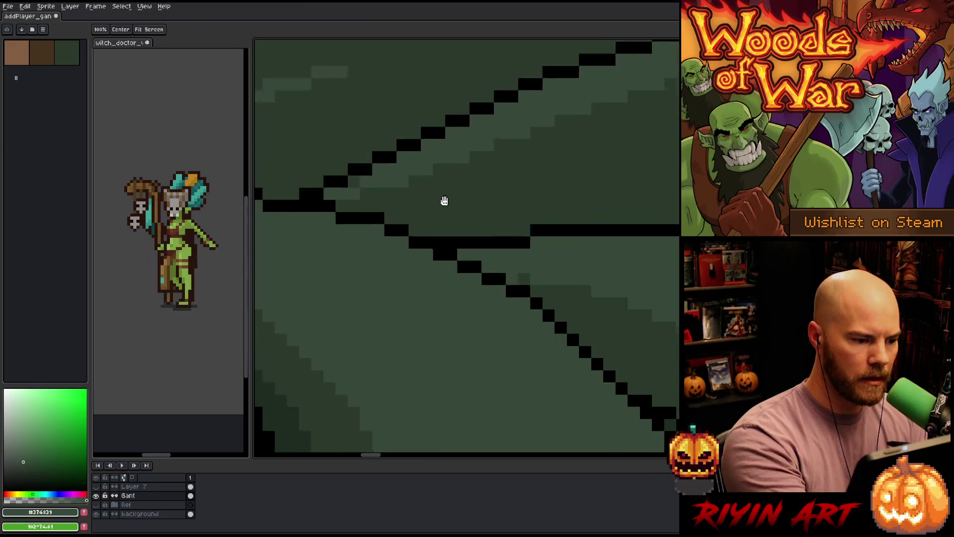
- Sample the darker and lighter greens along the neighbouring cloak folds
drag(445, 201, 512, 212)
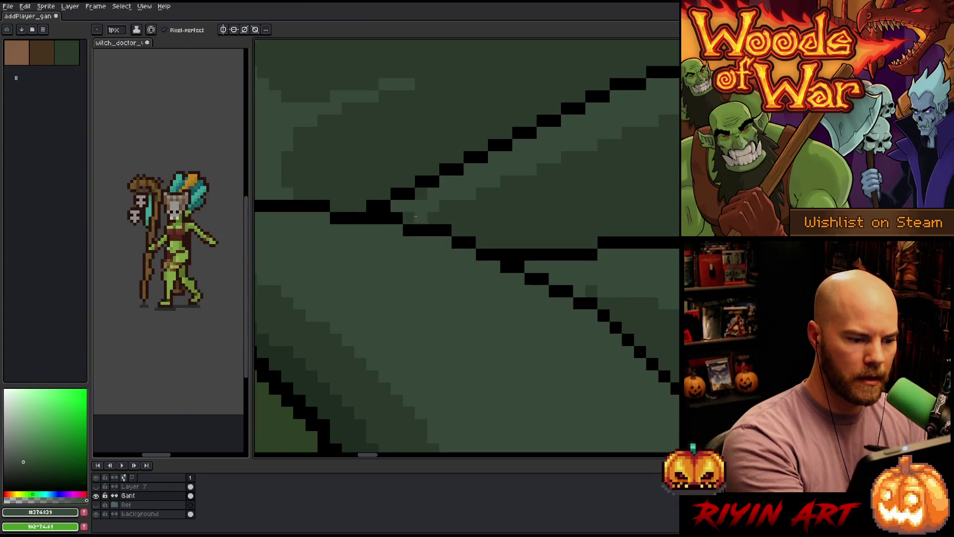
key(alt)
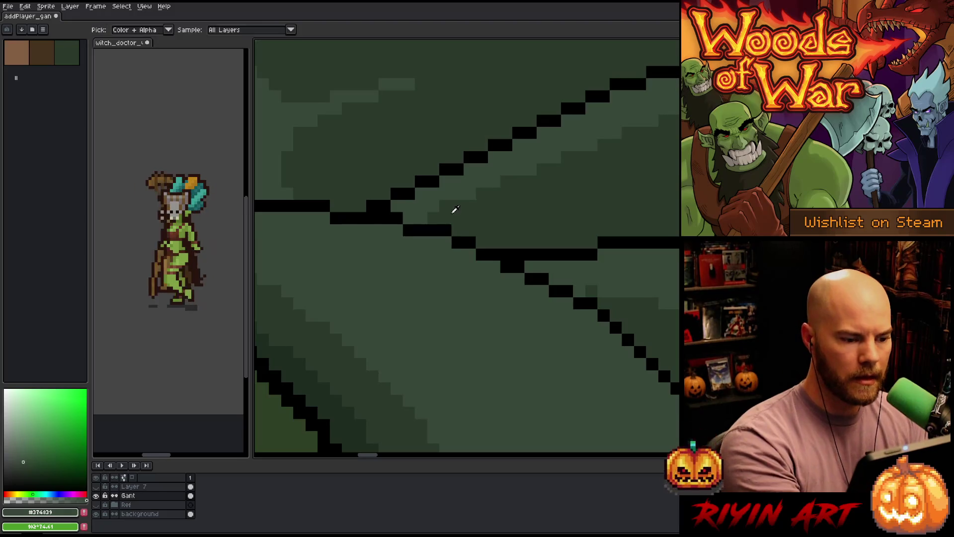
alt+click(455, 208)
scroll(447, 198, down, 3)
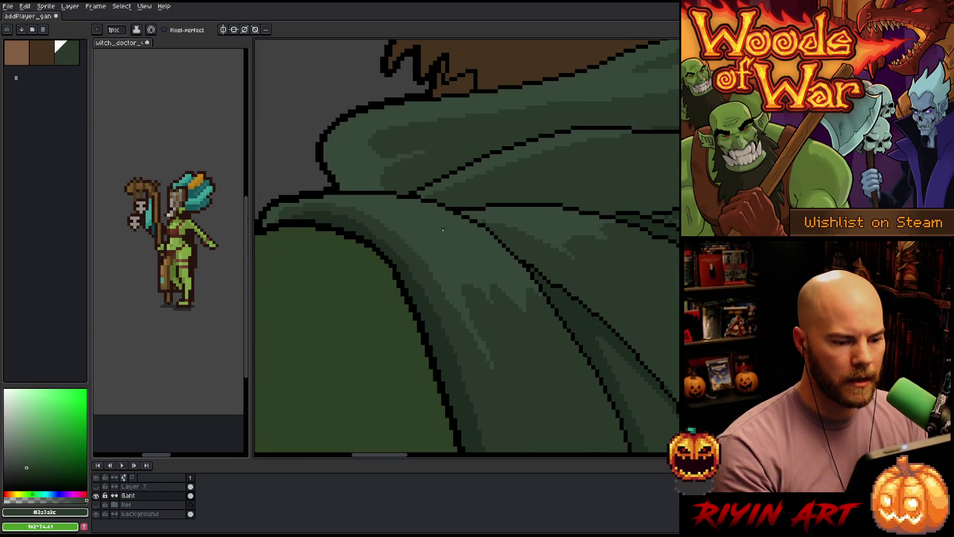
scroll(443, 230, down, 2)
scroll(463, 206, up, 5)
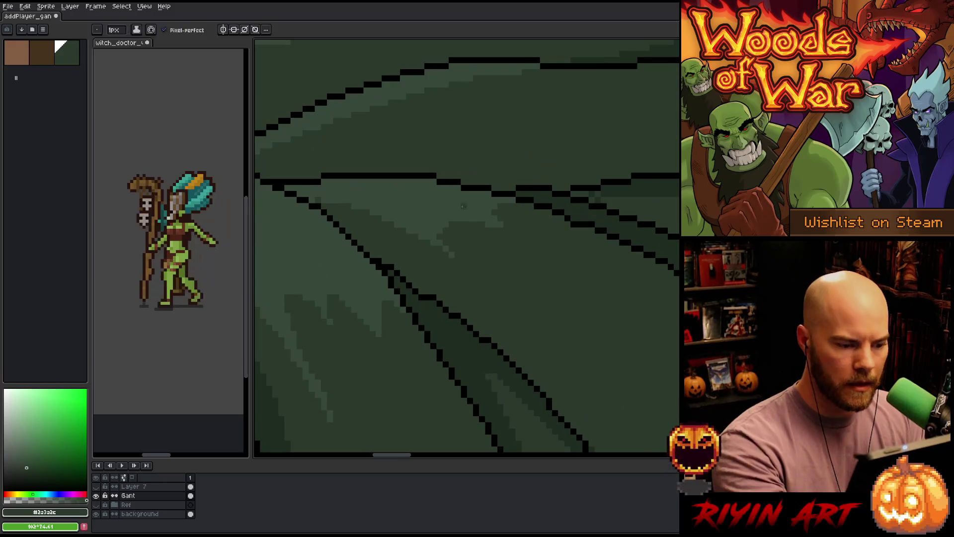
alt+click(447, 237)
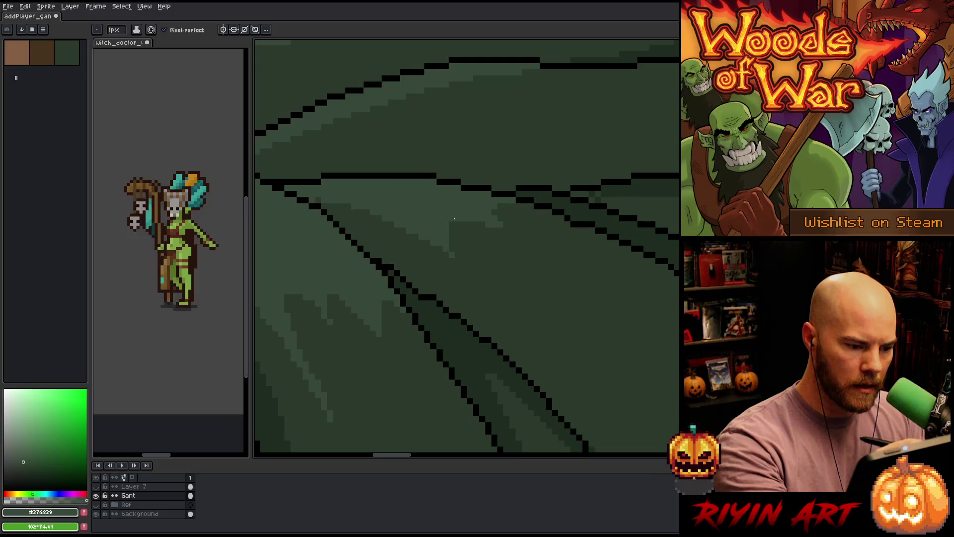
alt+click(519, 170)
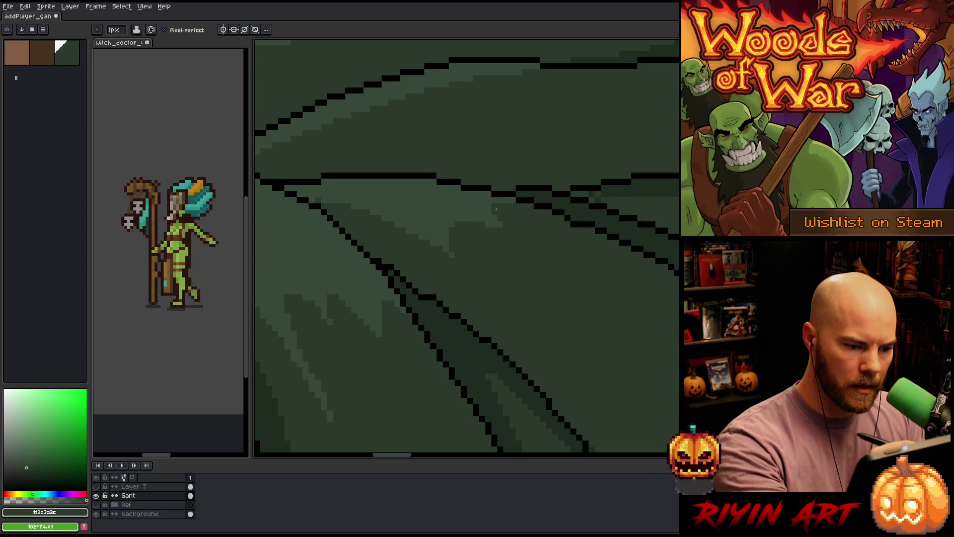
alt+click(408, 236)
- Place dark green pixels on the fold lines and shade the drape below the beard
mouse_move(526, 323)
mouse_down()
mouse_move(552, 243)
mouse_move(505, 218)
mouse_up()
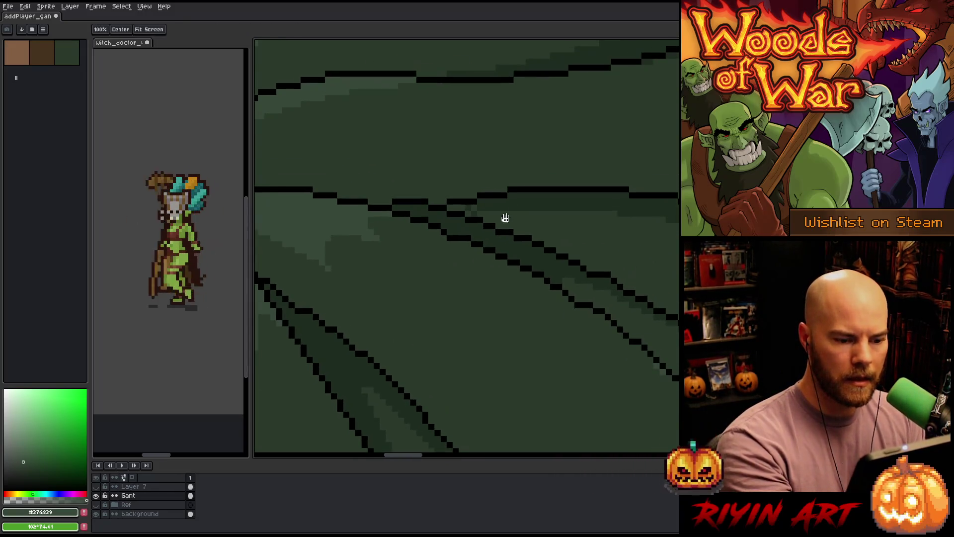
click(459, 207)
click(450, 207)
alt+click(493, 212)
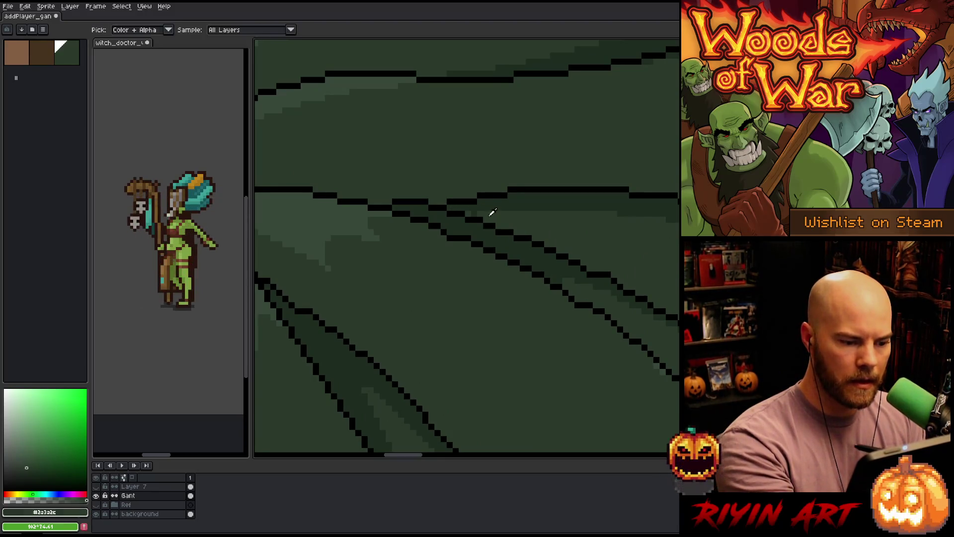
scroll(572, 333, down, 2)
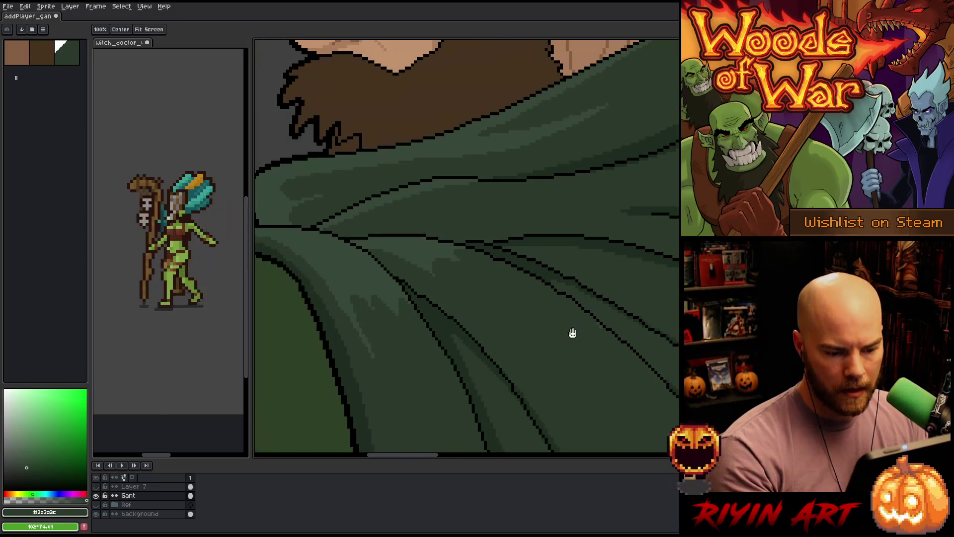
drag(572, 332, 527, 293)
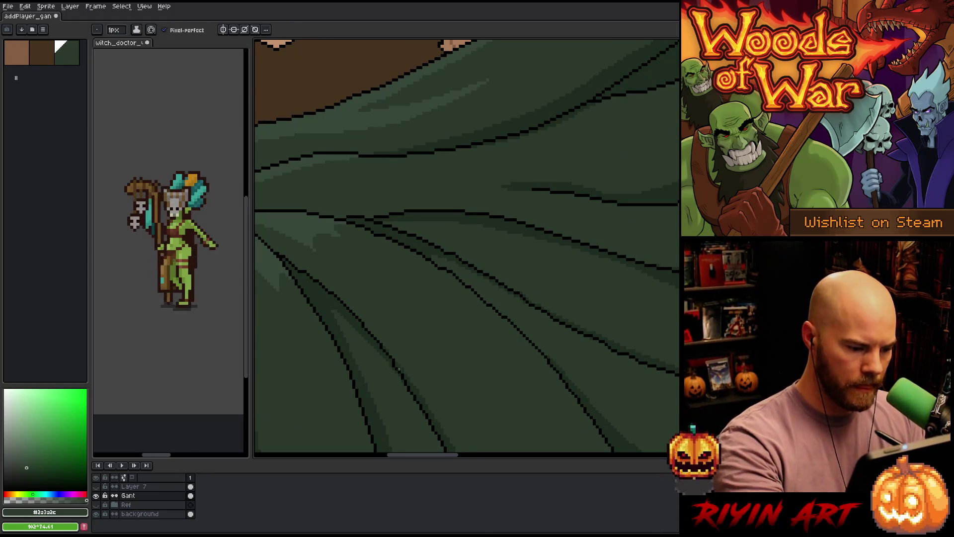
alt+click(395, 359)
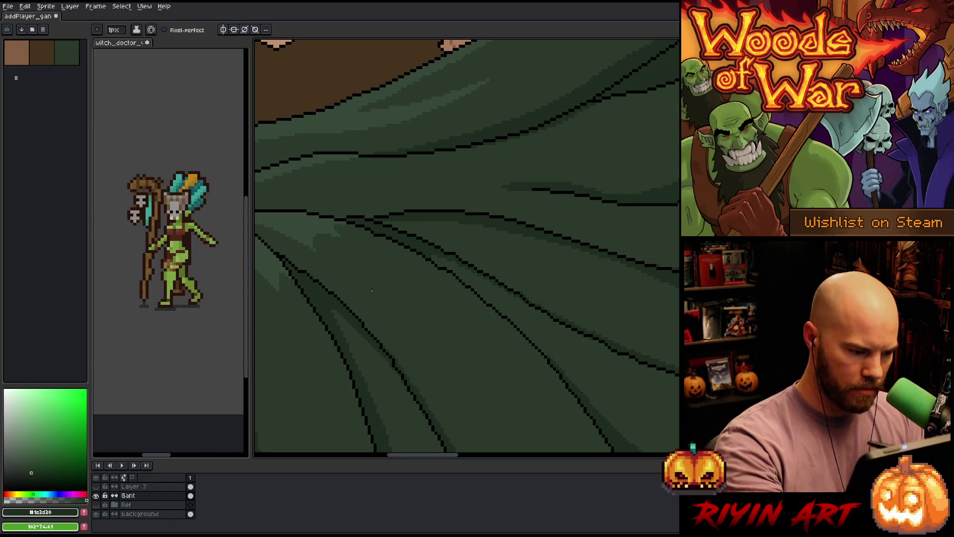
scroll(395, 299, down, 6)
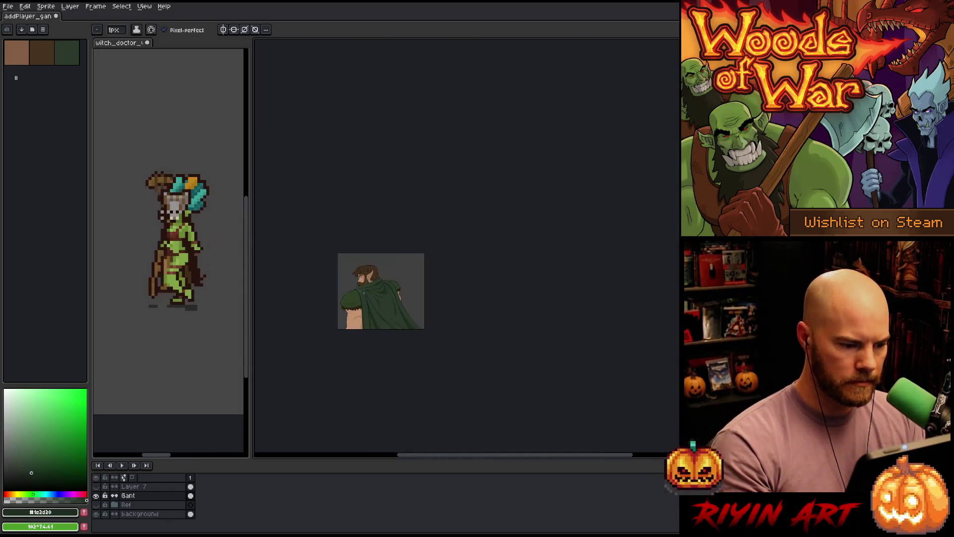
scroll(364, 293, up, 2)
drag(364, 294, 378, 222)
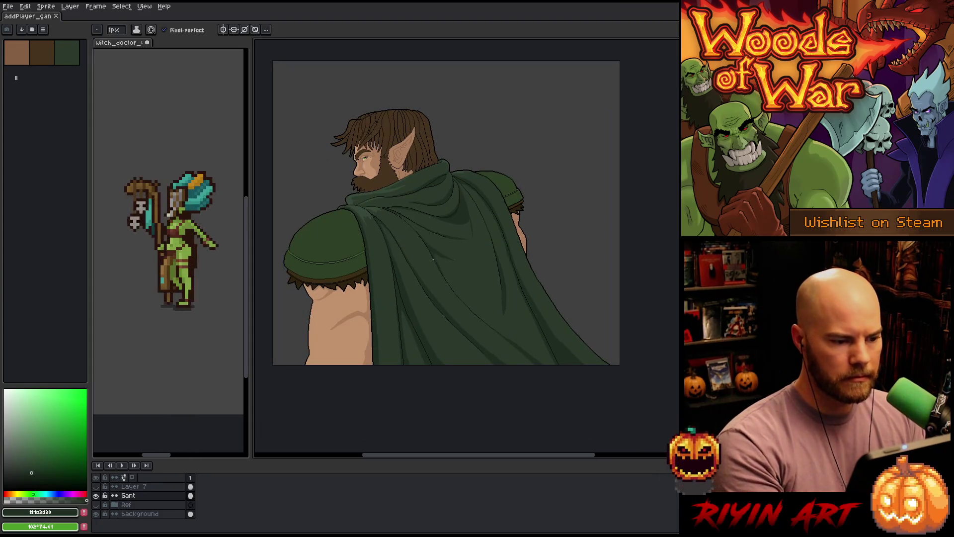
drag(426, 312, 443, 297)
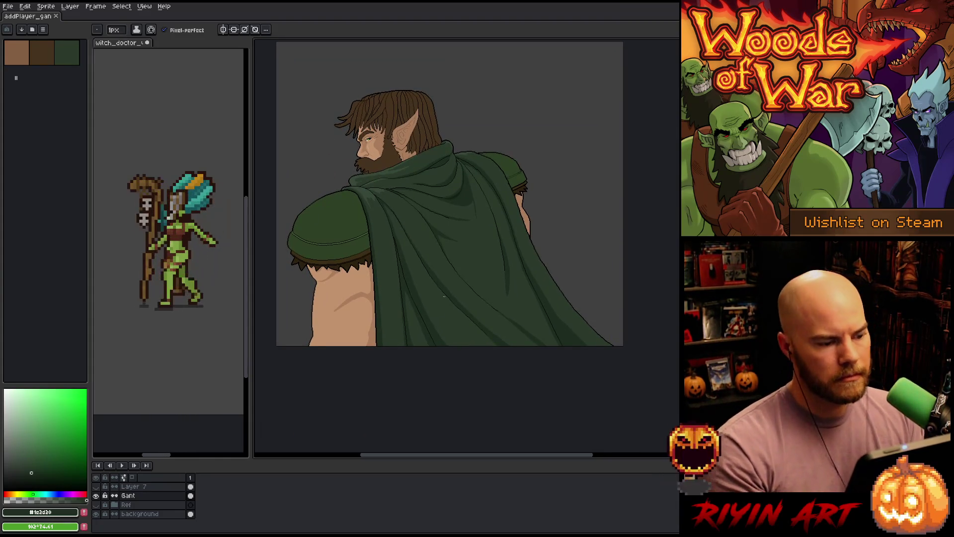
drag(412, 256, 439, 271)
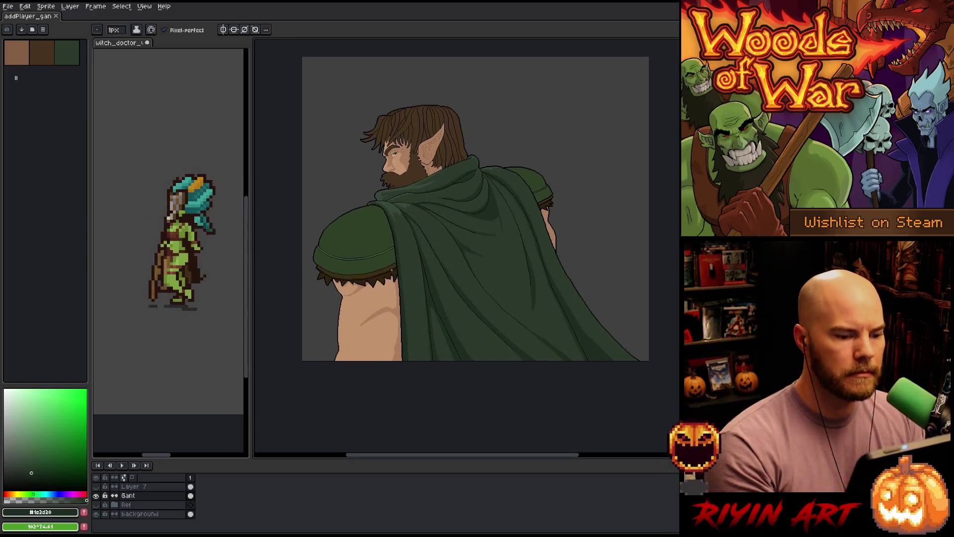
scroll(432, 241, up, 1)
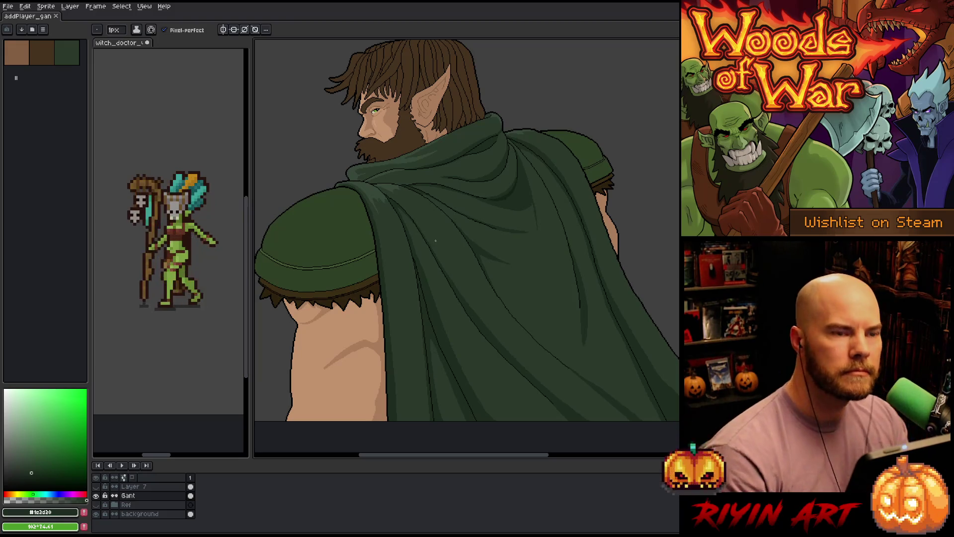
scroll(438, 219, down, 1)
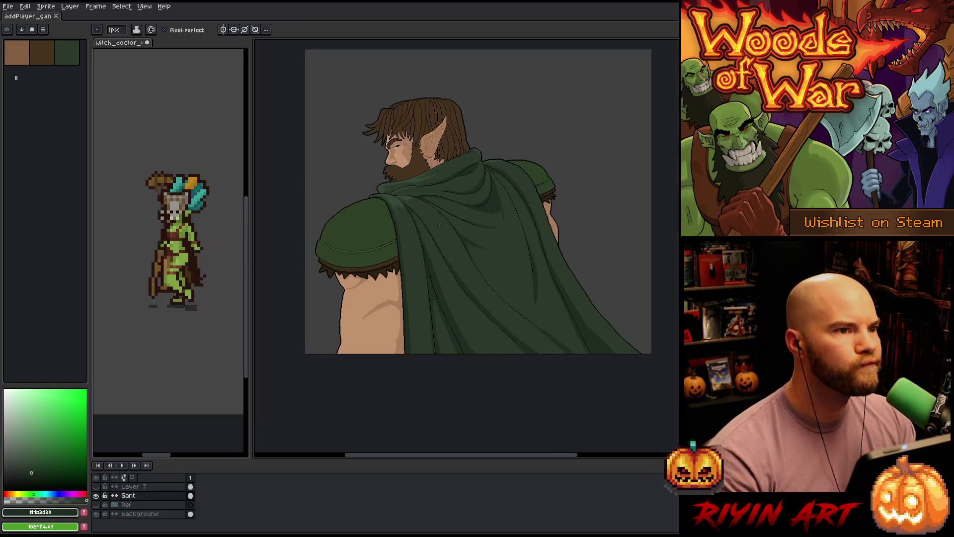
scroll(441, 229, up, 1)
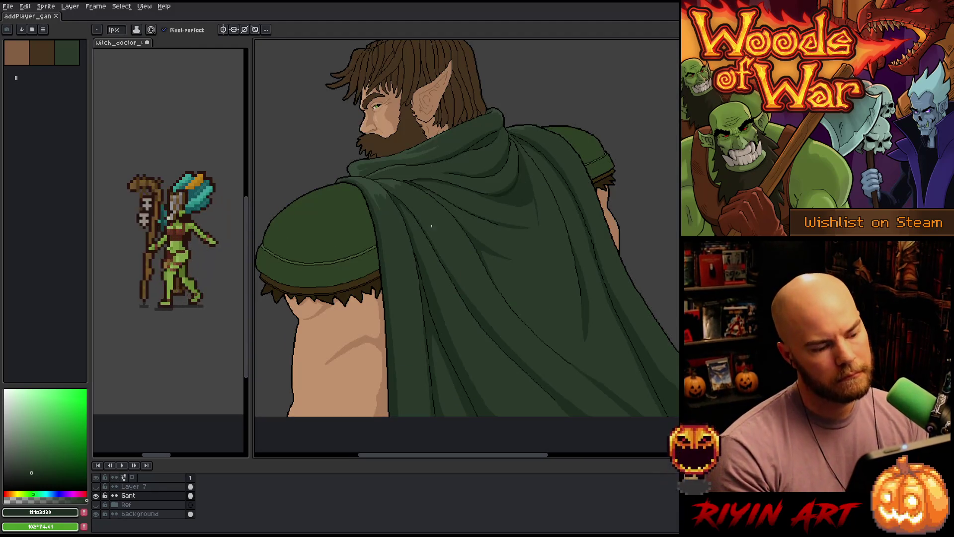
scroll(441, 293, down, 1)
scroll(441, 294, up, 1)
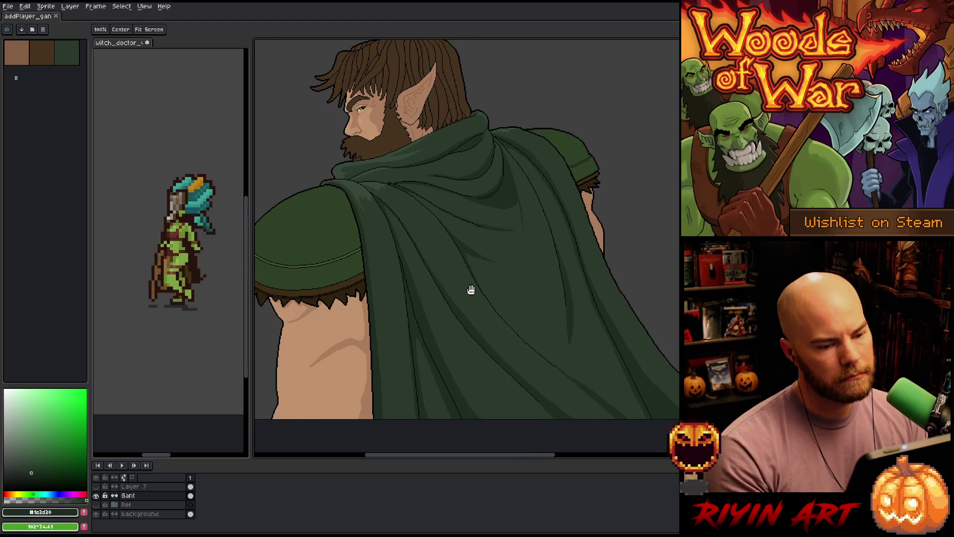
- Pick up the arm's skin tone and pencil shading along the far arm's edge
alt+click(375, 284)
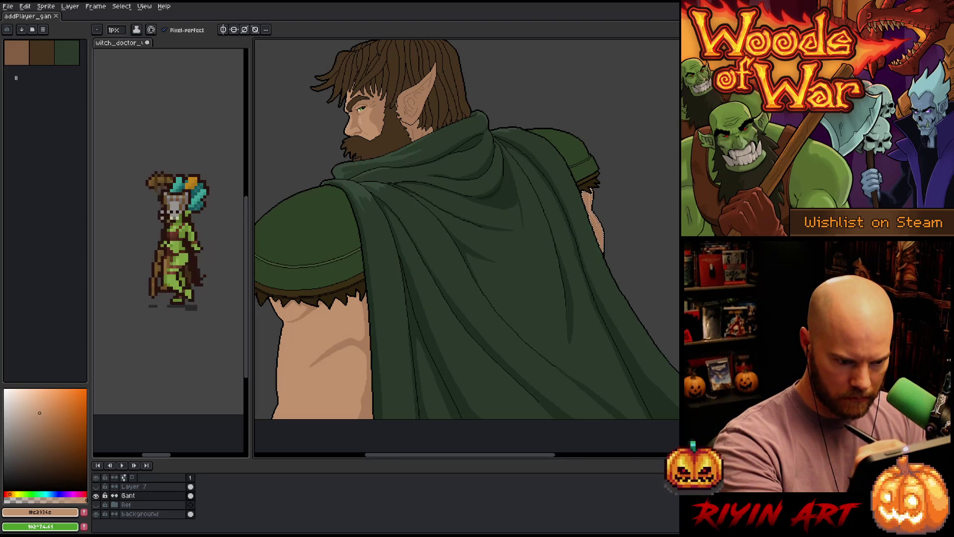
key(g)
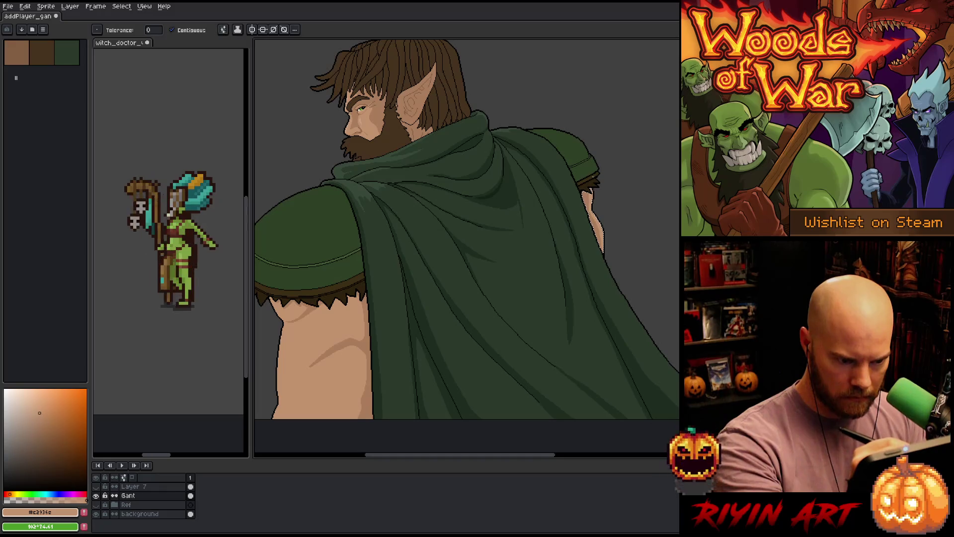
key(b)
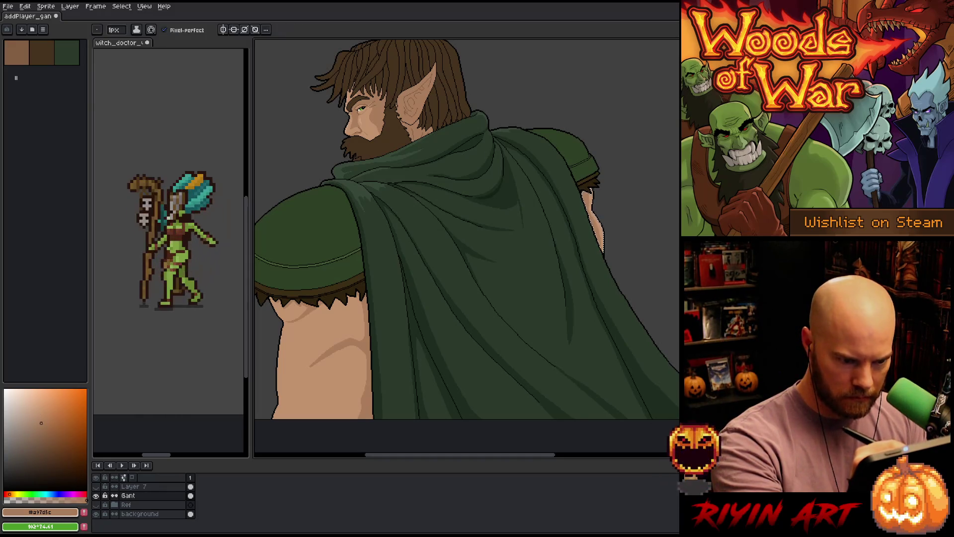
scroll(587, 208, up, 3)
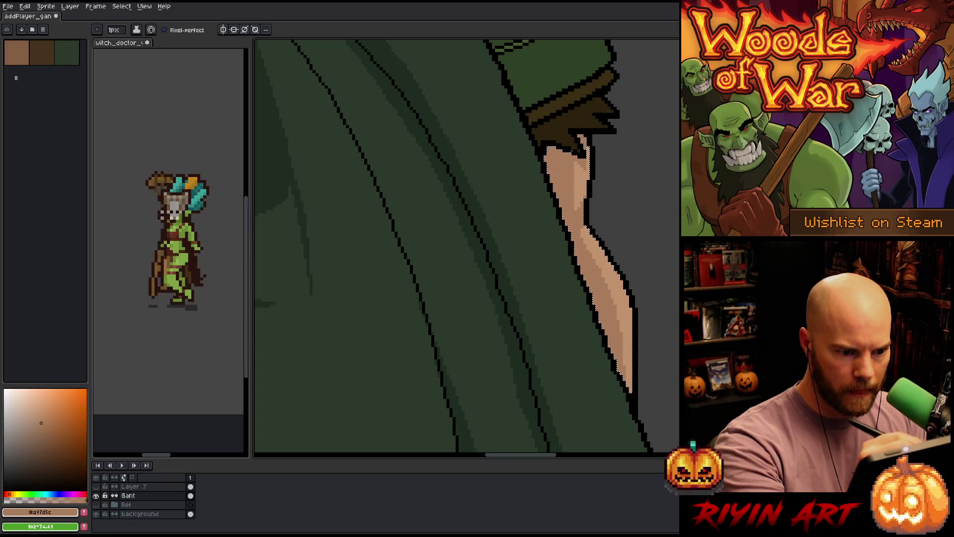
key(v)
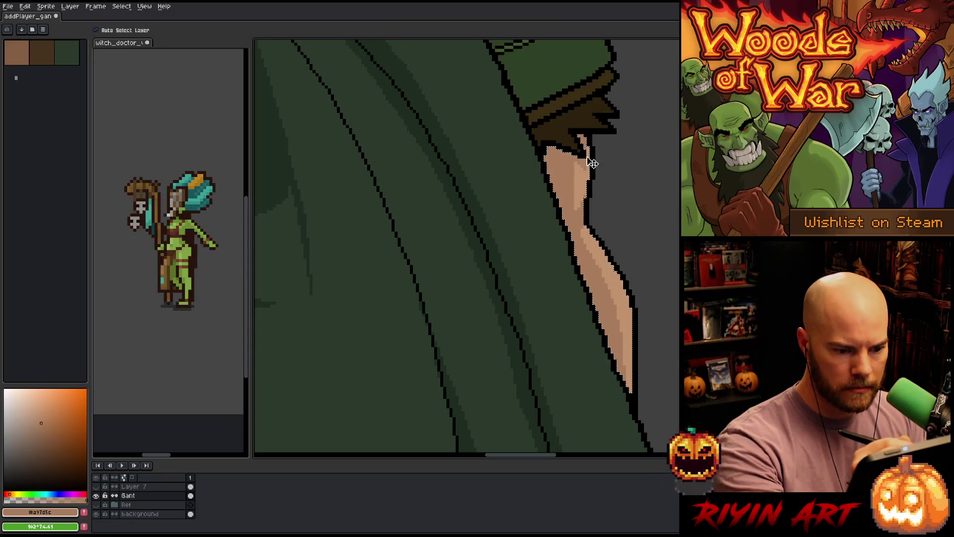
key(b)
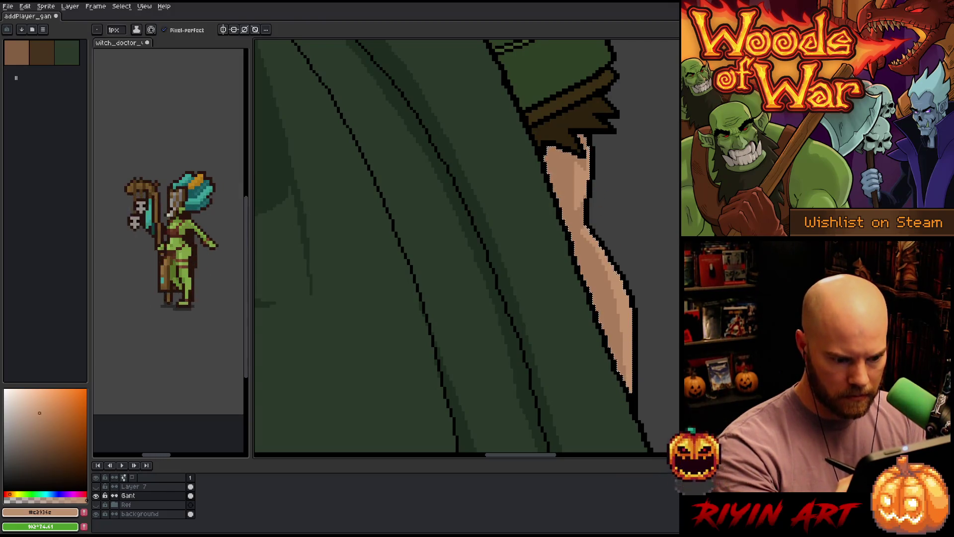
- Draw a darker skin-tone shading stroke on the near upper arm
scroll(609, 289, down, 3)
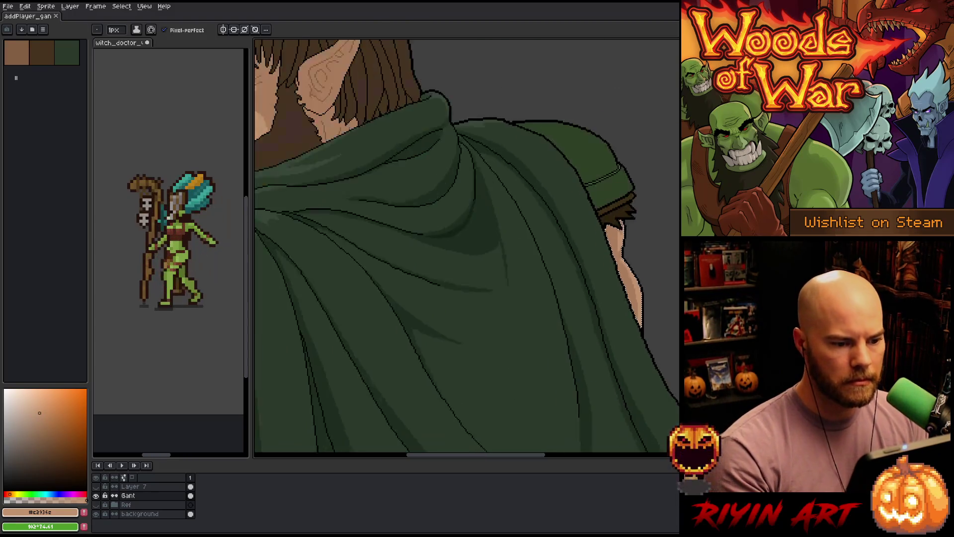
scroll(607, 294, down, 4)
scroll(562, 304, up, 2)
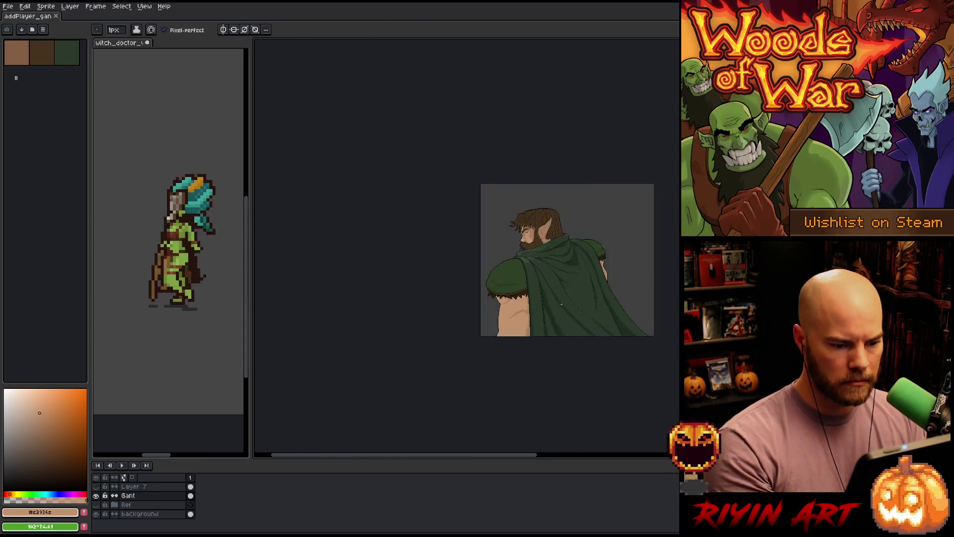
scroll(554, 305, right, 2)
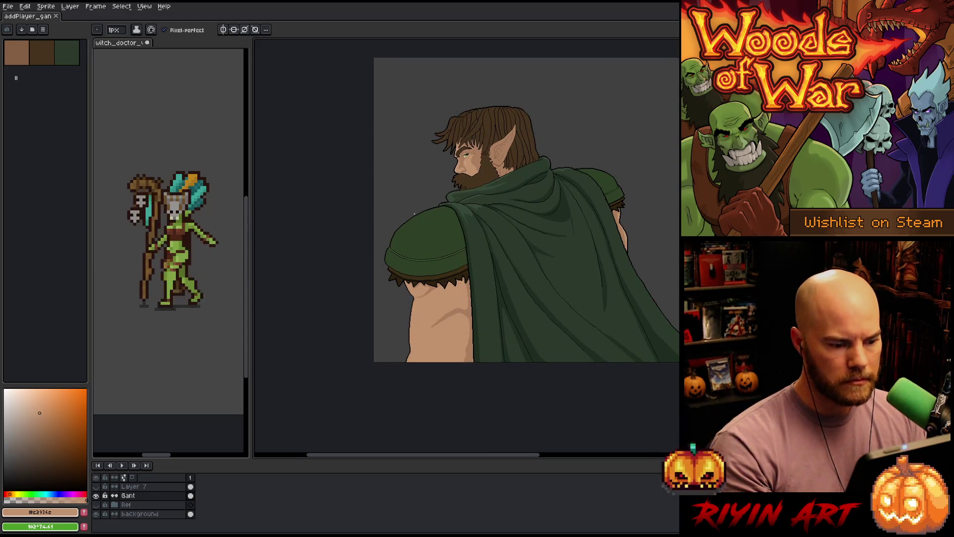
scroll(430, 320, up, 1)
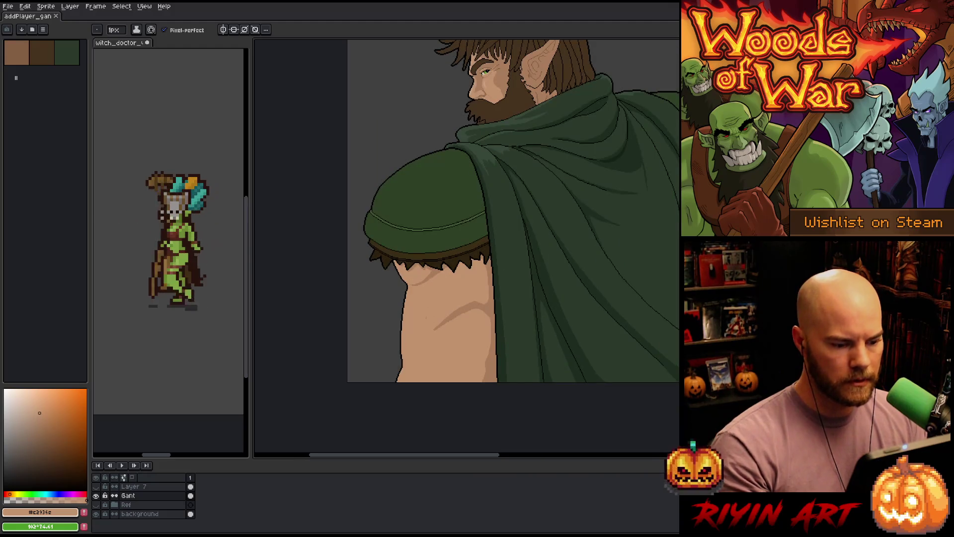
alt+click(493, 360)
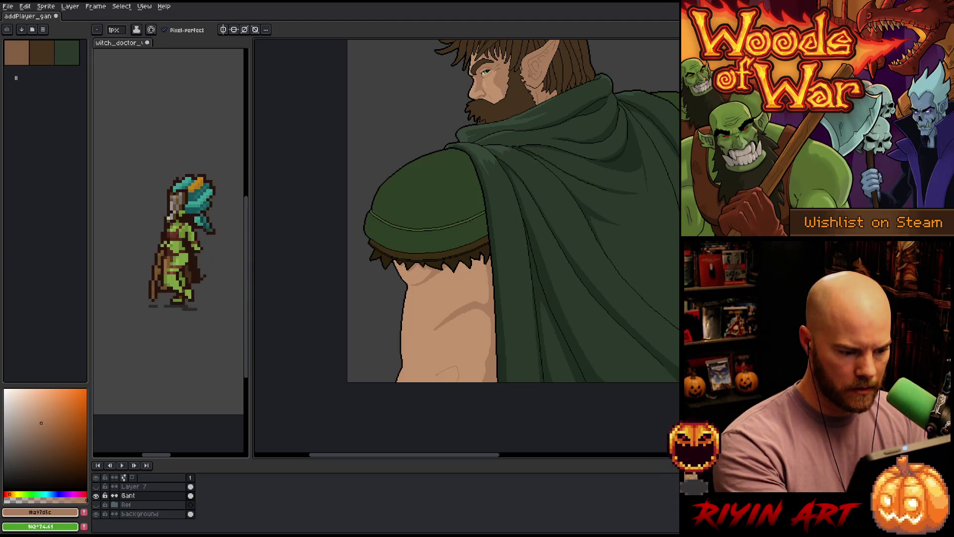
drag(451, 381, 440, 368)
- Continue the arm's muscle shading, switching between the lighter and darker skin tones
alt+click(456, 354)
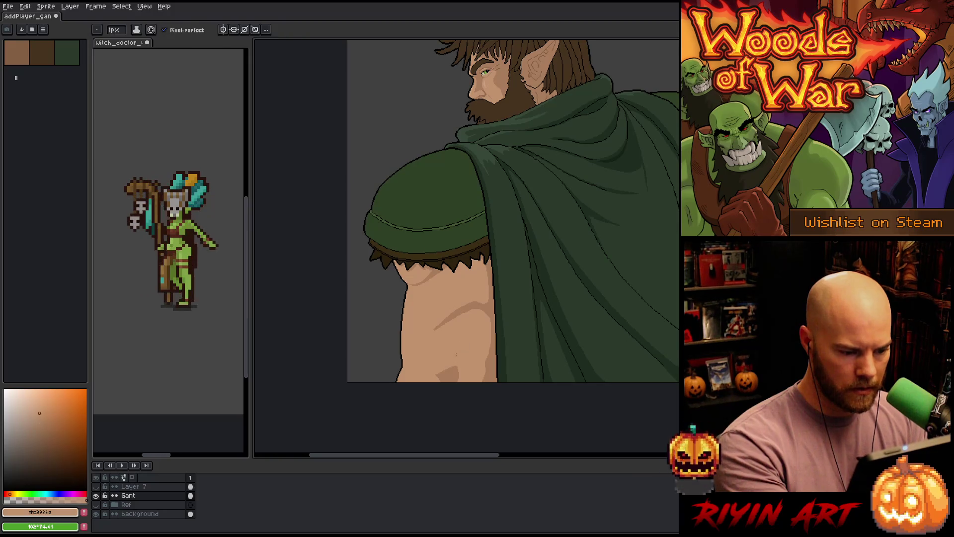
key(g)
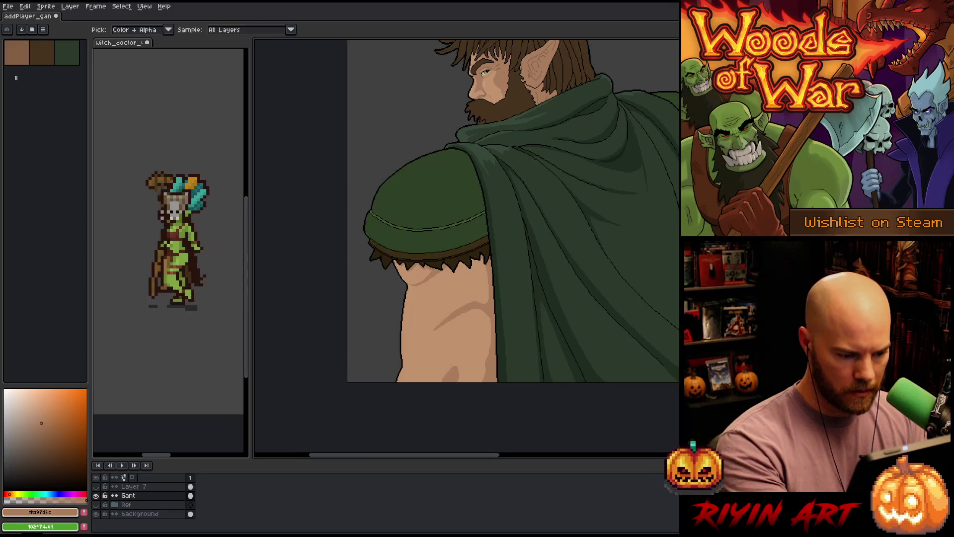
key(alt)
alt+click(455, 373)
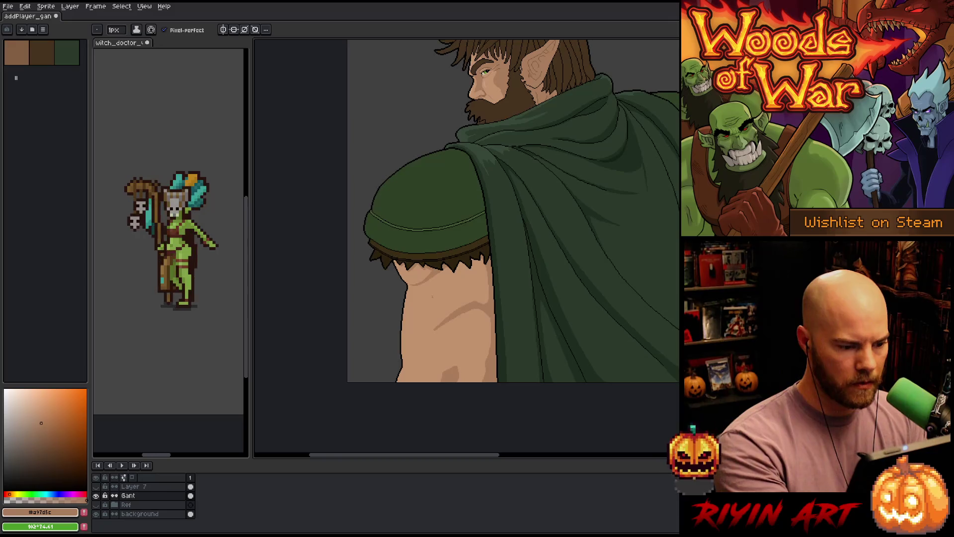
key(i)
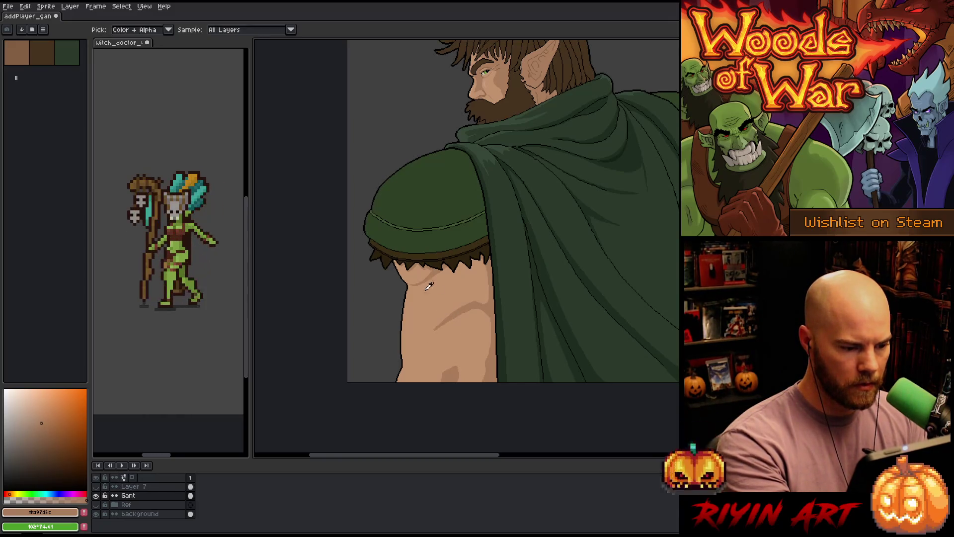
key(b)
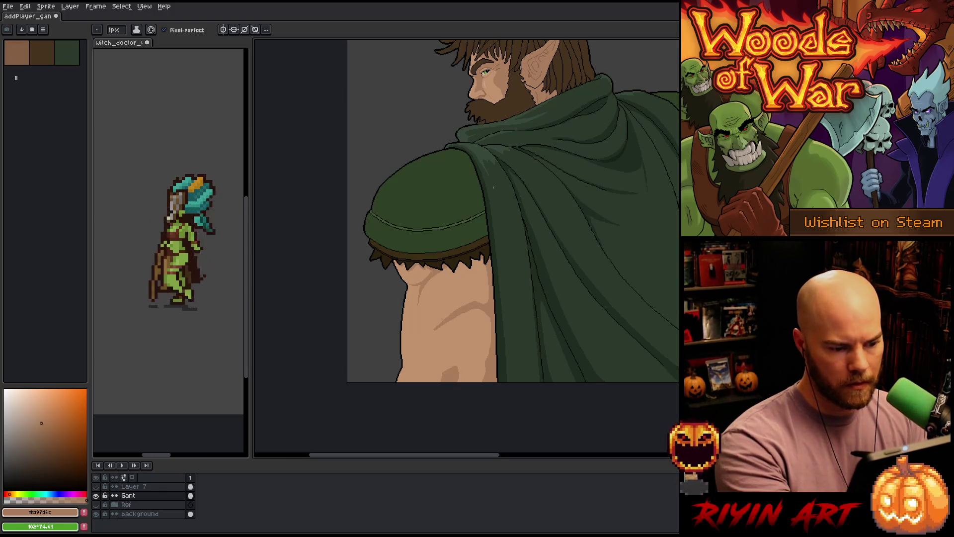
key(i)
click(462, 292)
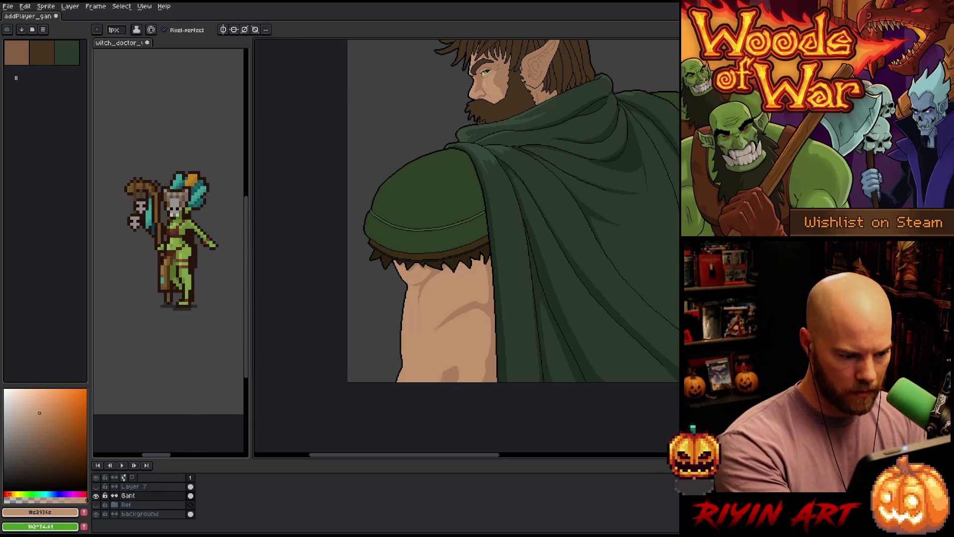
- Pick the darker skin tone and pencil muscle contours on the upper arm
scroll(510, 325, up, 3)
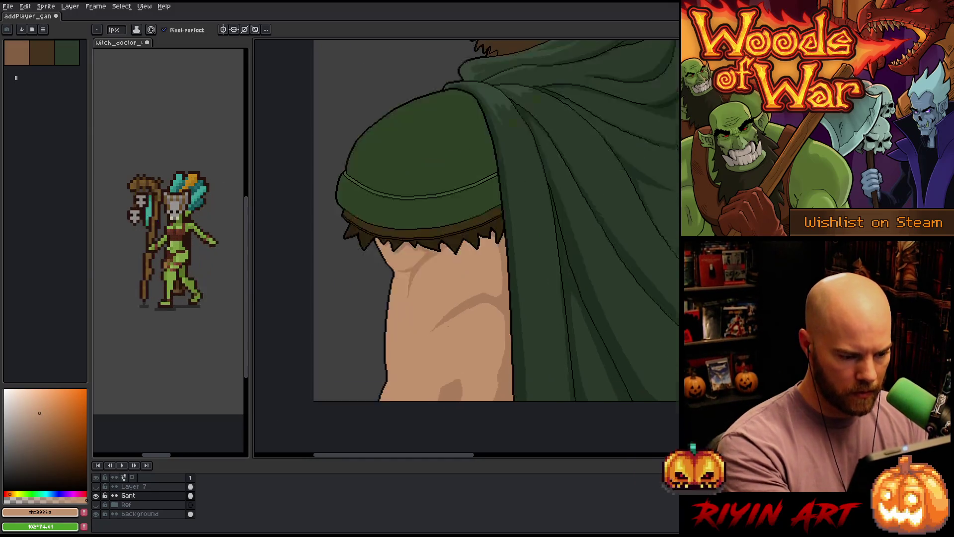
scroll(510, 326, down, 4)
scroll(510, 326, up, 1)
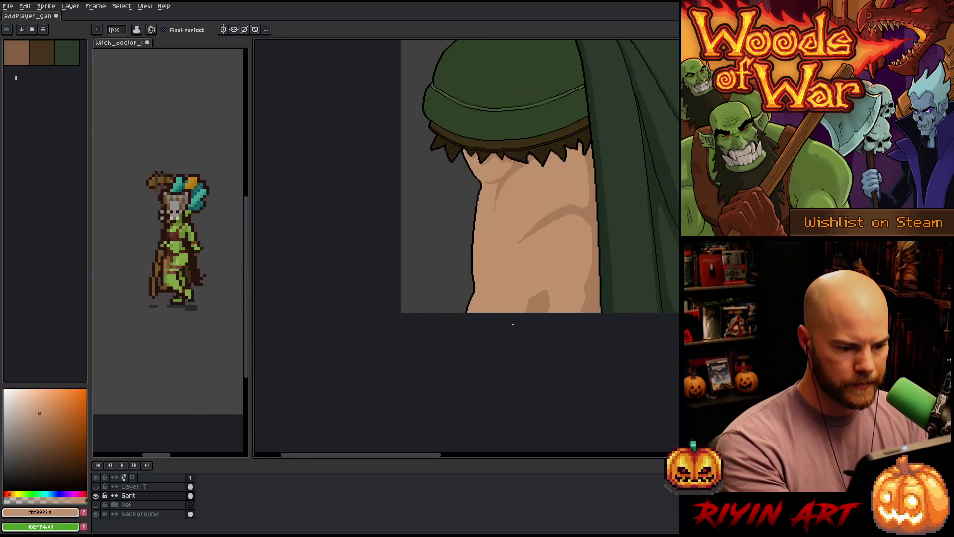
scroll(511, 351, up, 1)
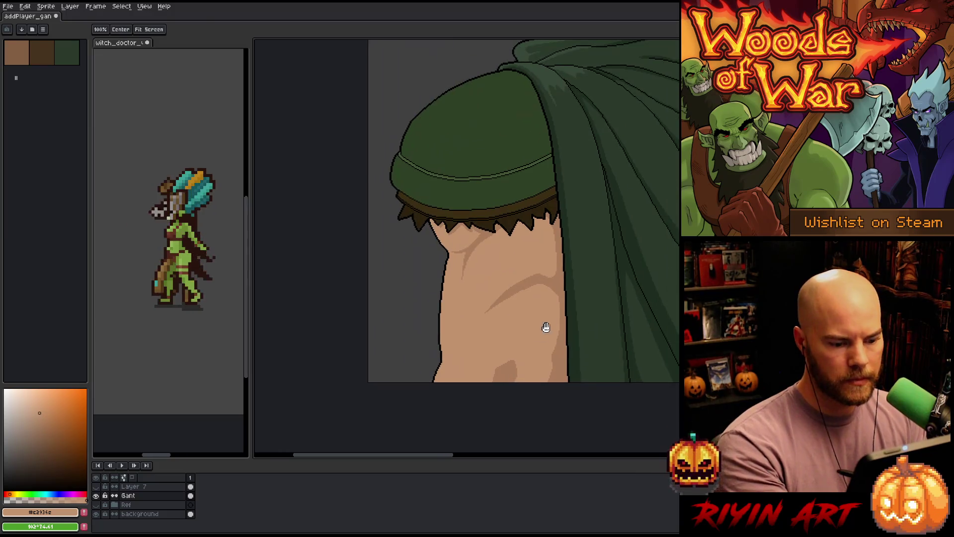
alt+click(558, 351)
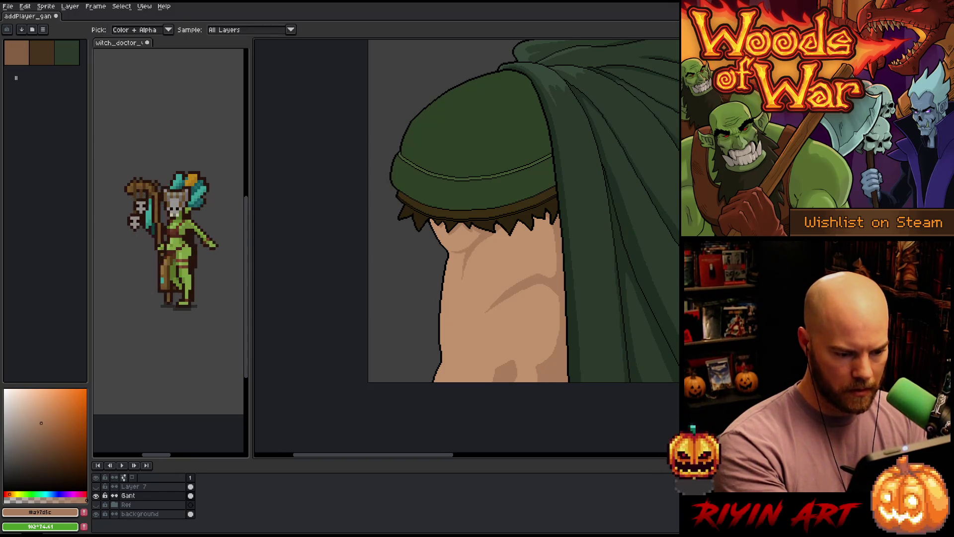
key(g)
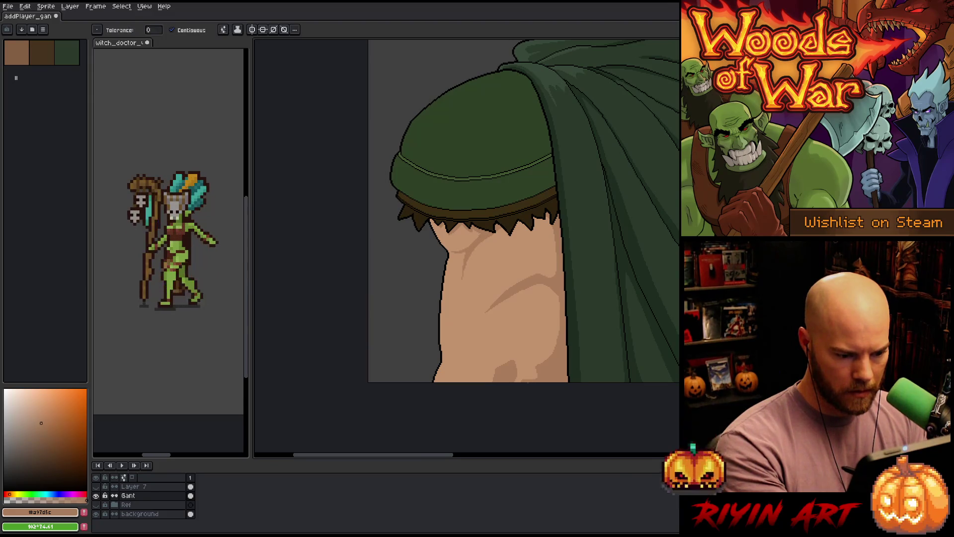
key(b)
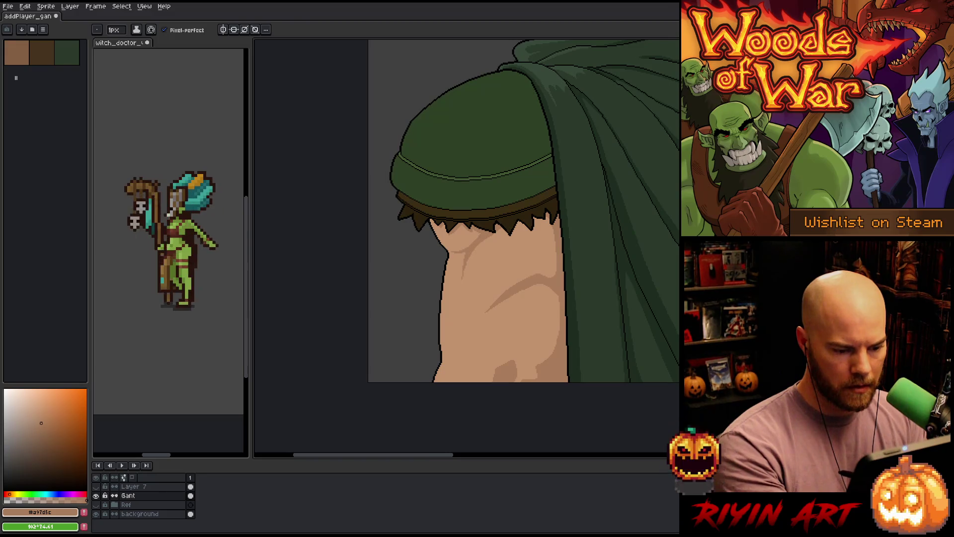
key(g)
key(b)
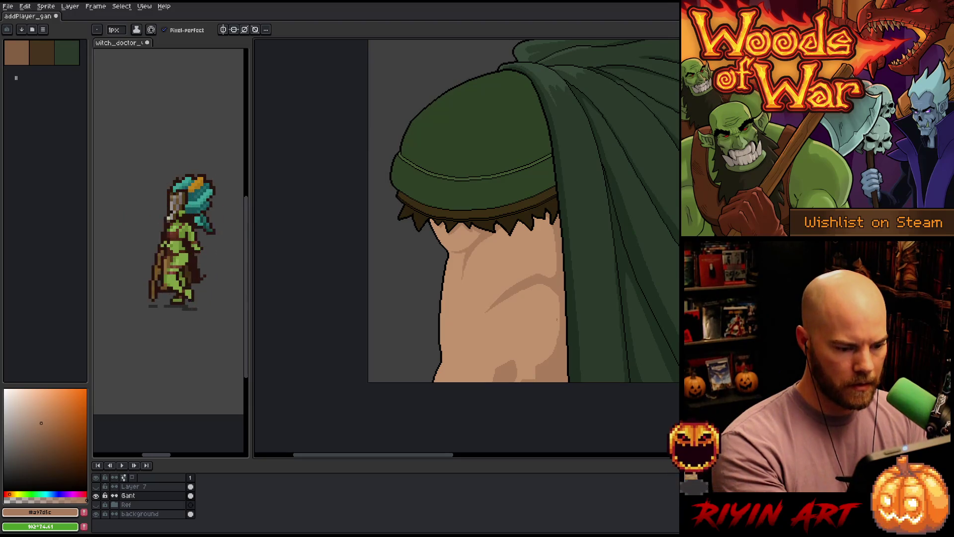
- Refine the arm's muscle lines, alternating light and dark skin tones, briefly using the magic wand
alt+click(536, 368)
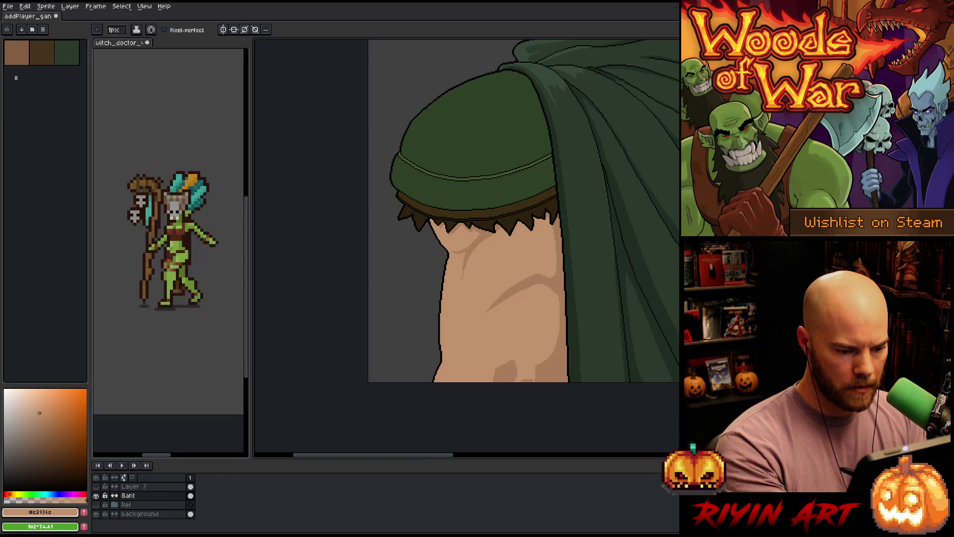
alt+click(507, 370)
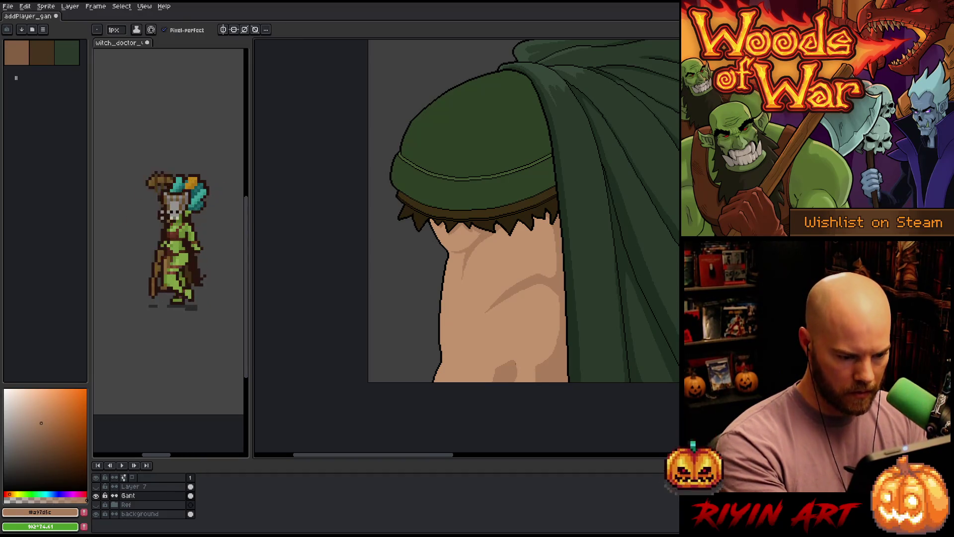
key(g)
key(b)
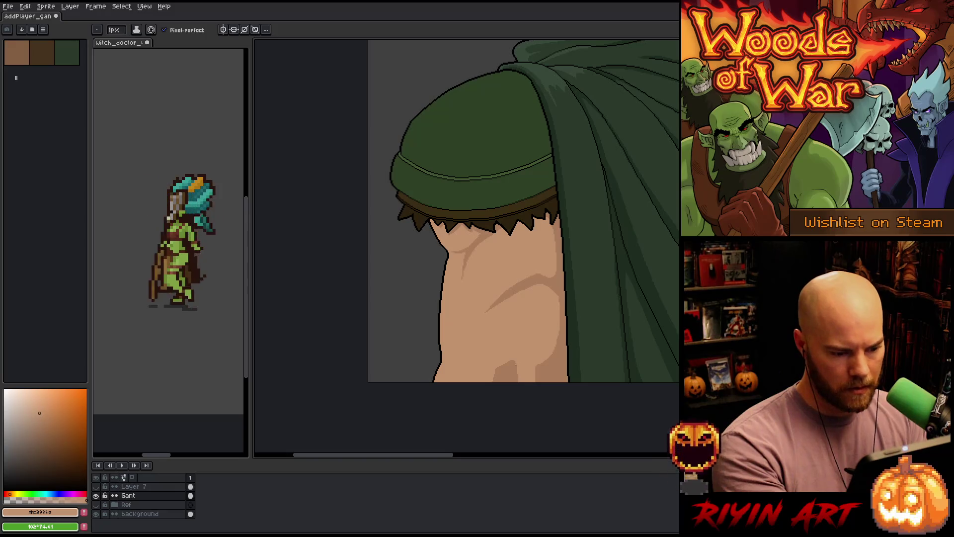
key(w)
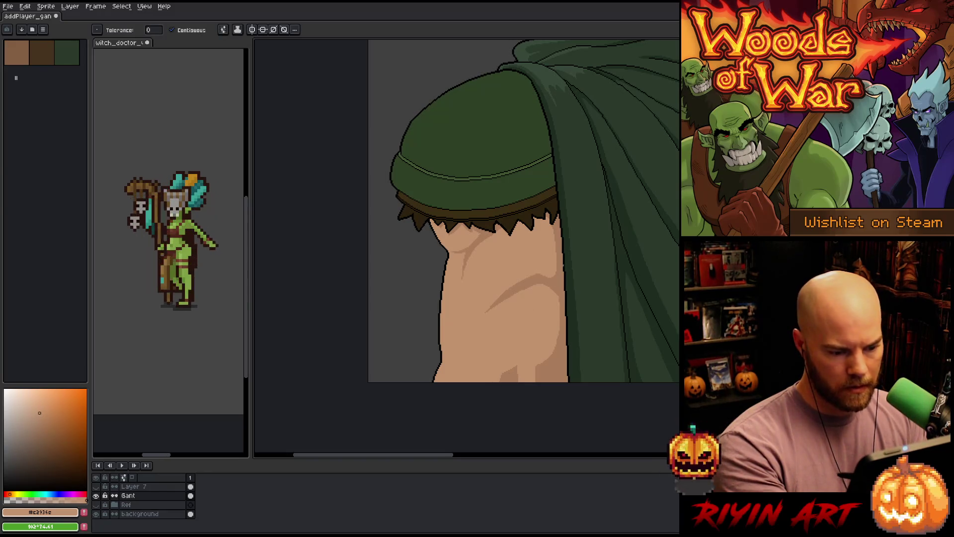
key(b)
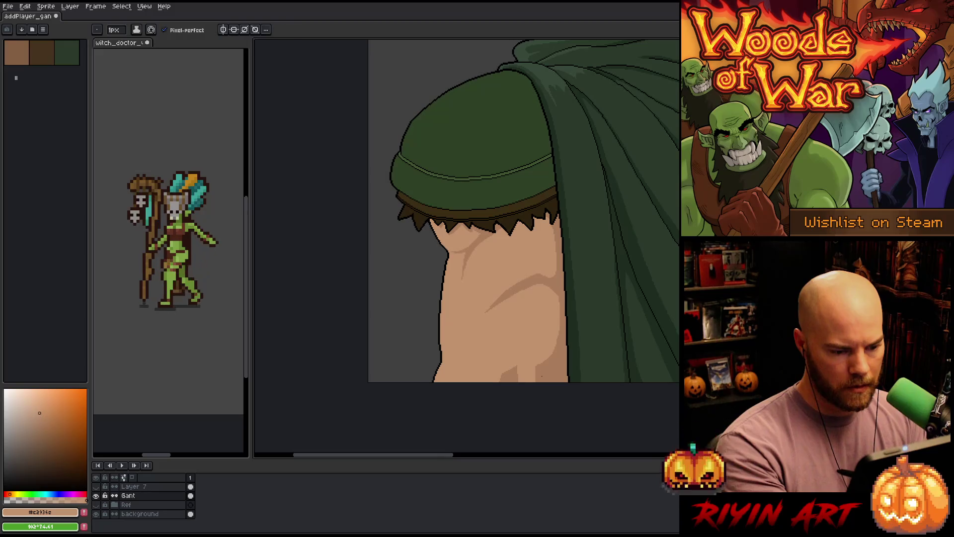
key(w)
key(b)
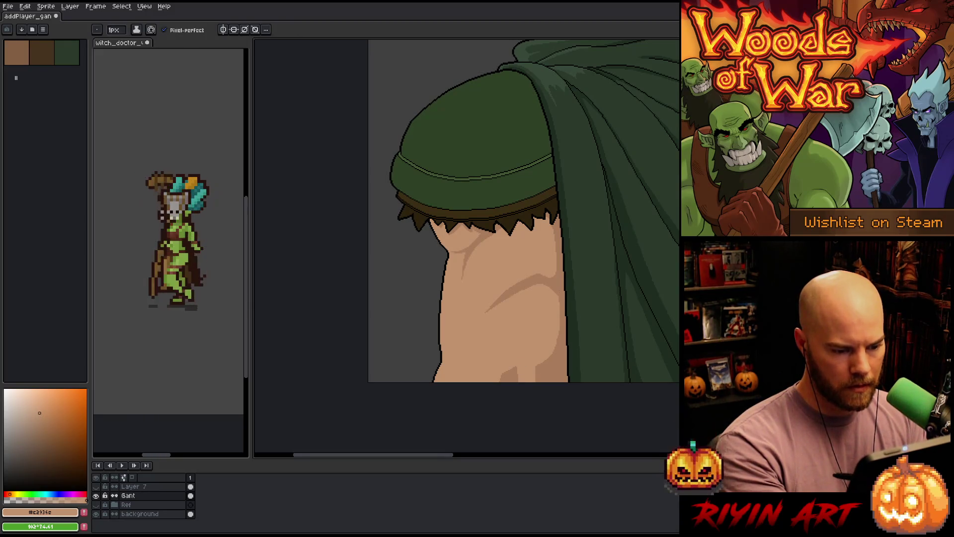
alt+click(518, 365)
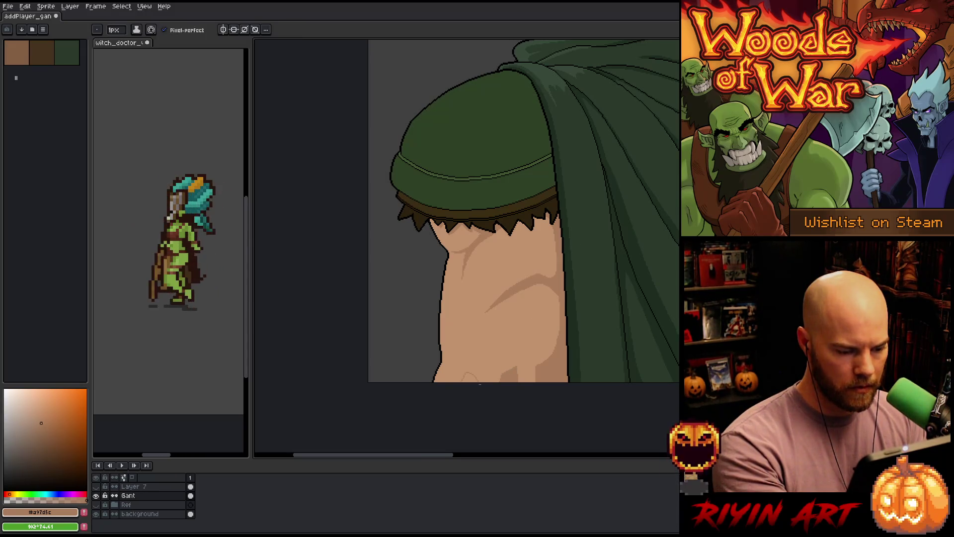
key(w)
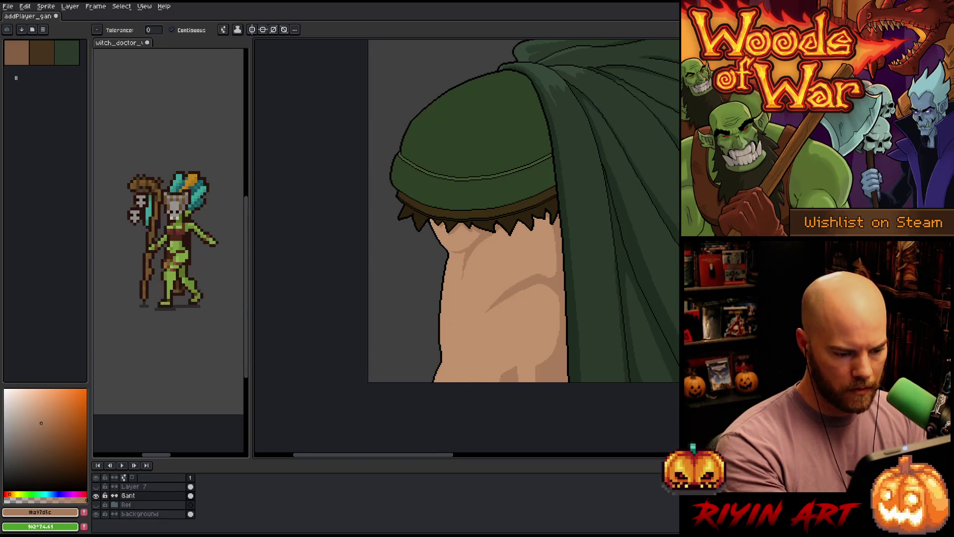
key(b)
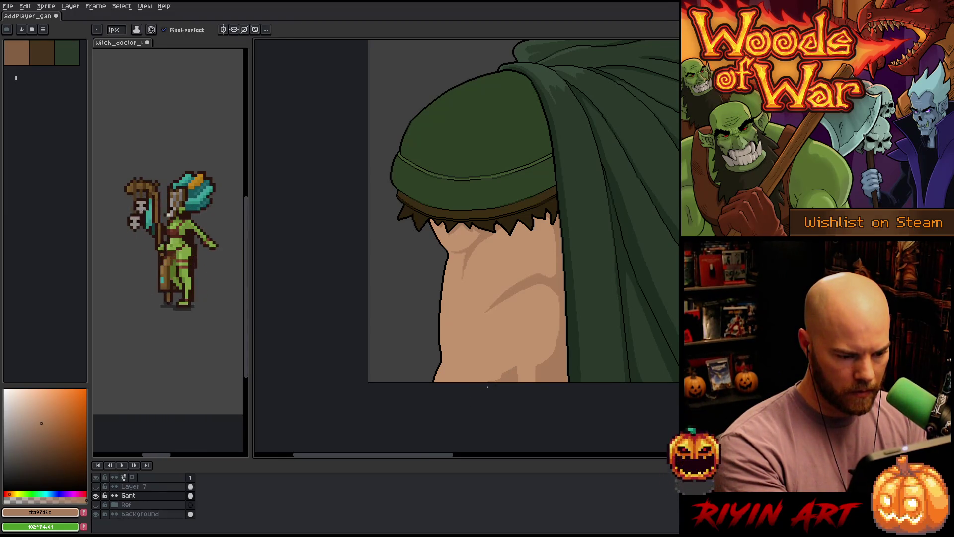
- Zoom out to sample the light skin tone from the elf's face, then return to the arm
scroll(504, 406, up, 2)
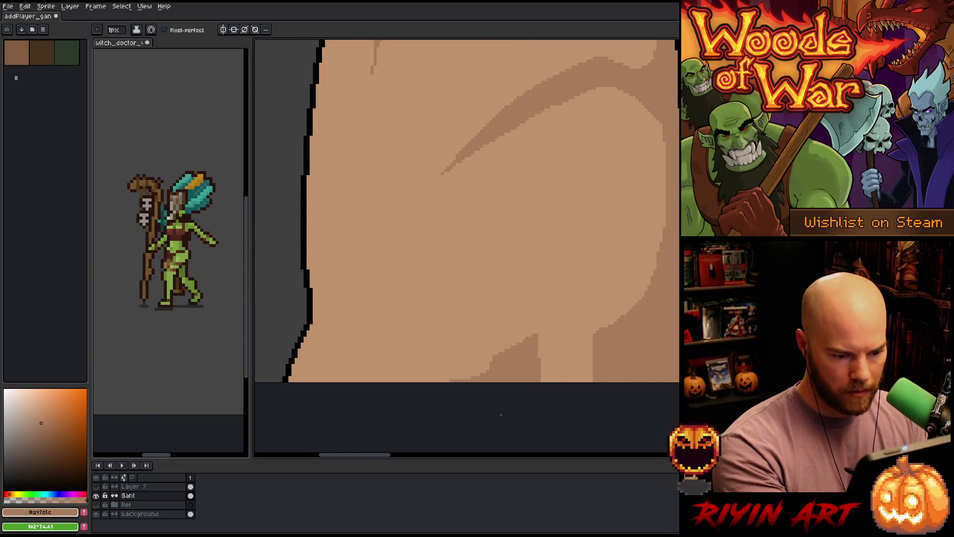
scroll(501, 415, down, 3)
scroll(507, 383, up, 2)
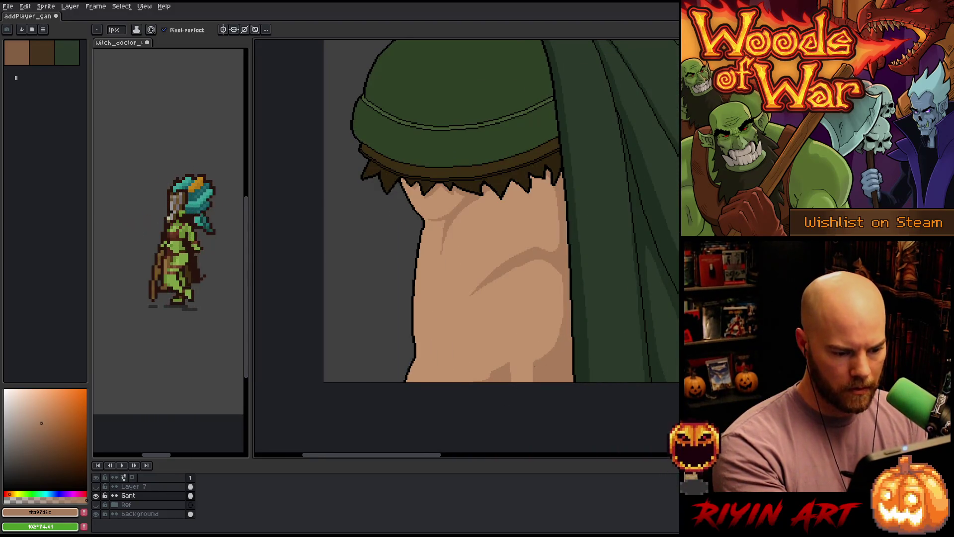
scroll(530, 384, up, 2)
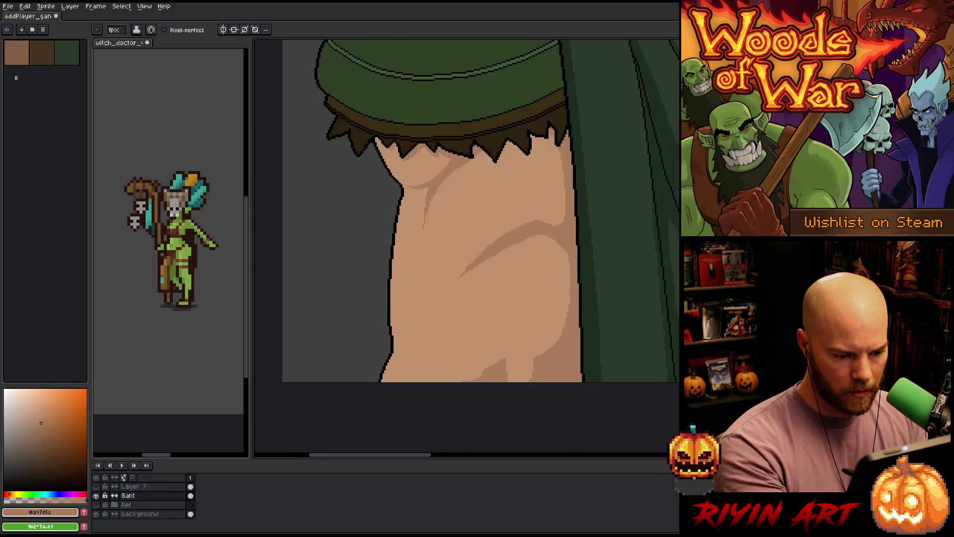
scroll(498, 407, down, 2)
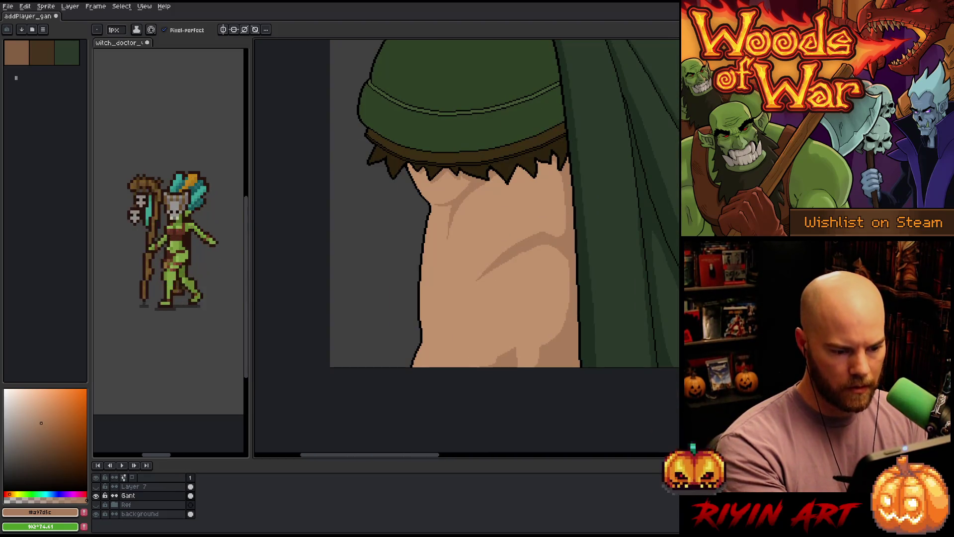
scroll(519, 389, up, 2)
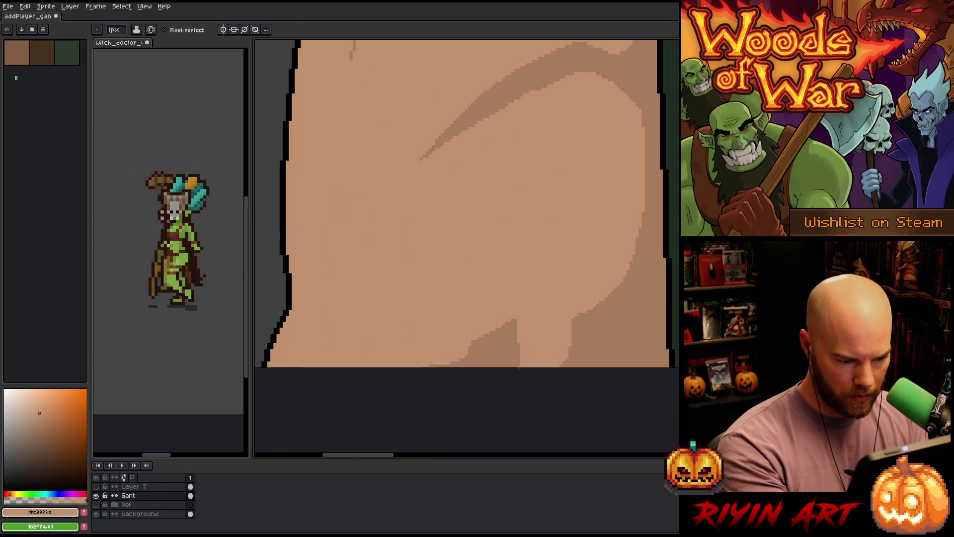
scroll(514, 395, down, 4)
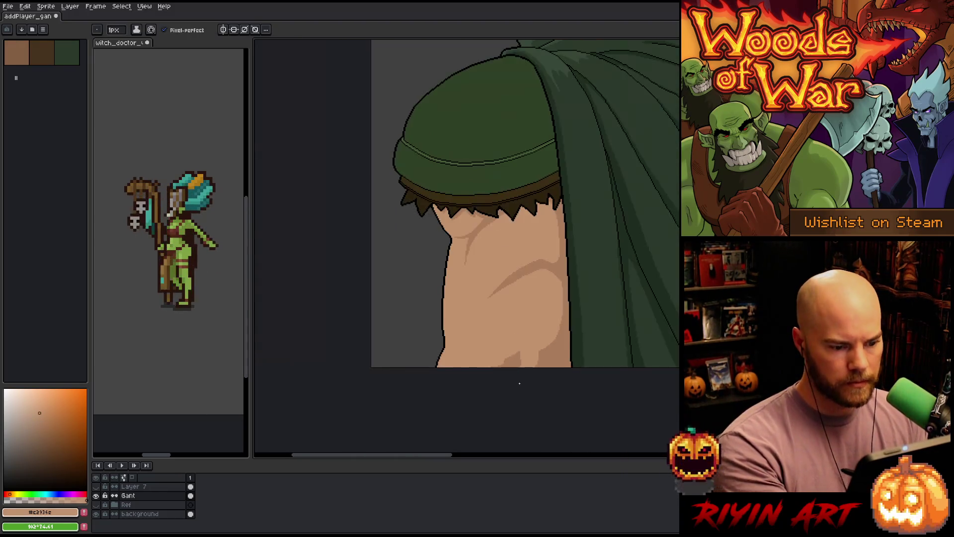
scroll(552, 310, up, 2)
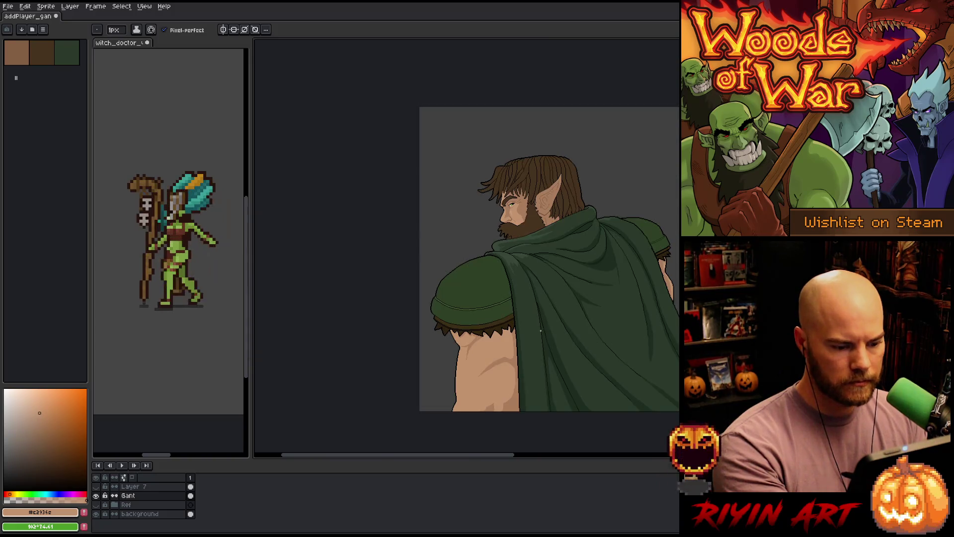
scroll(523, 369, up, 1)
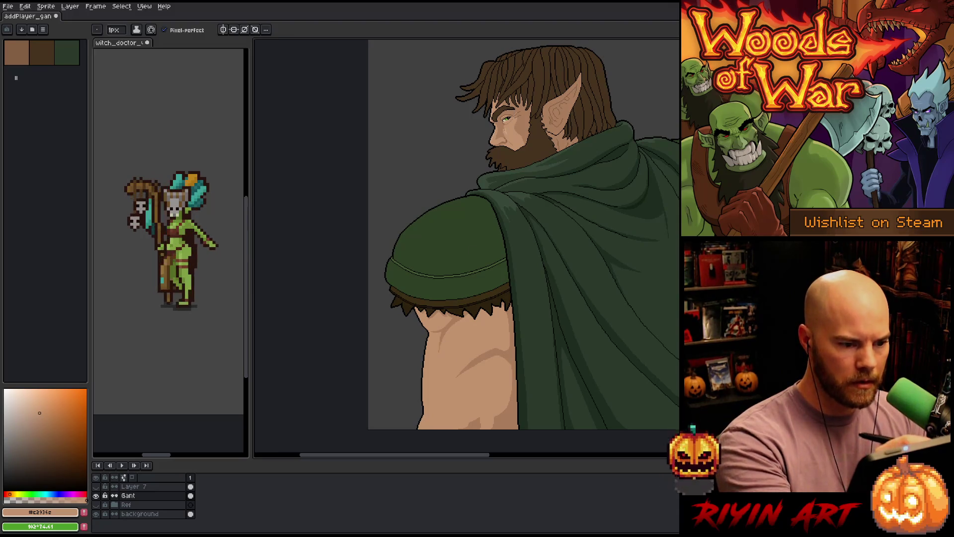
scroll(504, 131, up, 5)
alt+click(522, 139)
scroll(482, 375, down, 4)
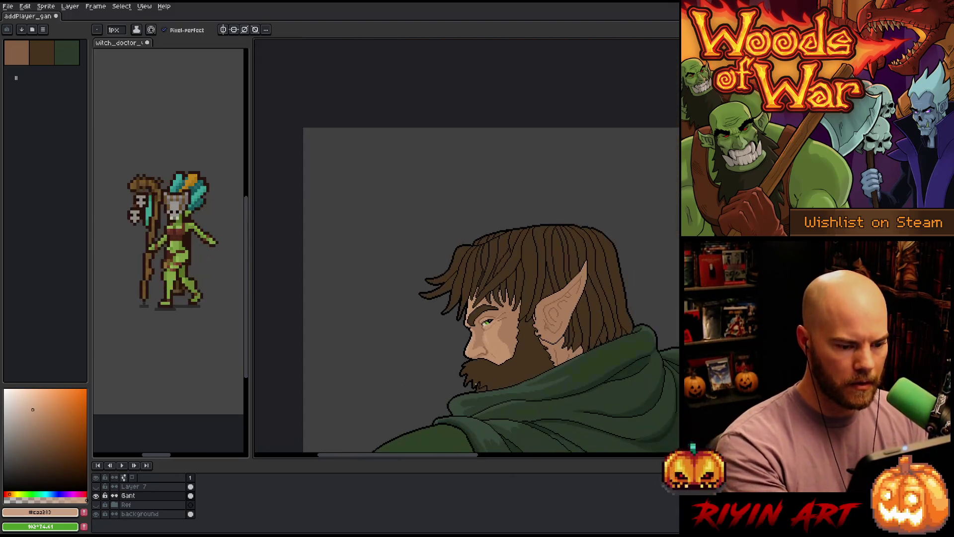
mouse_move(482, 375)
mouse_down()
mouse_move(526, 335)
mouse_move(509, 233)
mouse_up()
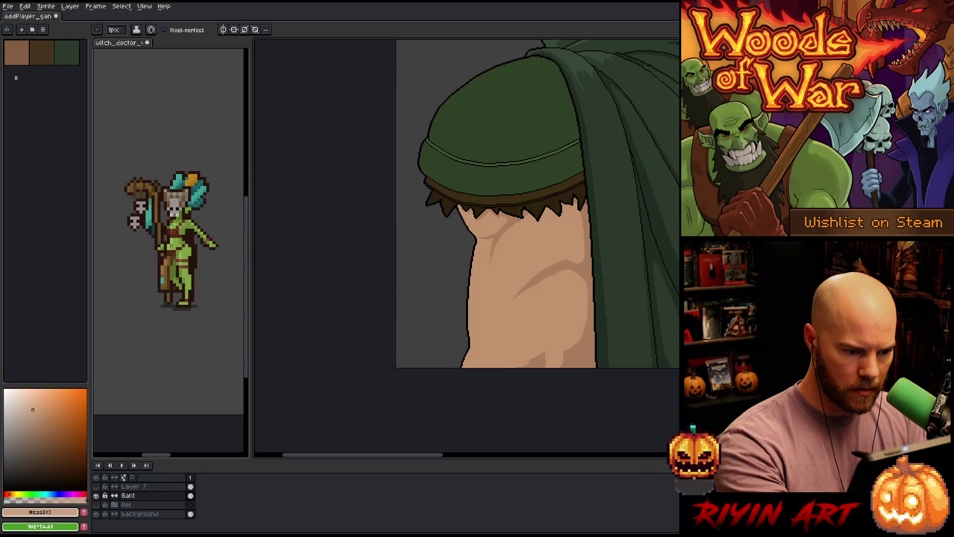
- Magic-wand select the arm's base skin area, then clear the selection
key(w)
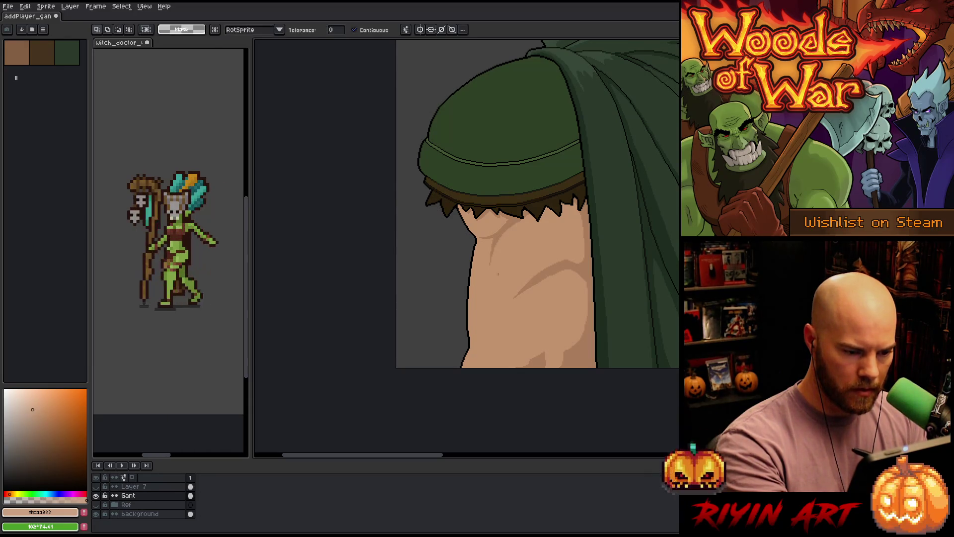
click(527, 308)
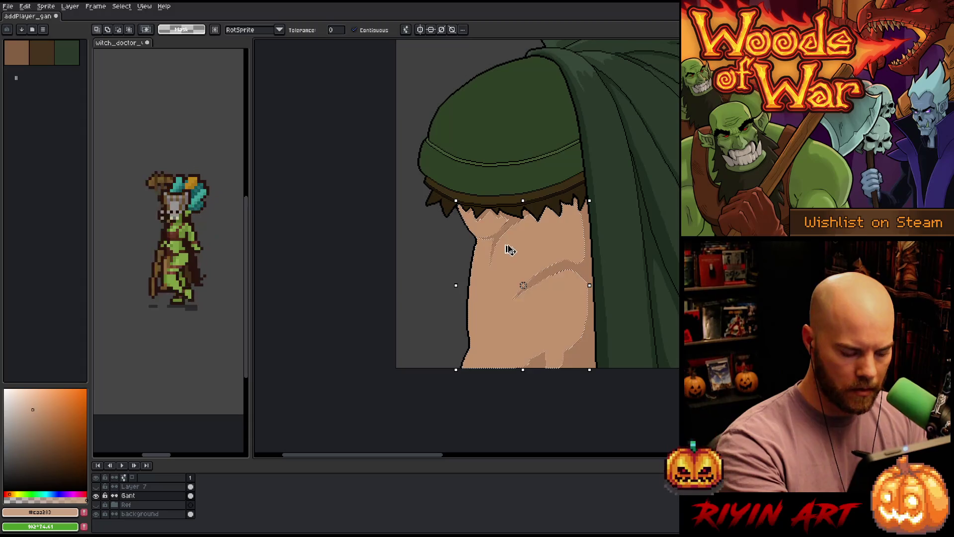
key(ctrl+d)
key(b)
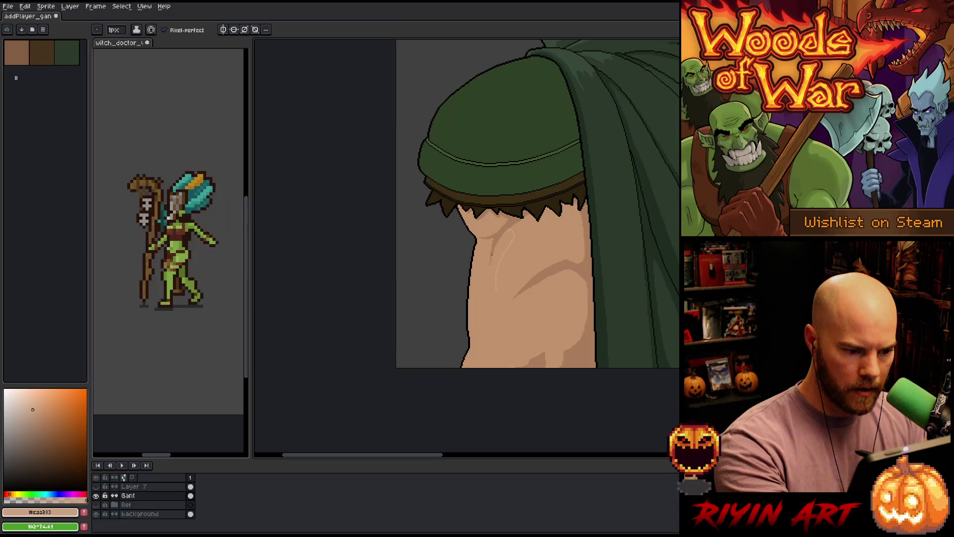
- Paint a lighter skin highlight along the inner upper-arm edge under the cloak fringe
drag(492, 284, 496, 276)
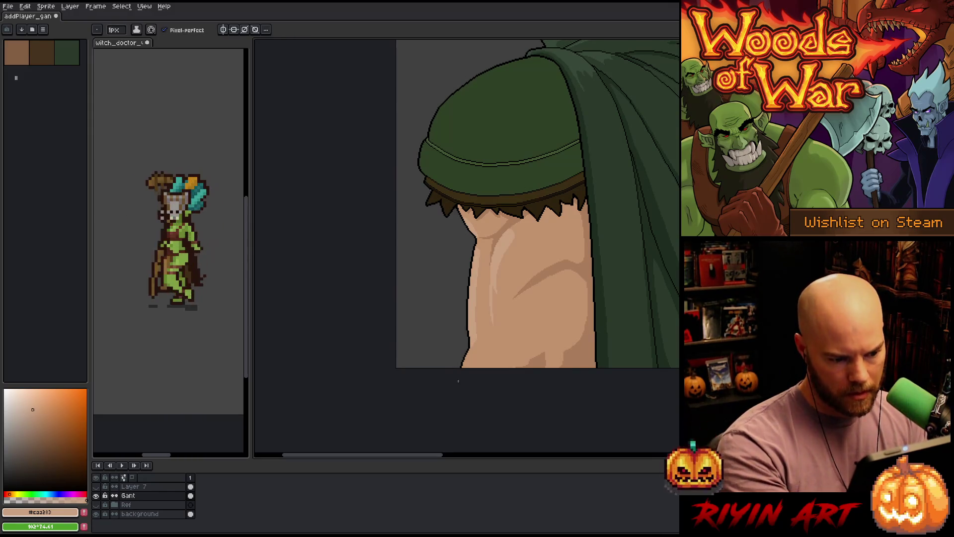
key(g)
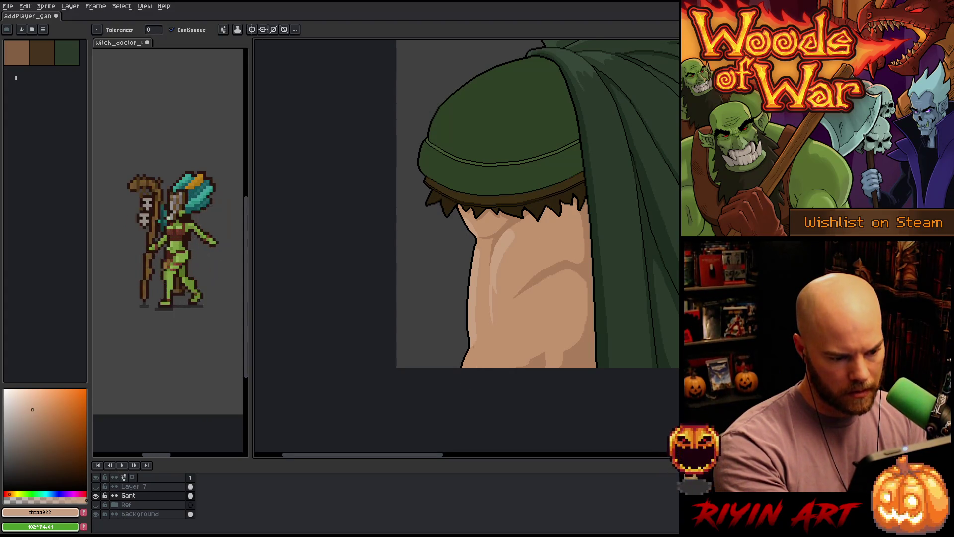
key(b)
key(g)
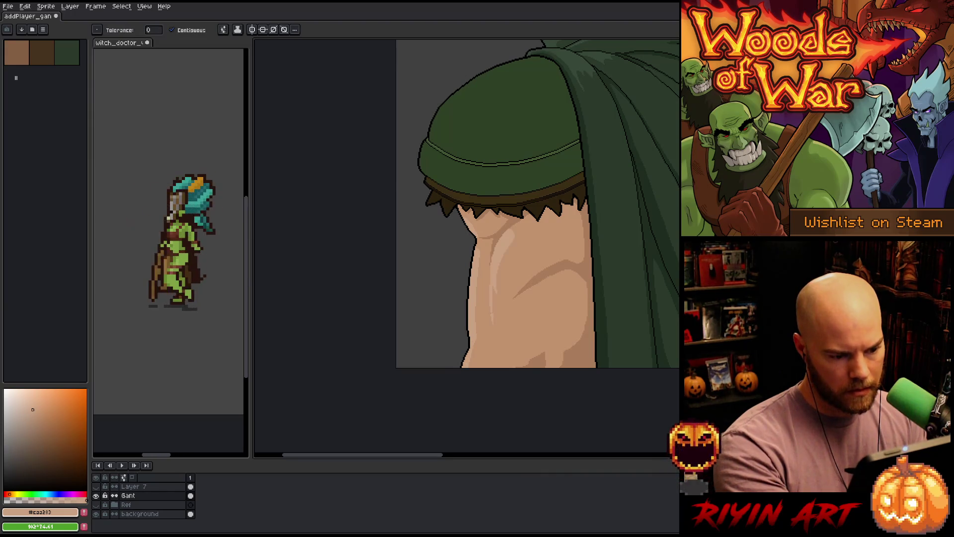
key(b)
key(g)
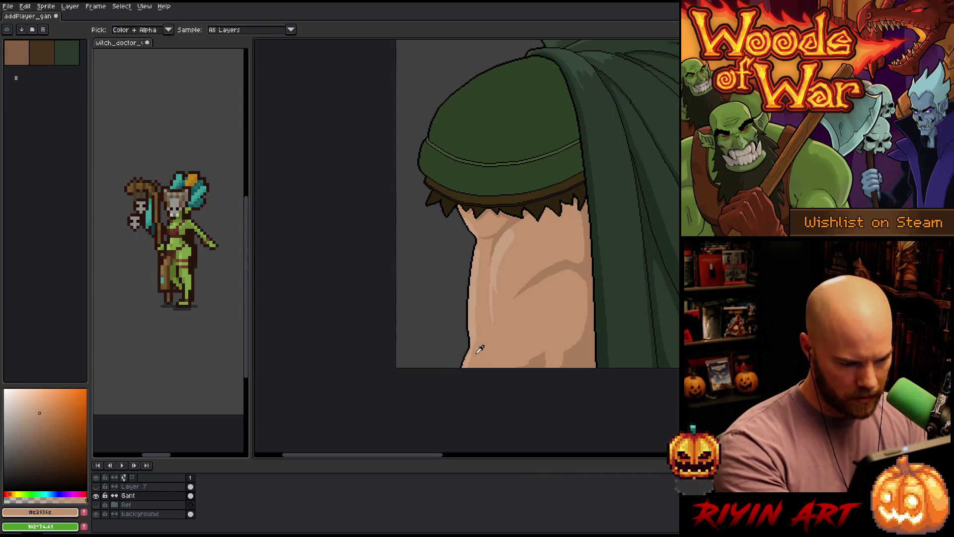
key(b)
scroll(462, 338, up, 4)
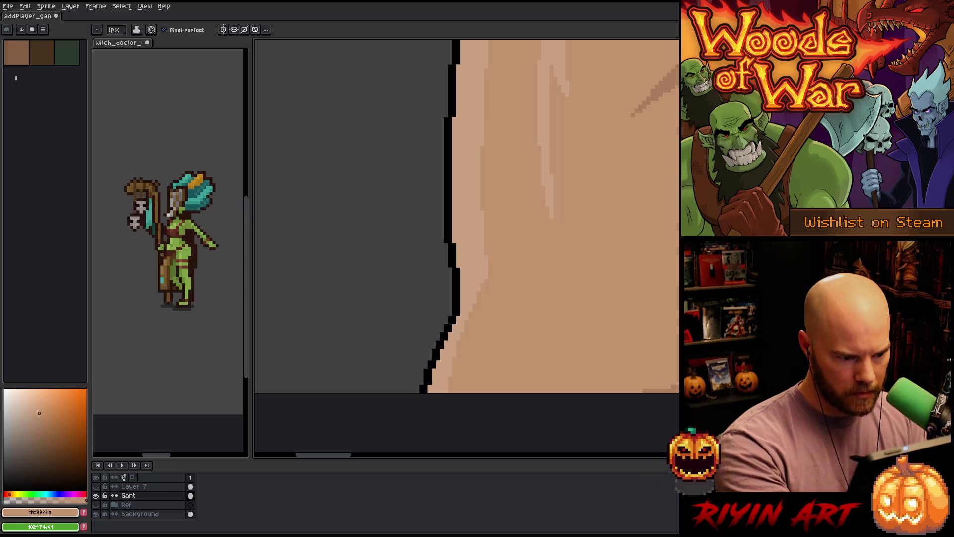
- Paint pale highlight shapes on the upper arm, alternating the highlight and base skin tones
scroll(549, 355, down, 3)
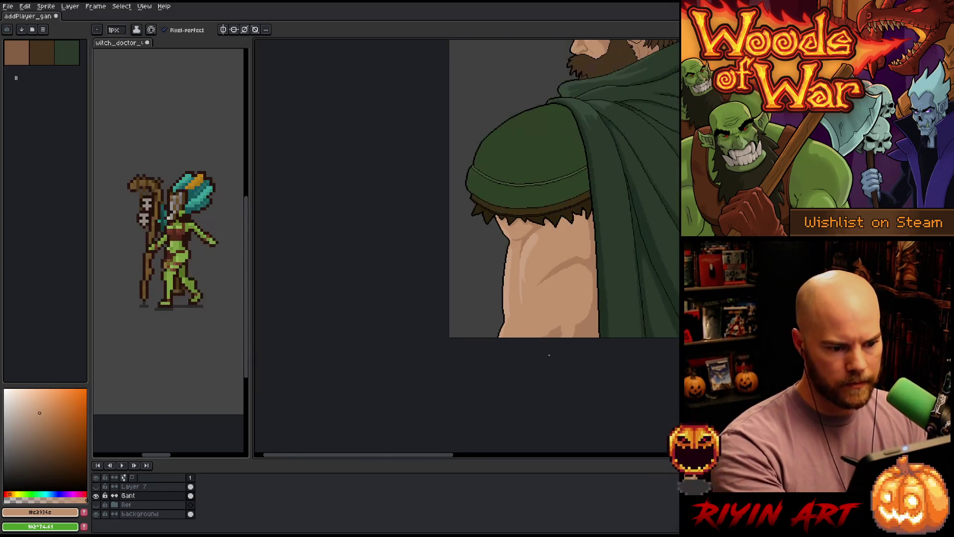
scroll(553, 356, down, 2)
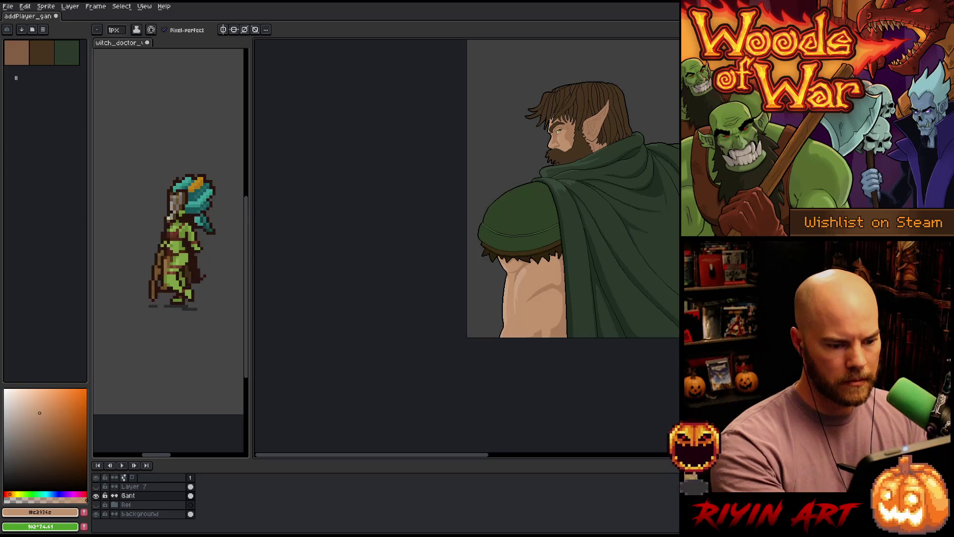
alt+click(521, 282)
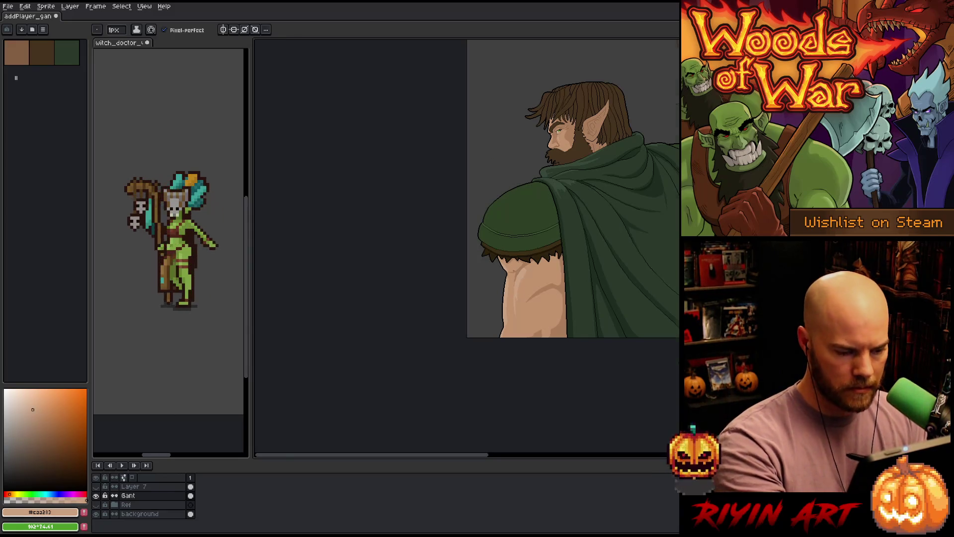
scroll(518, 271, up, 4)
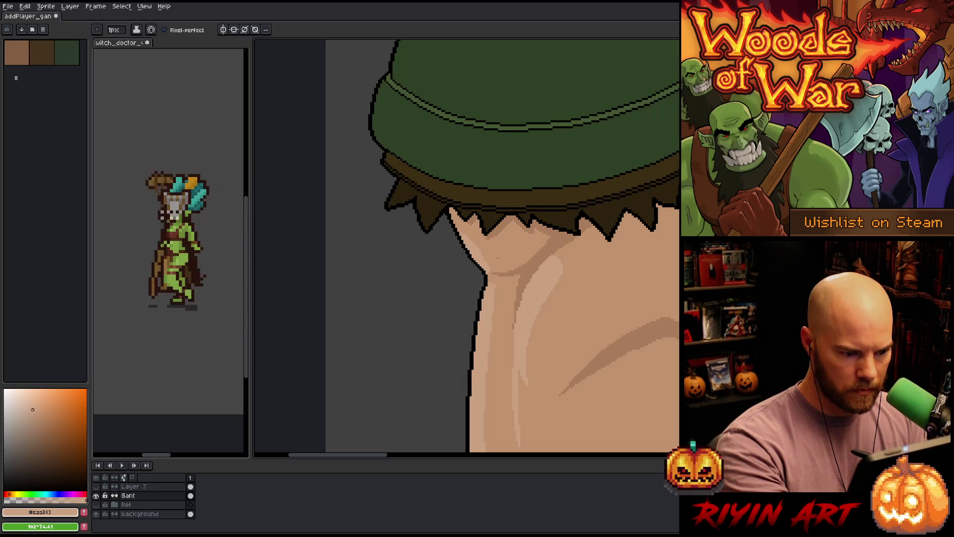
alt+click(496, 242)
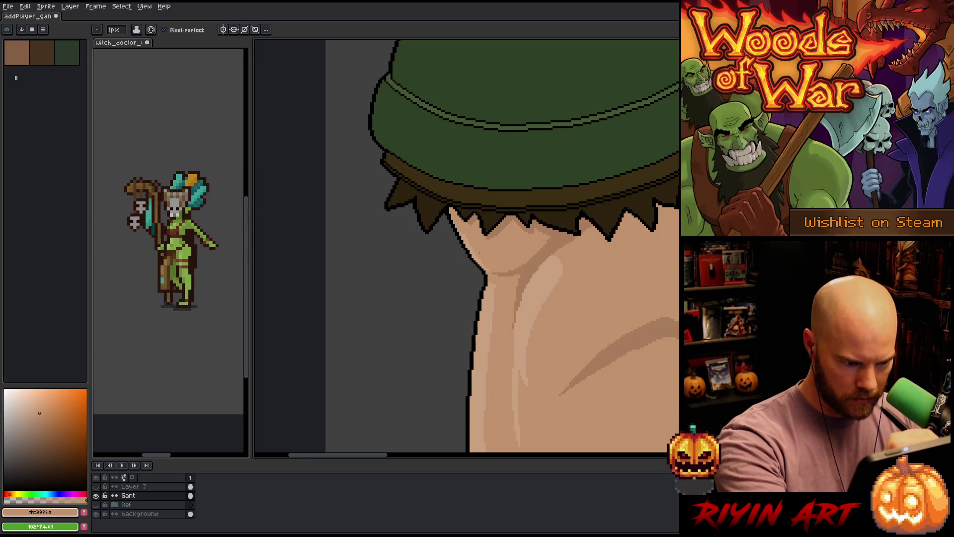
alt+click(542, 263)
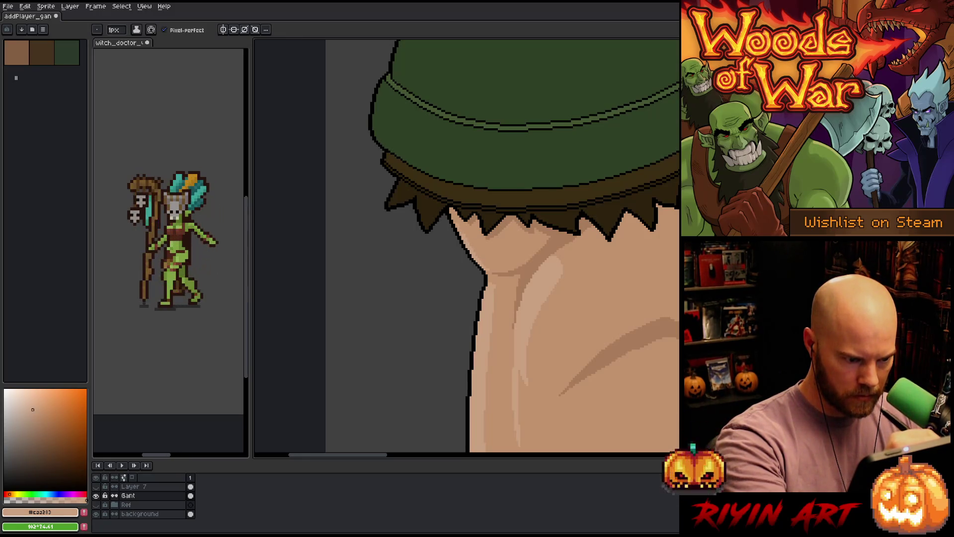
alt+click(498, 323)
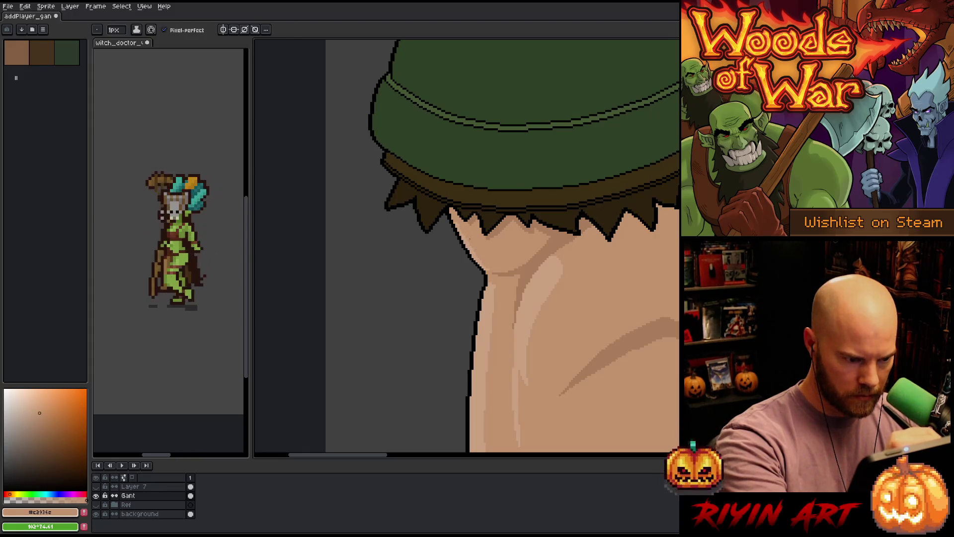
alt+click(497, 296)
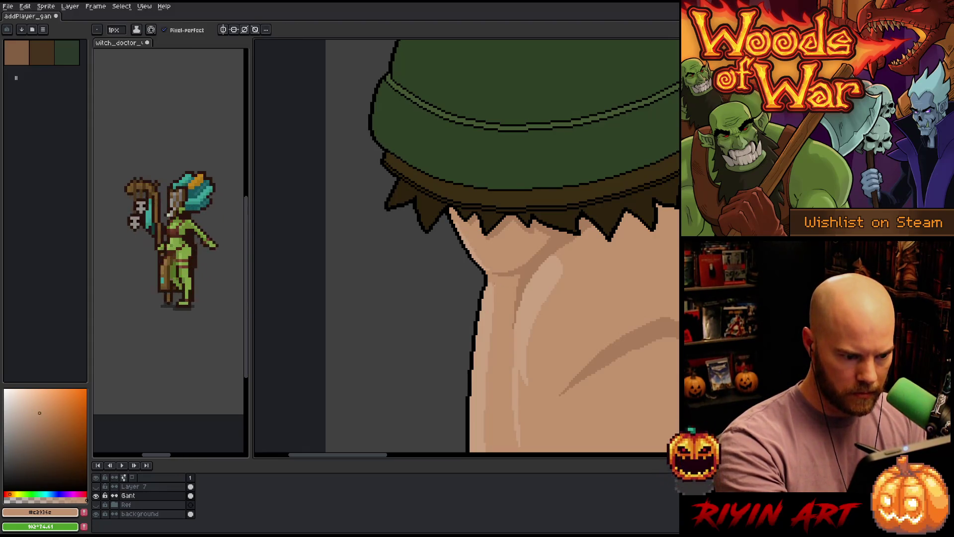
scroll(550, 403, down, 1)
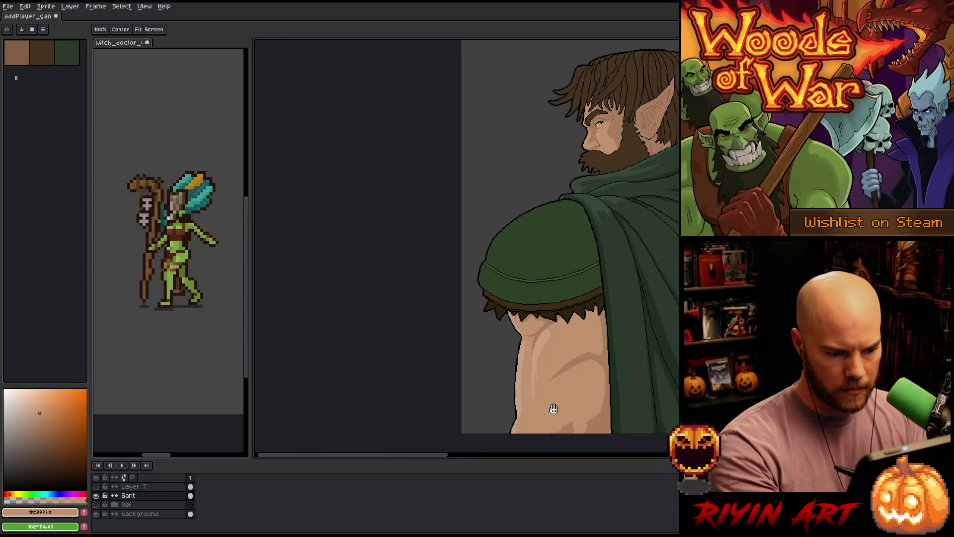
- Undo the last light stroke, leaving a slim highlight streak on the upper arm
scroll(482, 186, down, 1)
scroll(496, 287, up, 1)
alt+click(478, 249)
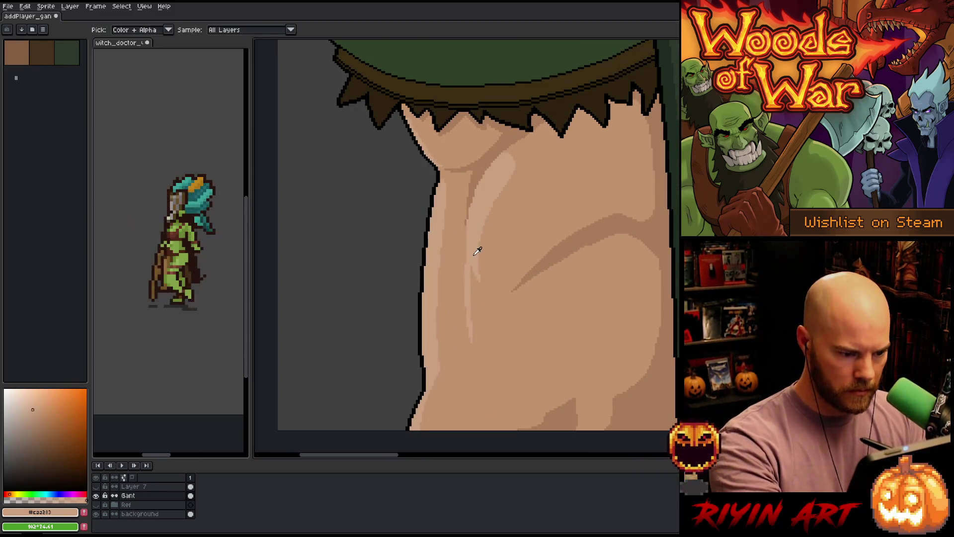
alt+click(464, 239)
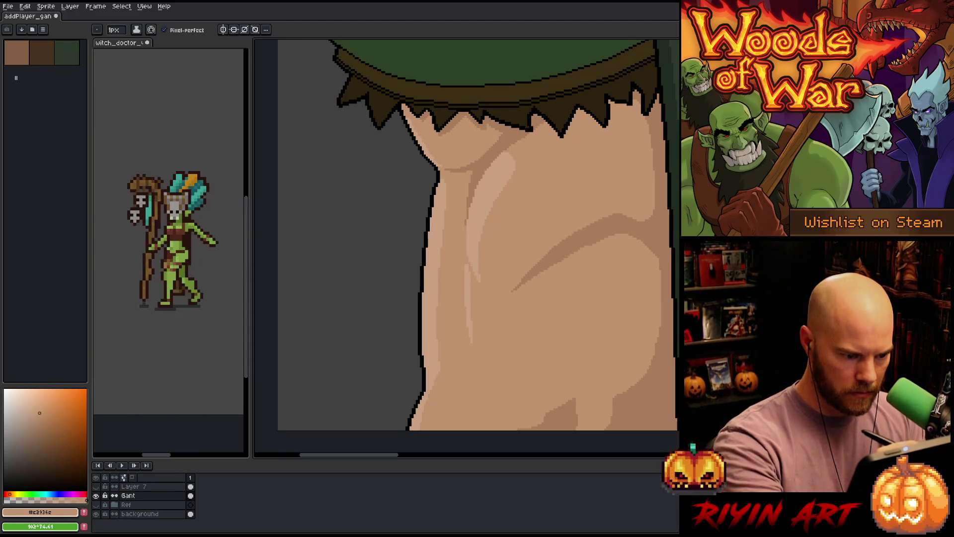
alt+click(477, 249)
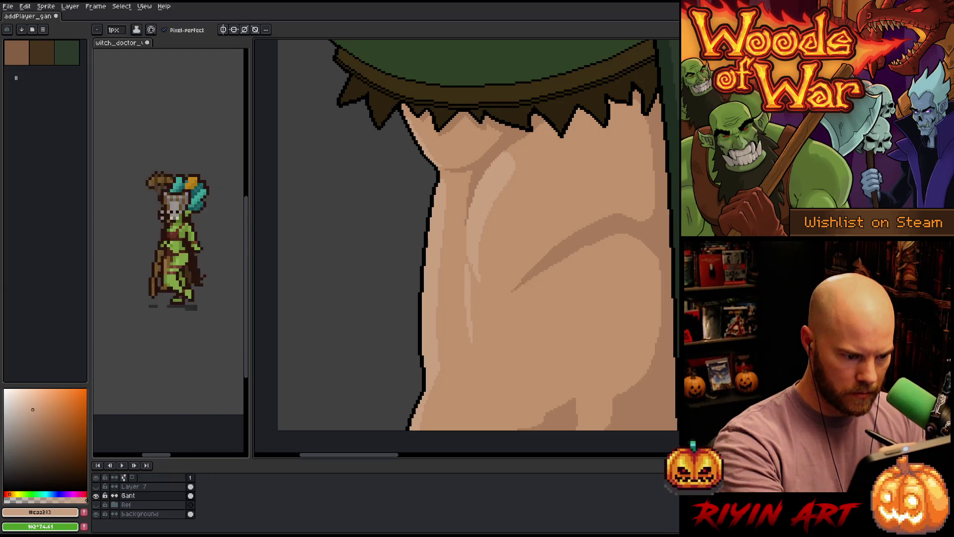
key(ctrl+z)
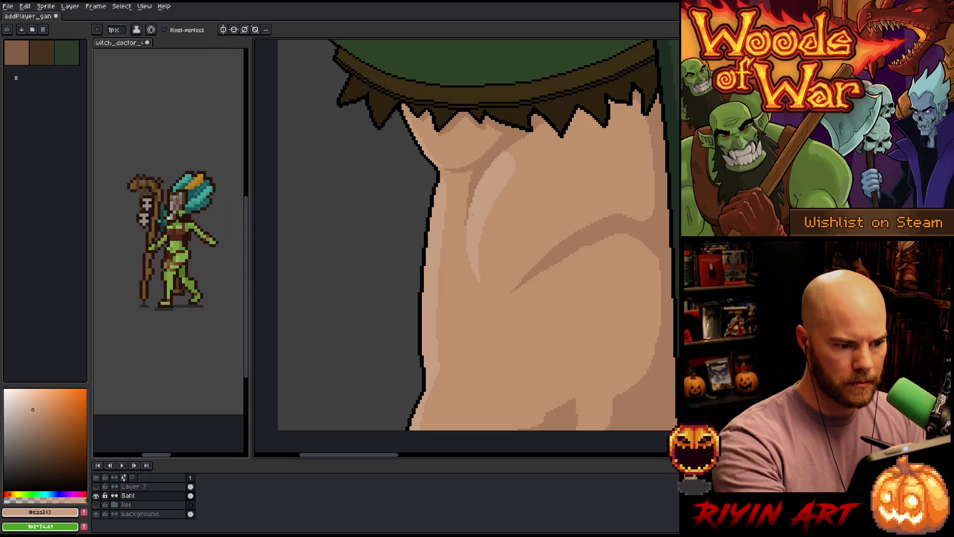
scroll(530, 309, down, 3)
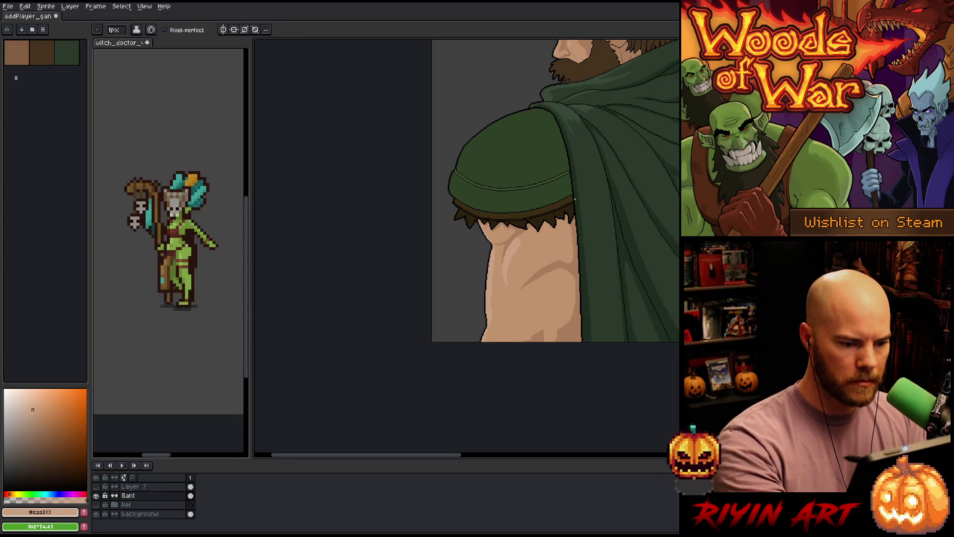
scroll(517, 309, down, 2)
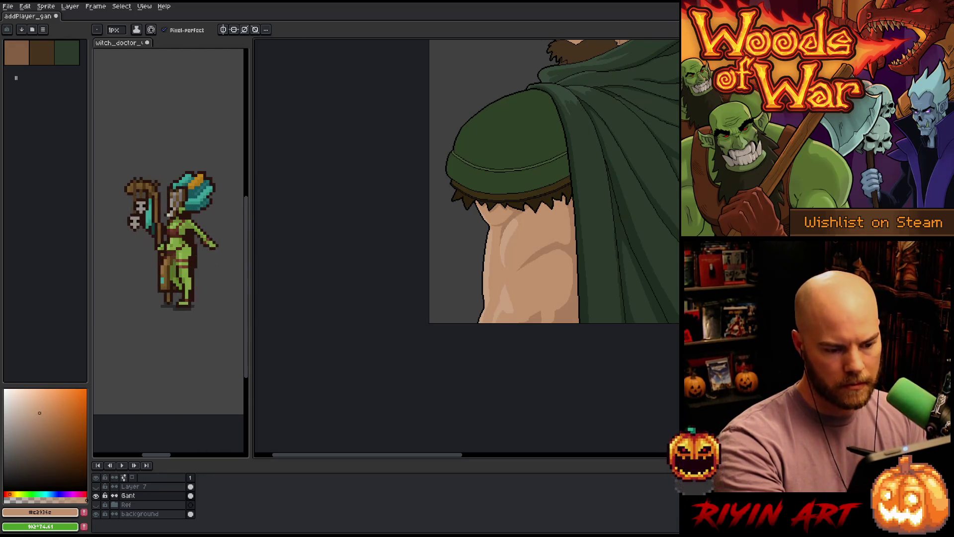
key(g)
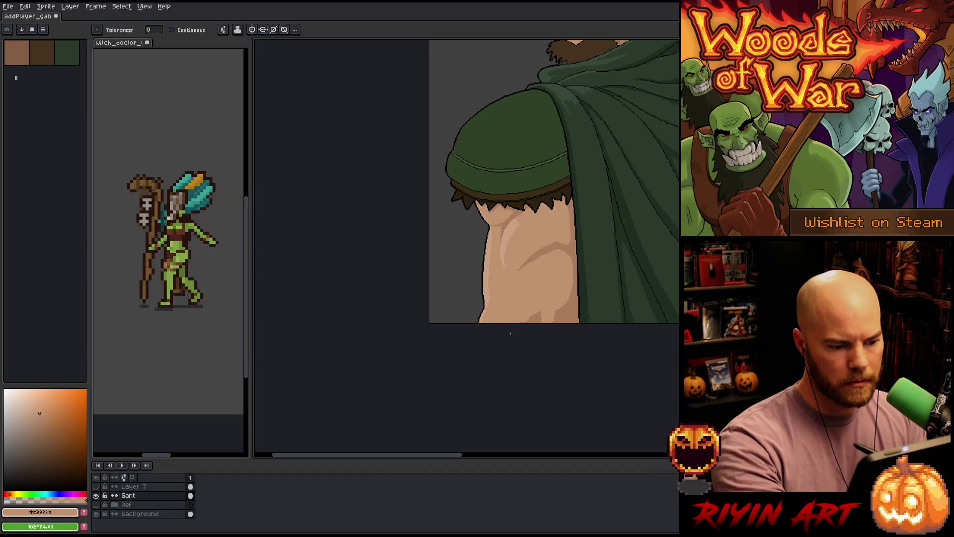
drag(506, 382, 447, 490)
key(b)
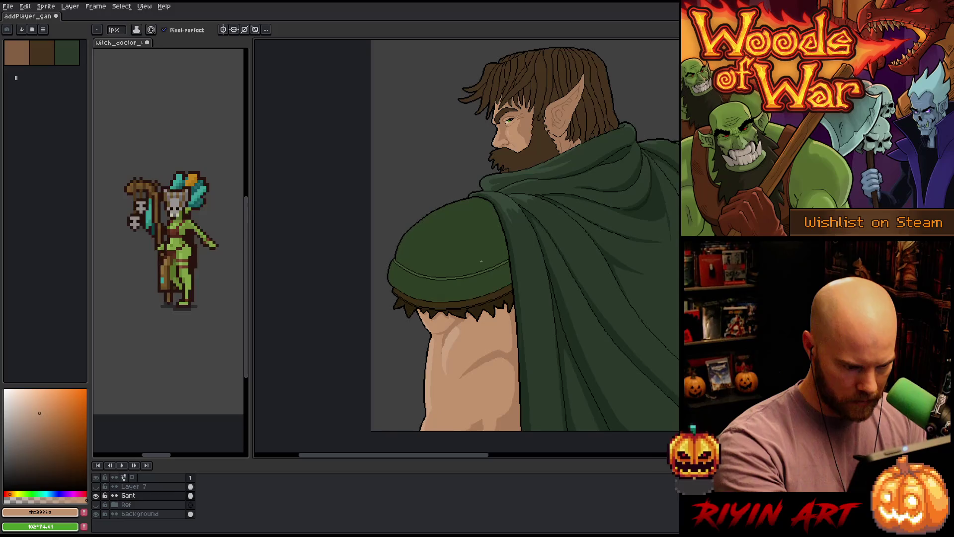
alt+click(471, 282)
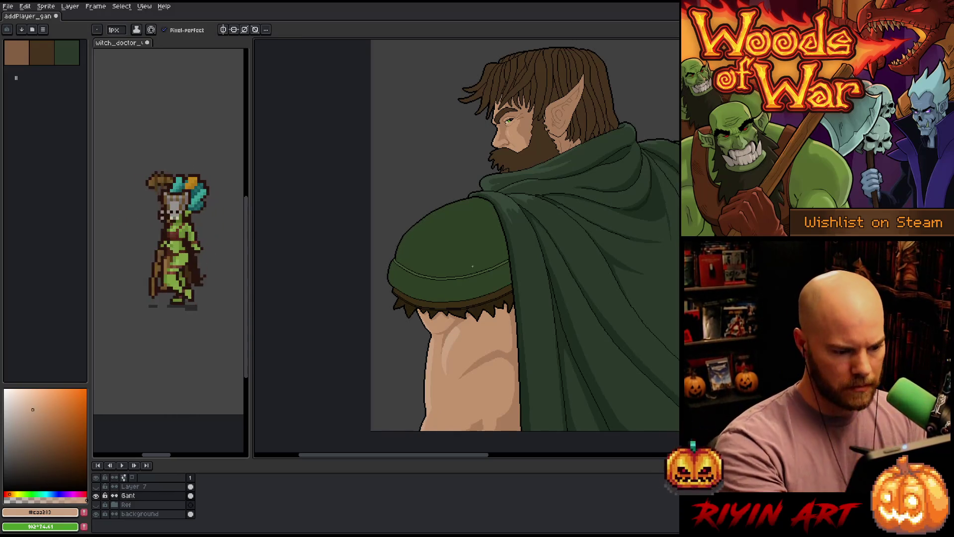
scroll(458, 343, up, 1)
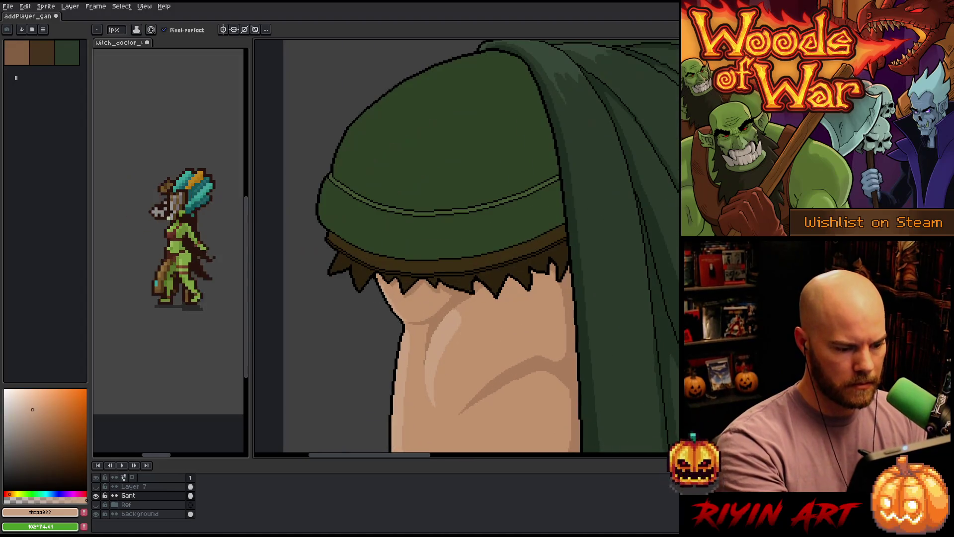
- Sample the arm's highlight colour and fill a pale highlight streak down the lower upper arm
alt+click(452, 319)
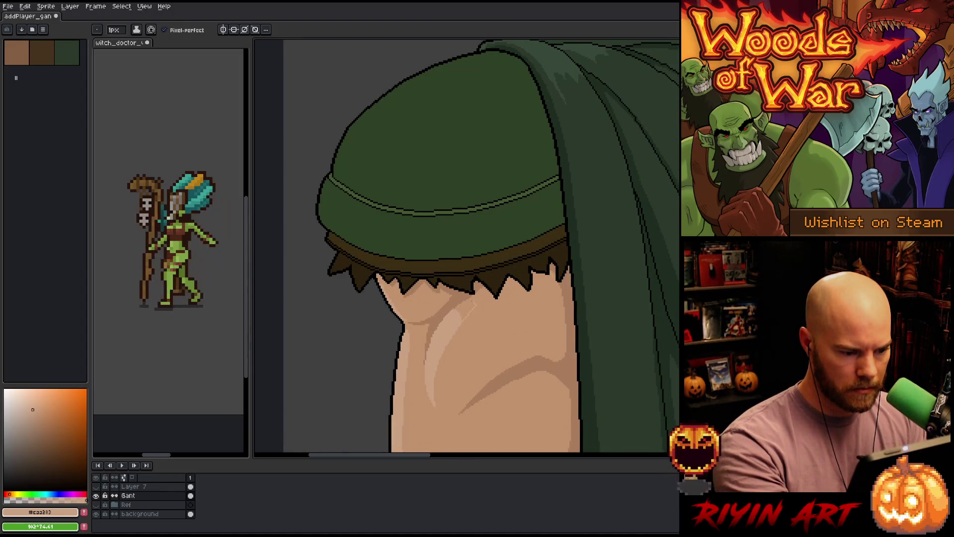
drag(487, 334, 545, 221)
key(b)
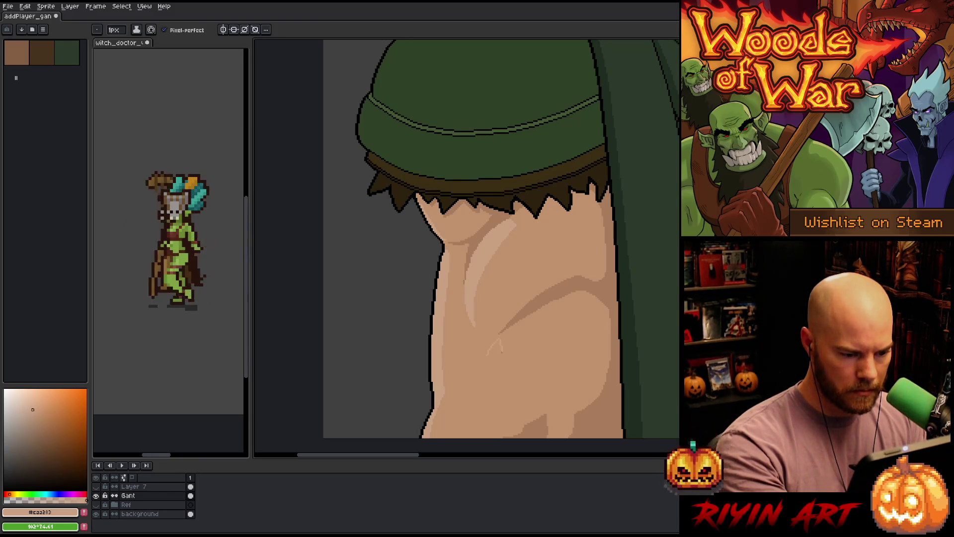
drag(495, 415, 486, 358)
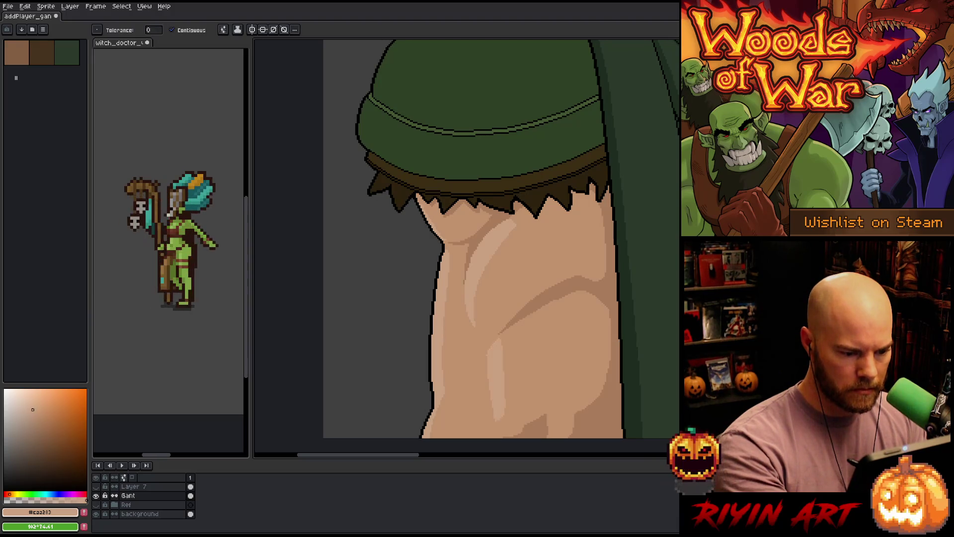
scroll(569, 362, down, 5)
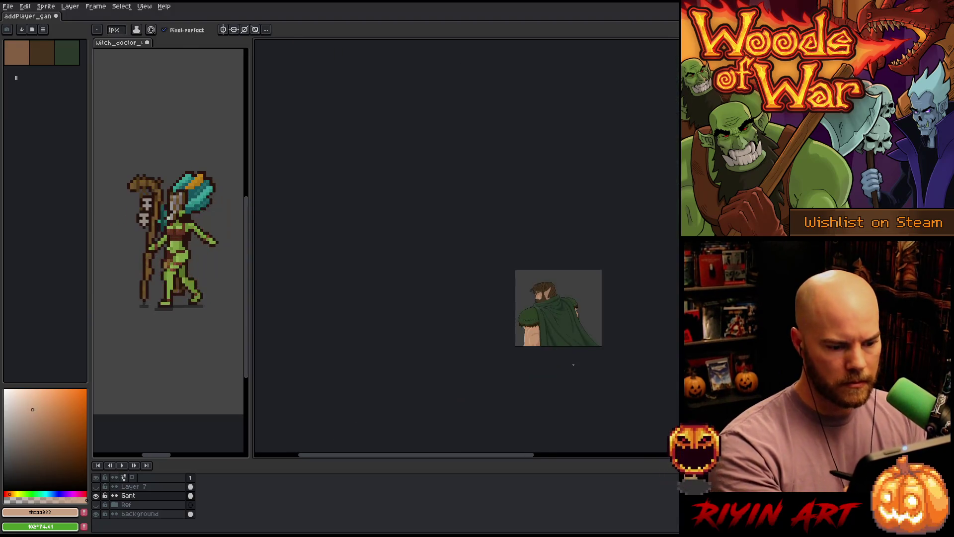
- Sample the darker and mid skin tones from the arm, then fine-tune the darker shadow shade
scroll(570, 361, up, 3)
drag(570, 361, 597, 415)
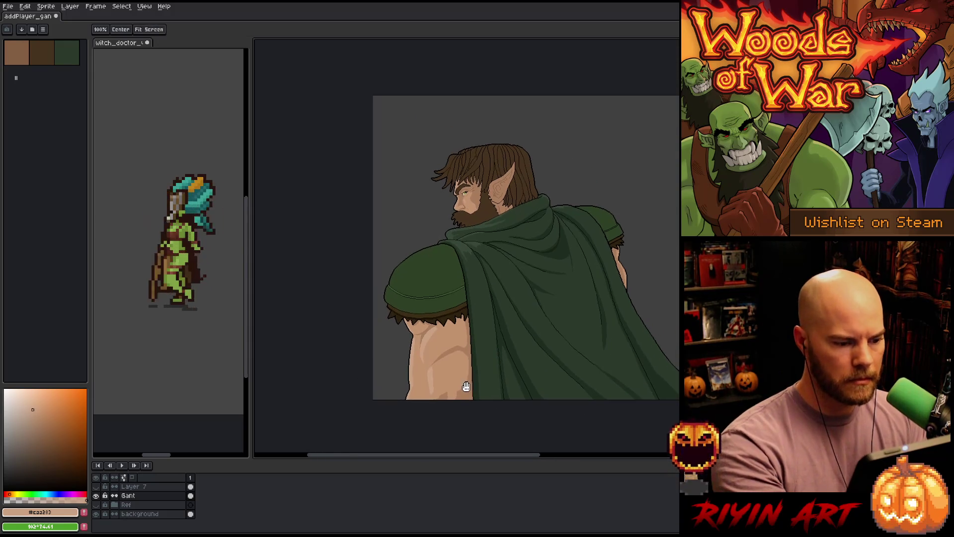
scroll(452, 372, up, 1)
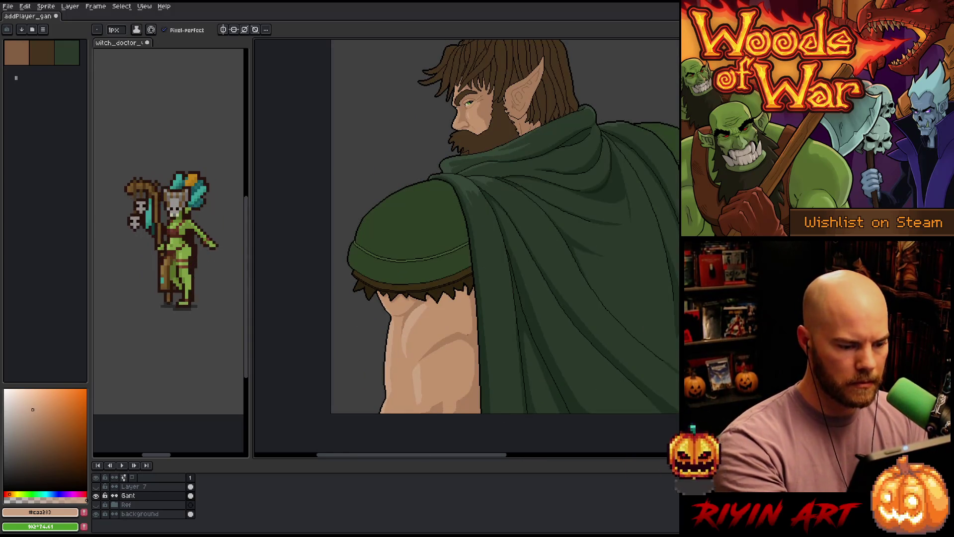
alt+click(474, 334)
alt+click(466, 320)
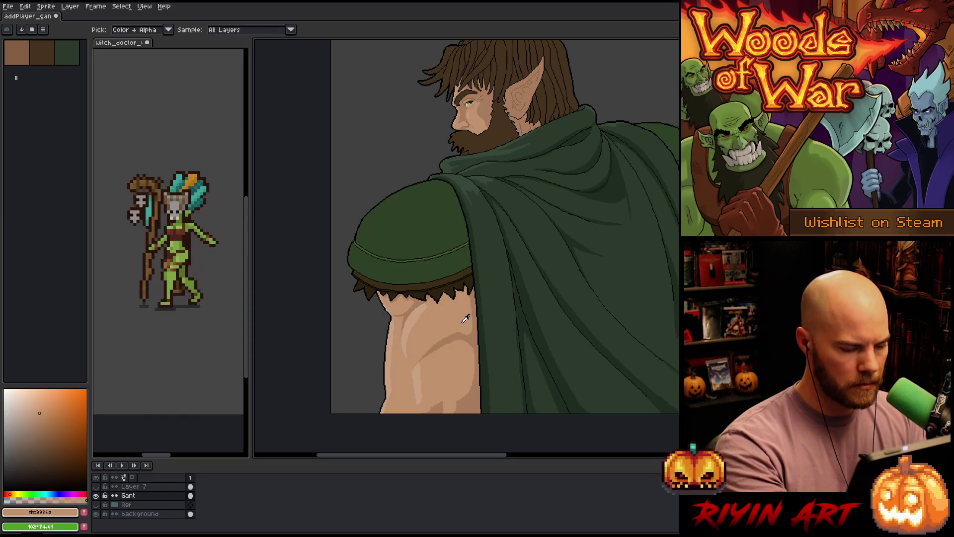
alt+click(477, 335)
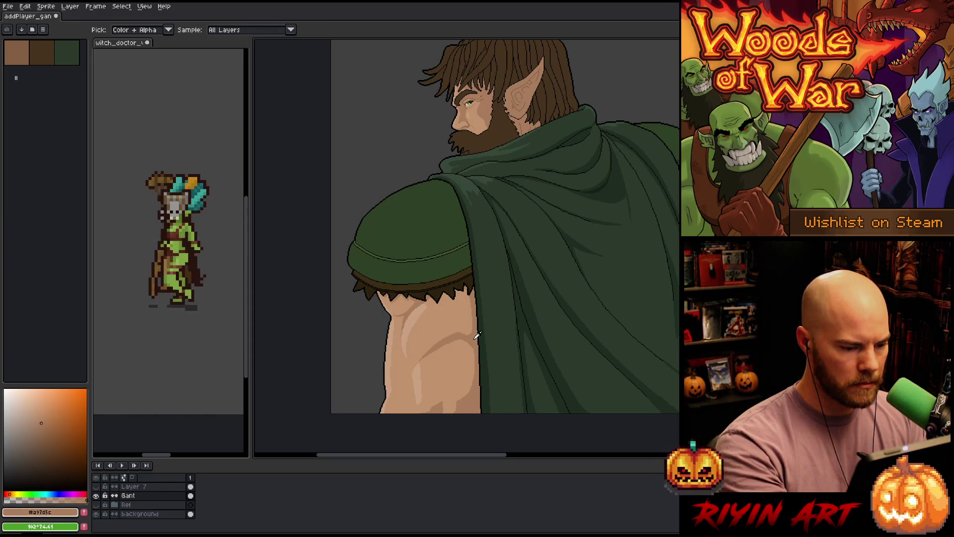
click(42, 417)
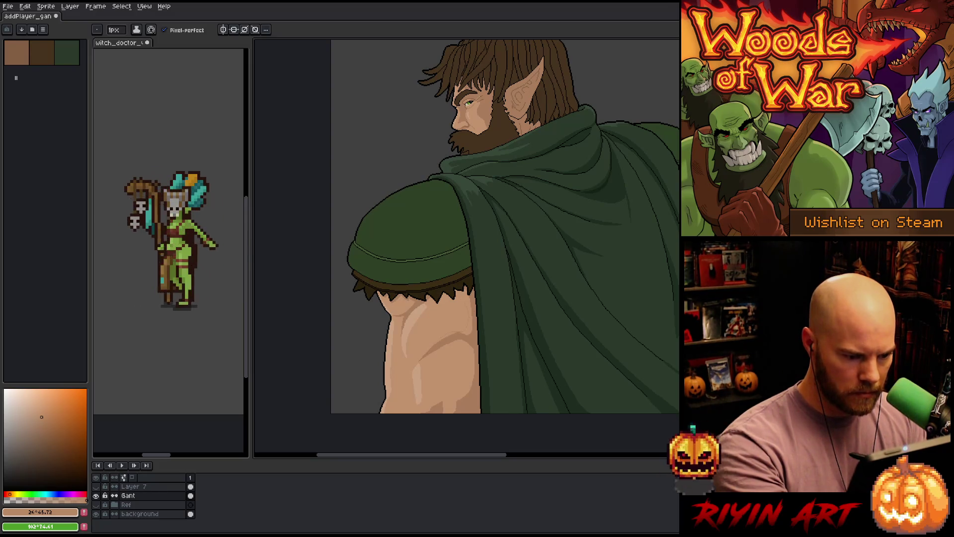
key(g)
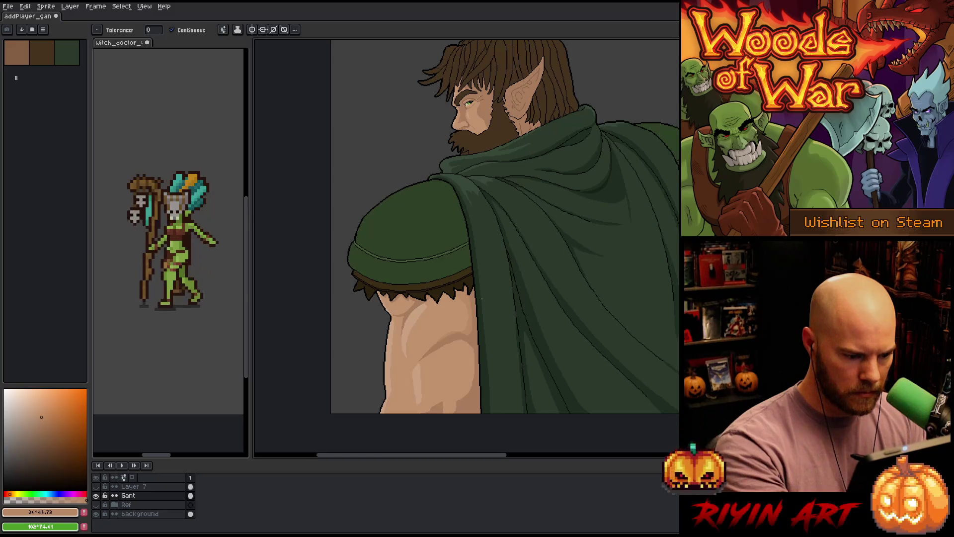
key(b)
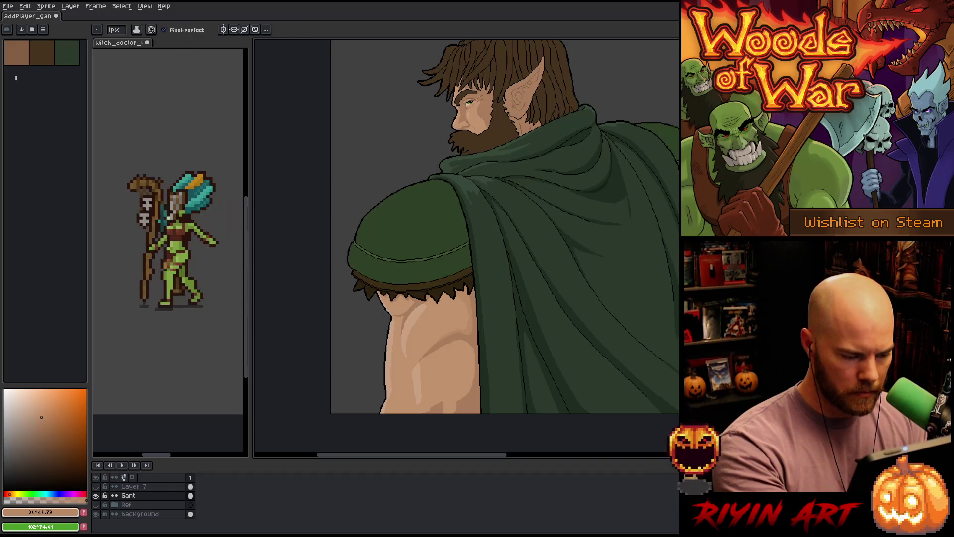
scroll(450, 333, up, 3)
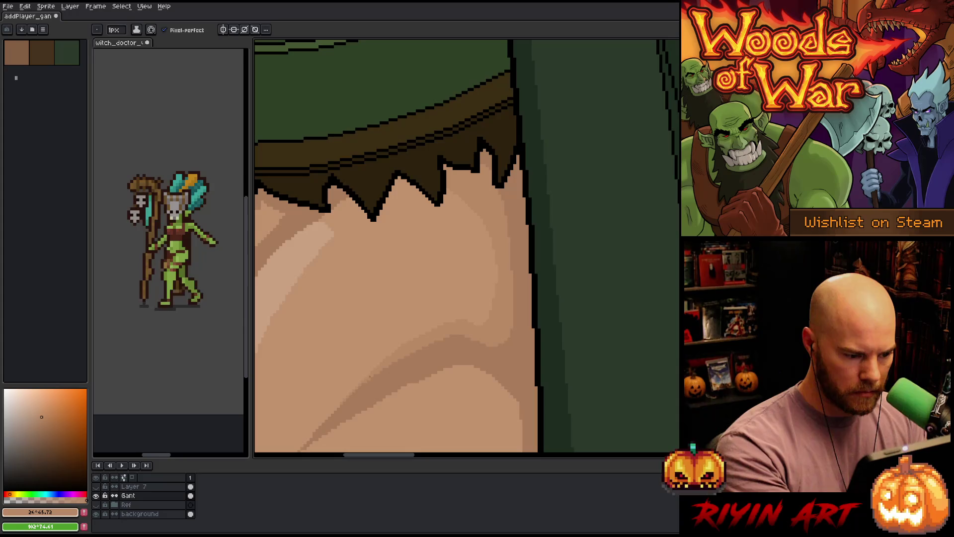
- Draw a faint dark line down the arm's right edge and fill the thin outline with darker skin
drag(520, 263, 522, 166)
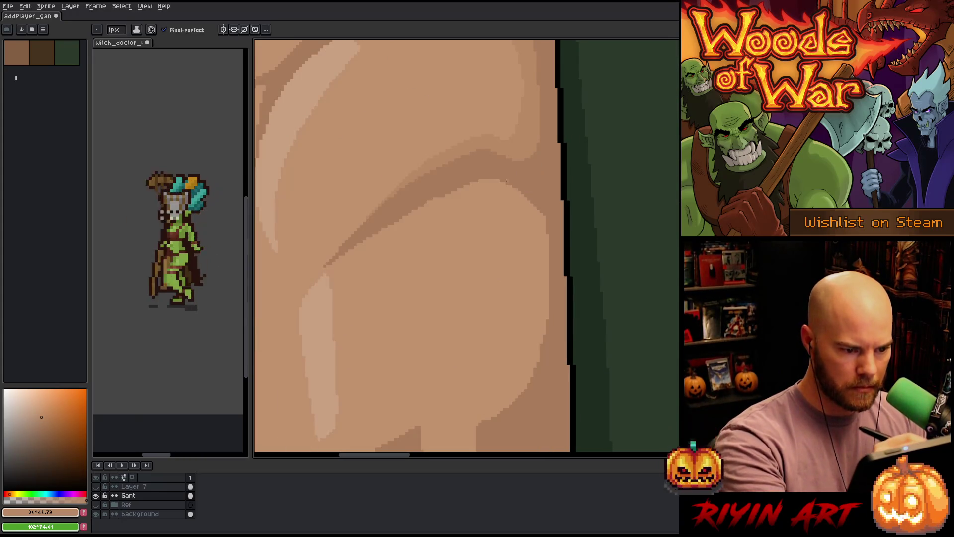
drag(522, 211, 527, 343)
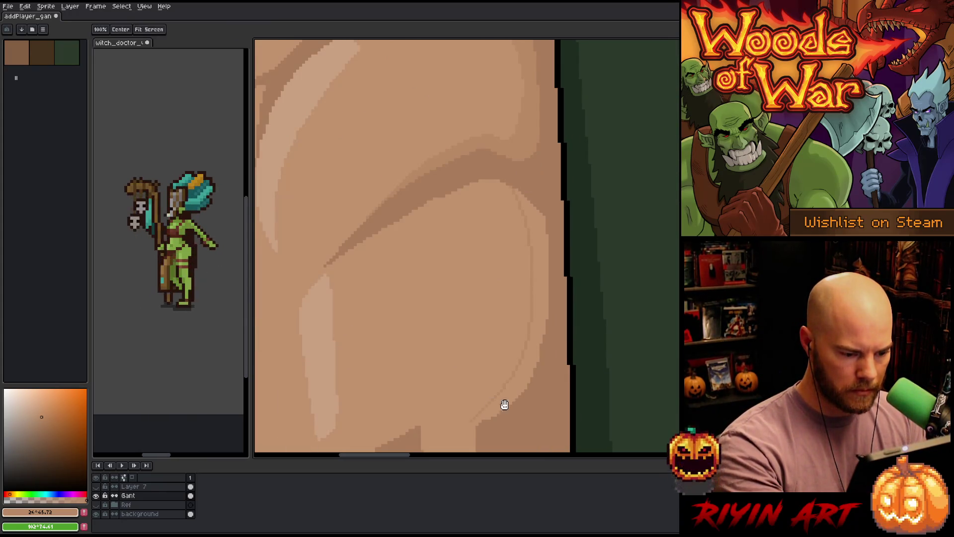
drag(502, 403, 532, 240)
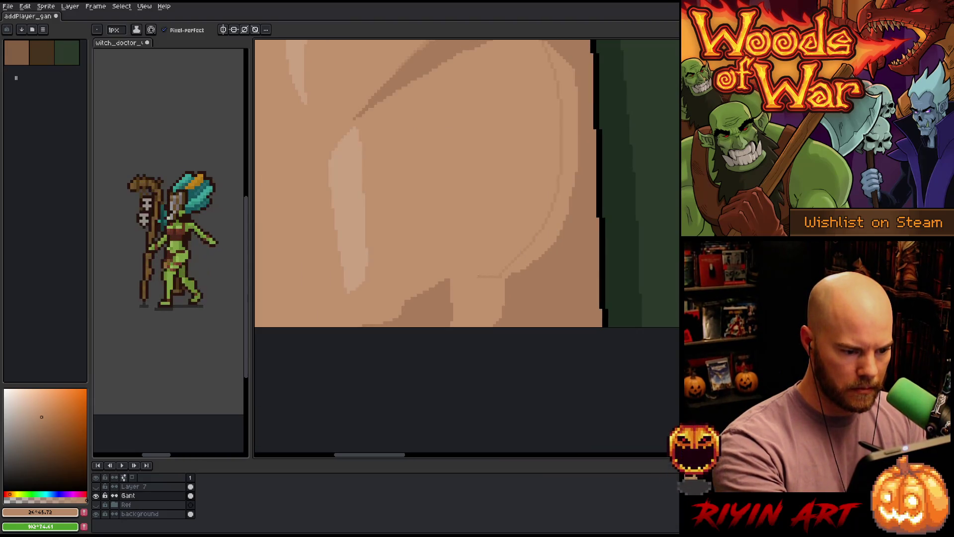
key(g)
click(494, 294)
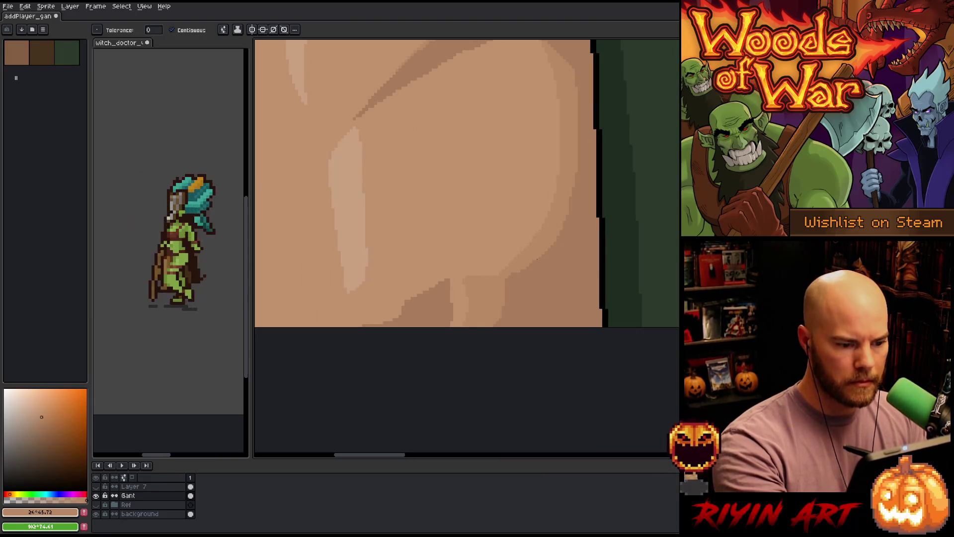
mouse_move(518, 318)
mouse_down()
mouse_move(516, 394)
mouse_move(518, 385)
mouse_up()
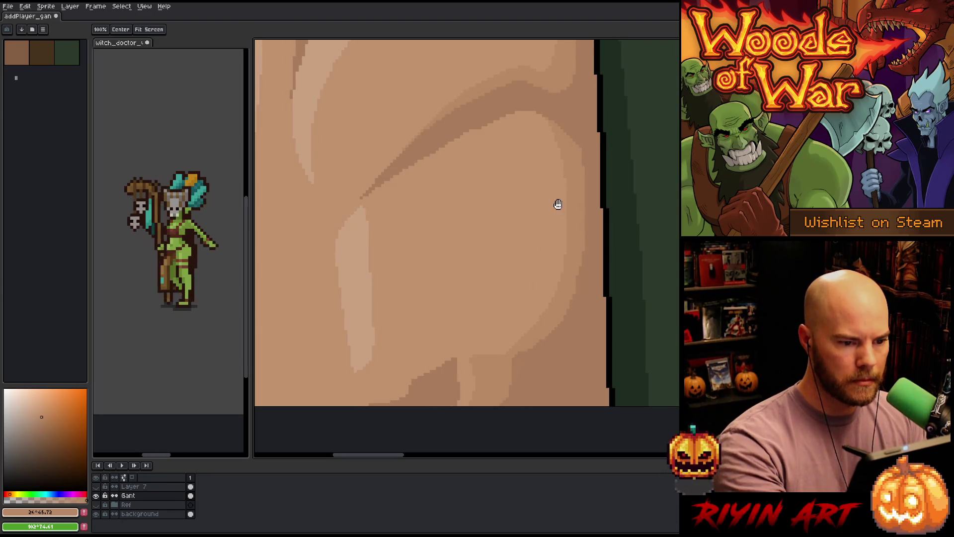
scroll(430, 277, down, 3)
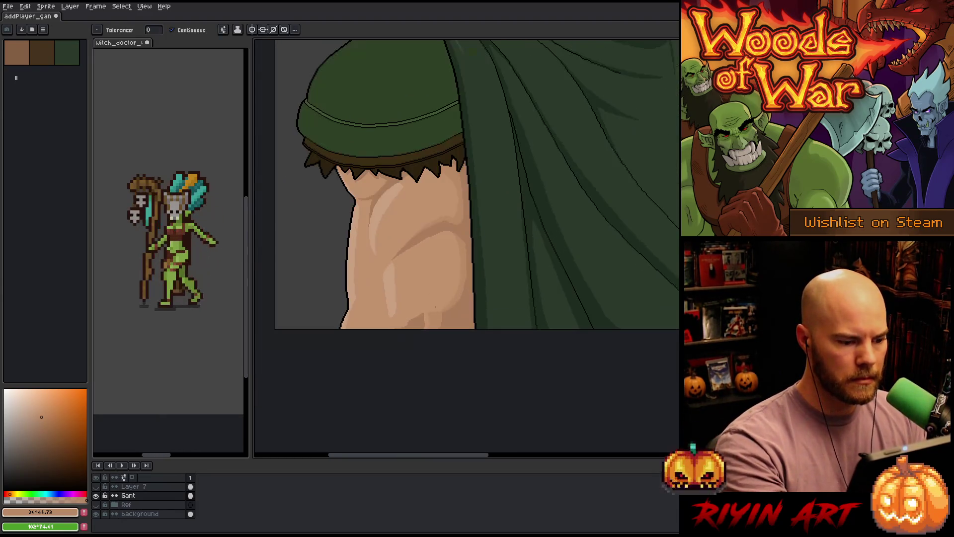
key(b)
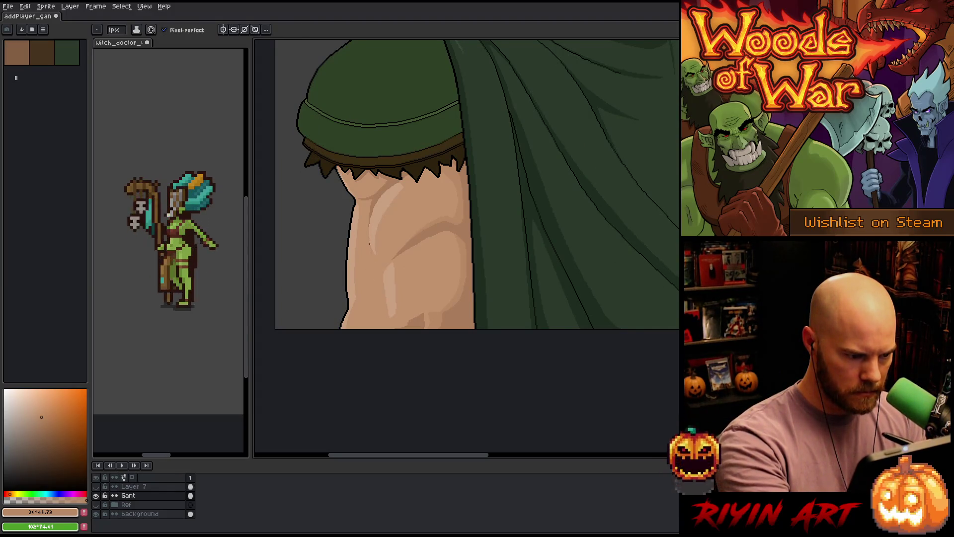
key(g)
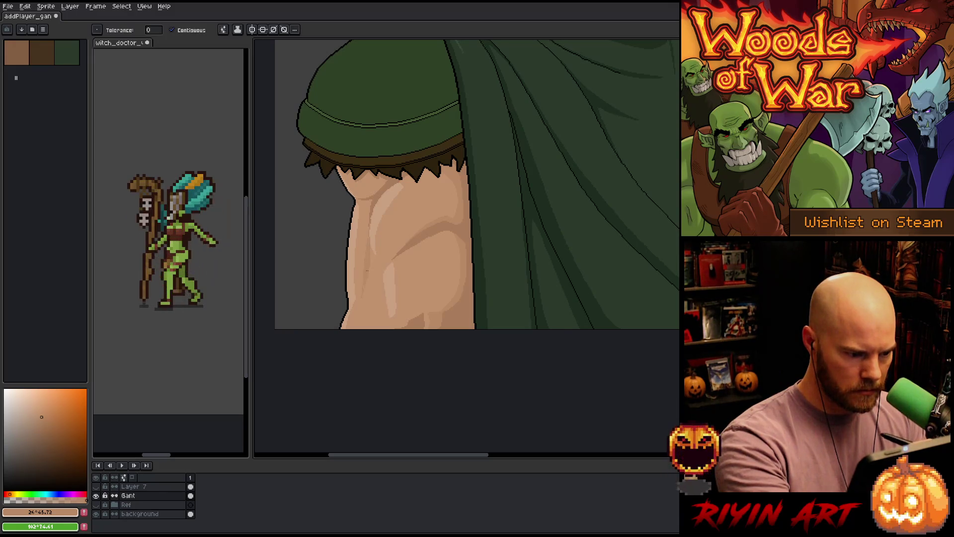
key(b)
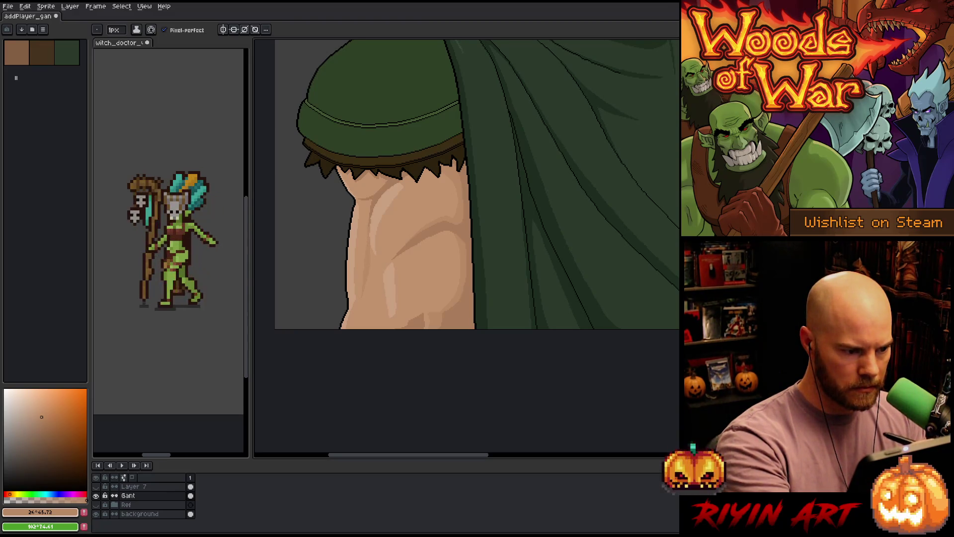
- Alternately sample the light, mid and darker skin tones from the upper arm for the crease
alt+click(379, 221)
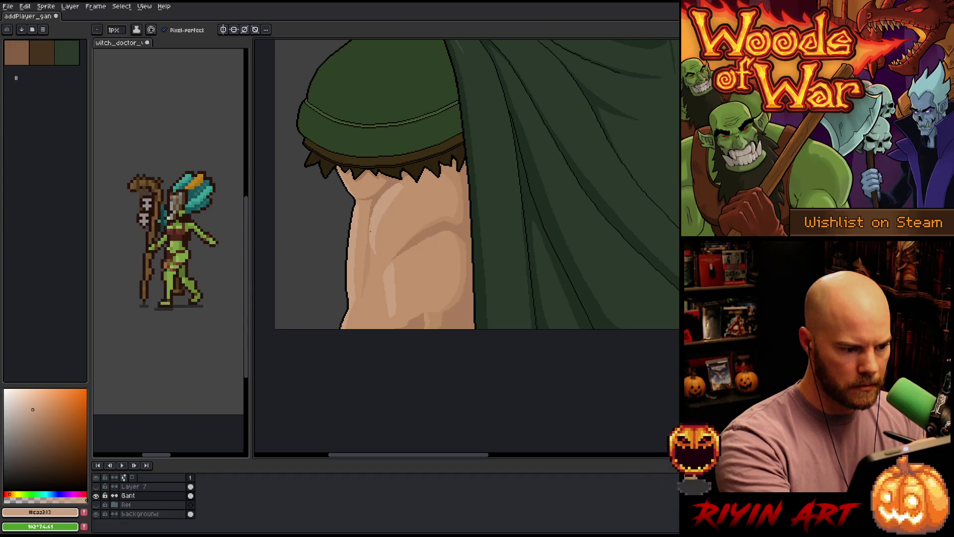
scroll(372, 230, up, 5)
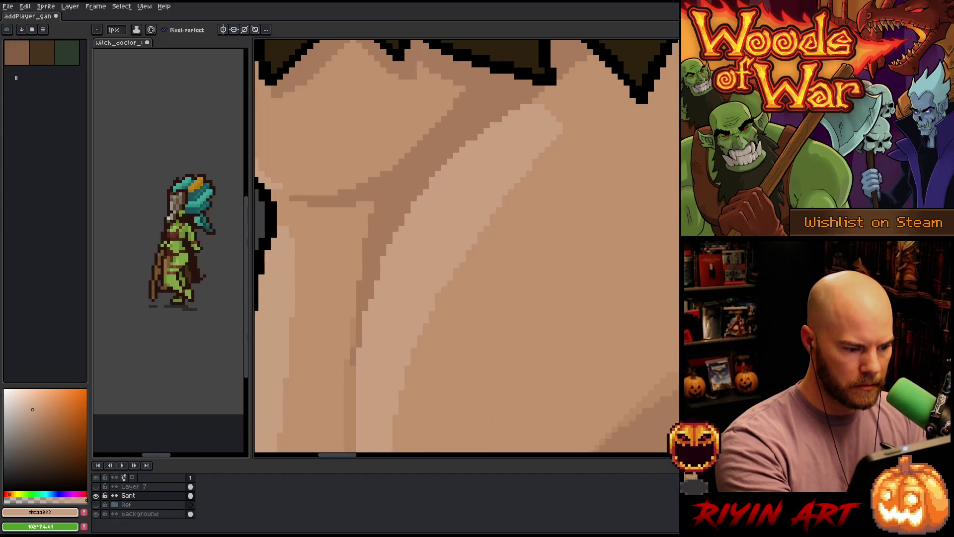
alt+click(357, 326)
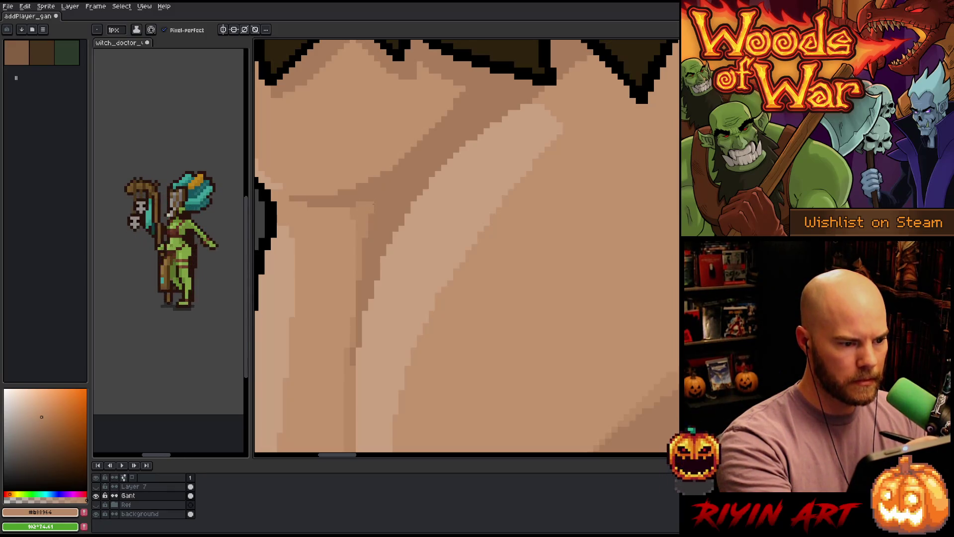
scroll(492, 262, down, 1)
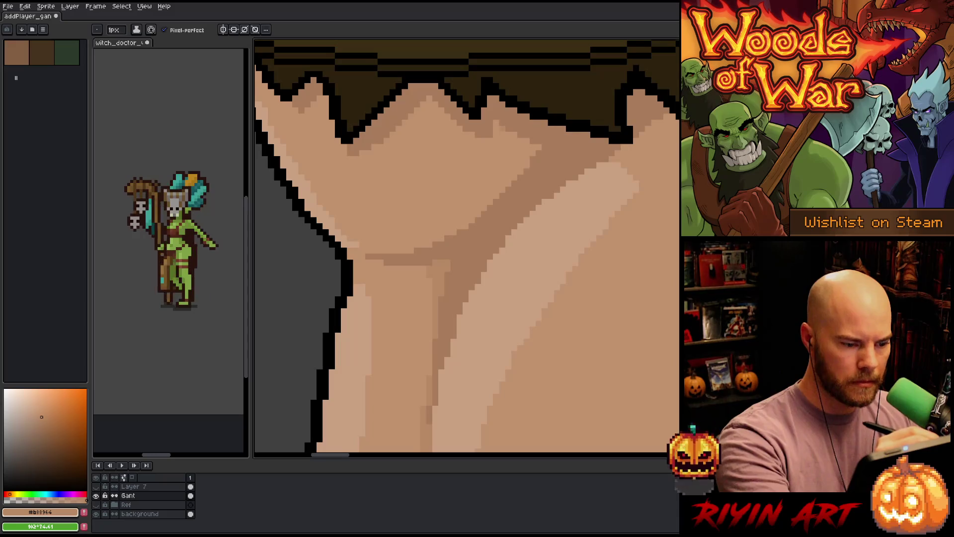
key(g)
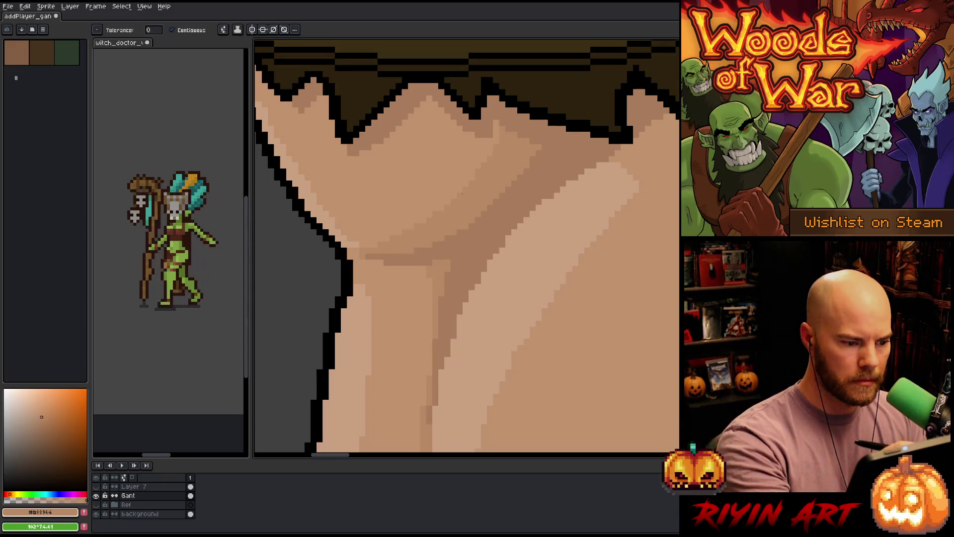
key(b)
alt+click(376, 250)
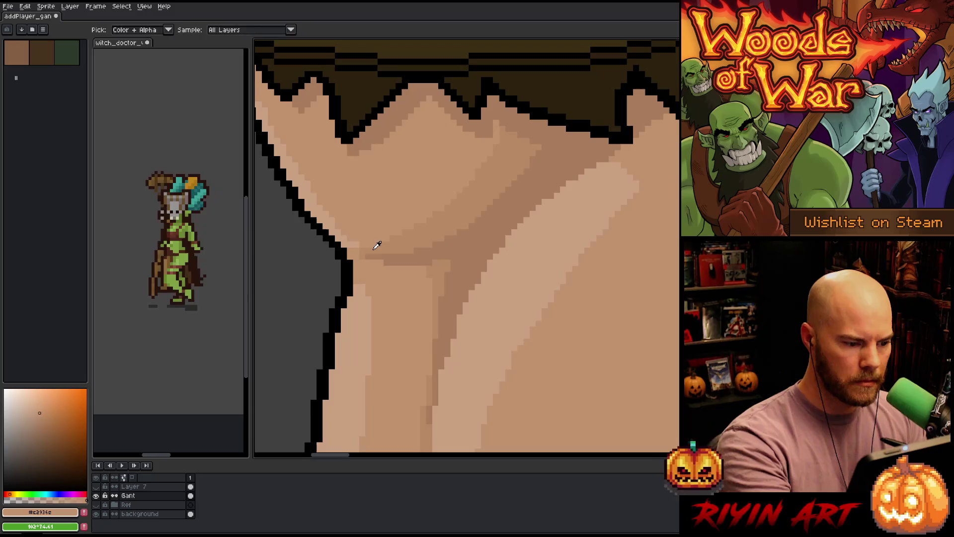
alt+click(380, 241)
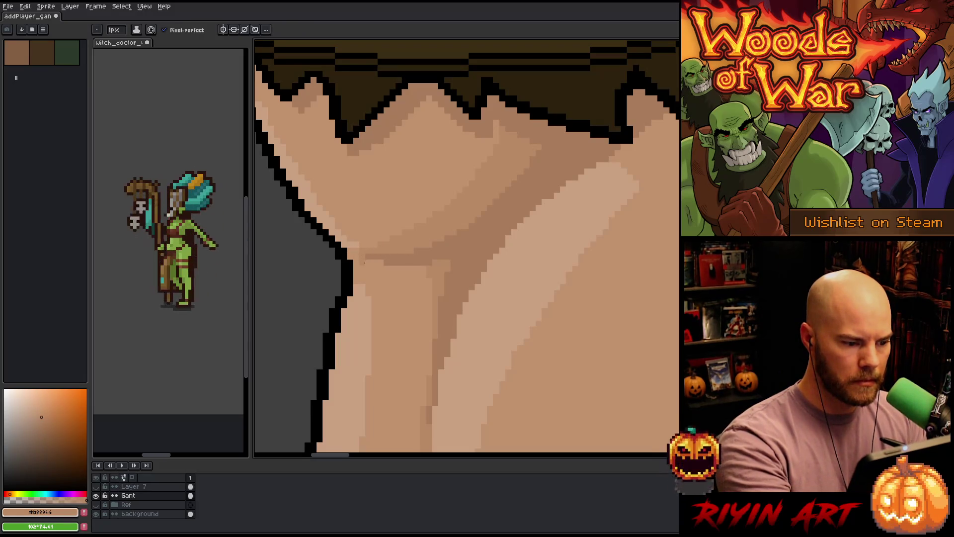
alt+click(366, 242)
alt+click(454, 209)
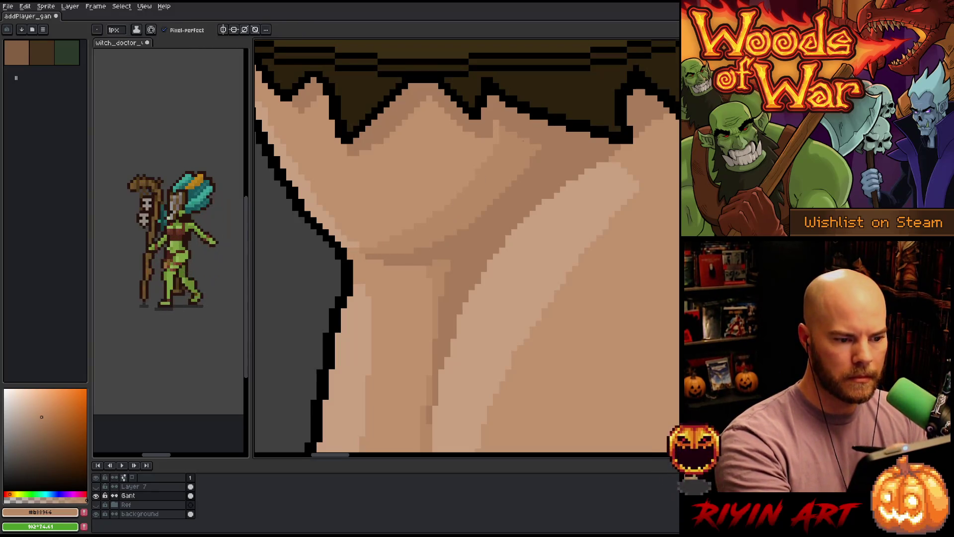
scroll(586, 275, down, 5)
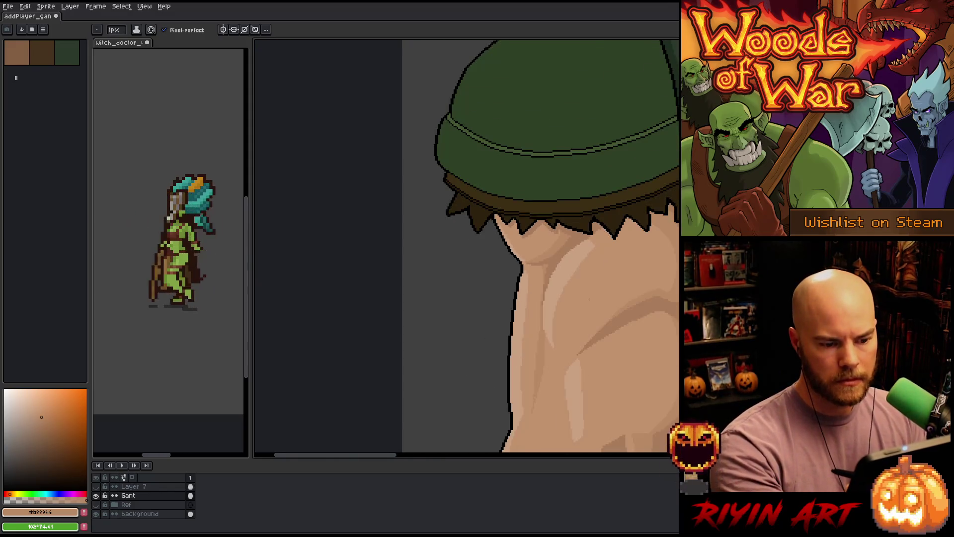
- Sample the mid skin tone from the arm and fine-tune it slightly in the colour picker
scroll(589, 299, down, 3)
scroll(535, 358, down, 1)
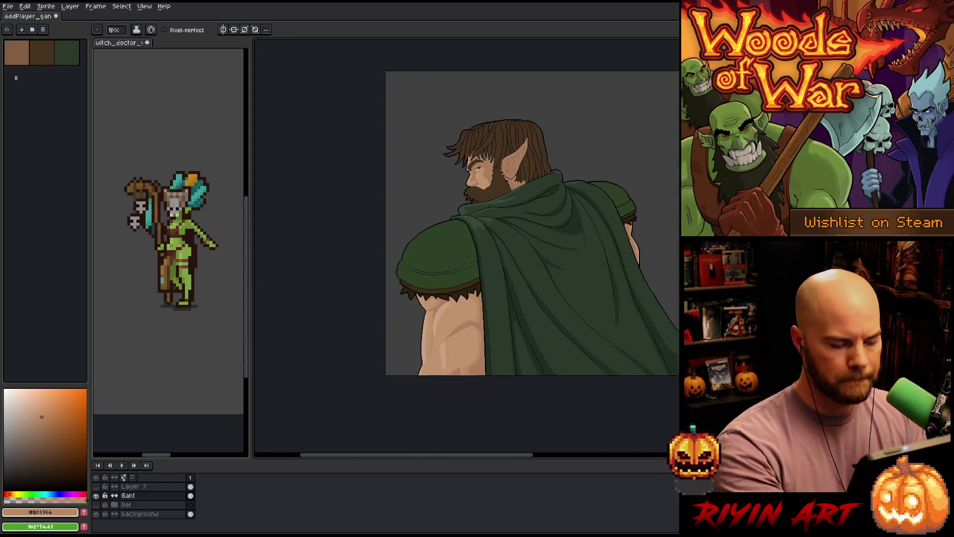
scroll(454, 326, up, 3)
alt+click(417, 293)
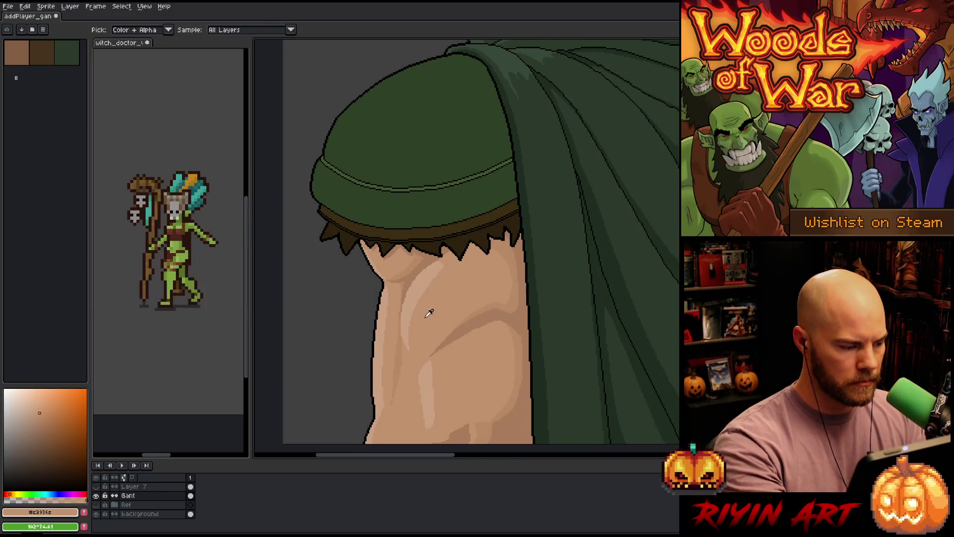
click(36, 408)
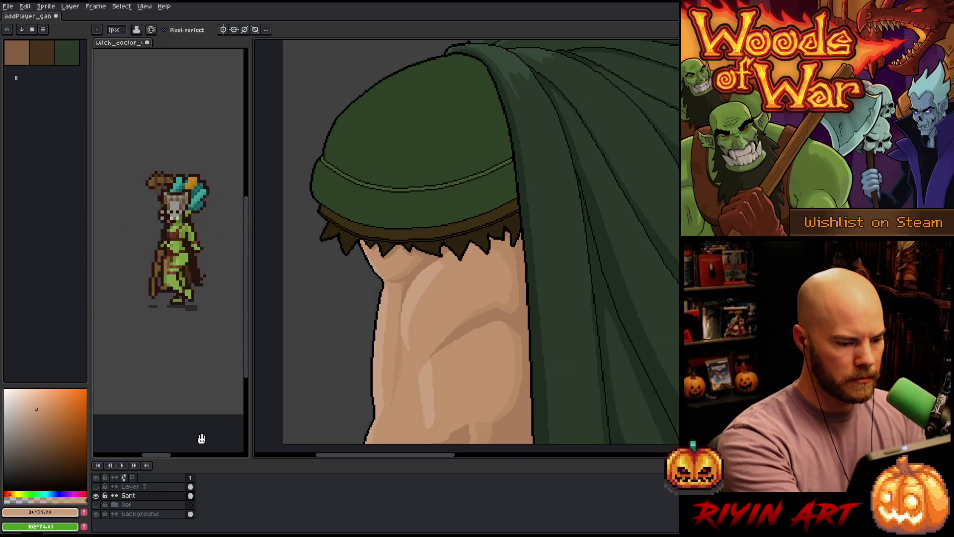
key(g)
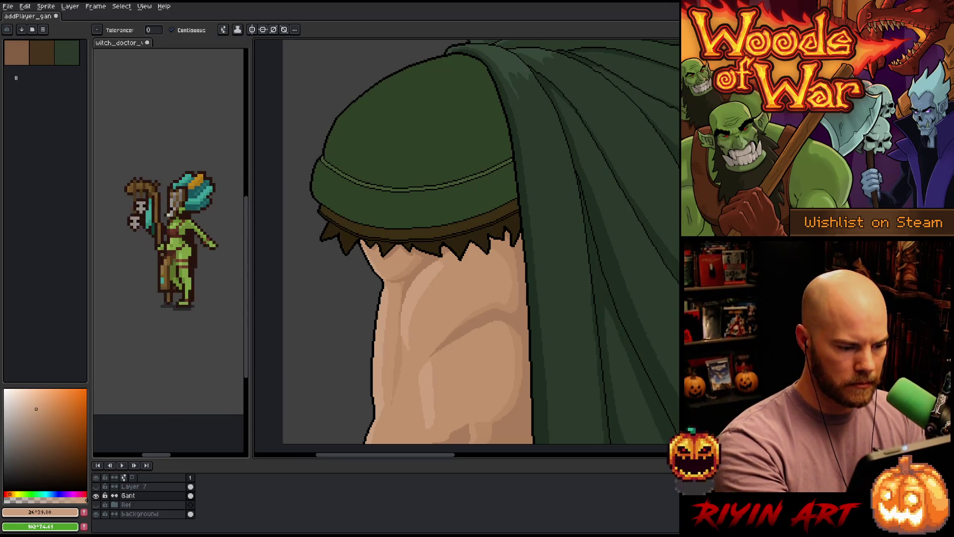
scroll(373, 271, up, 2)
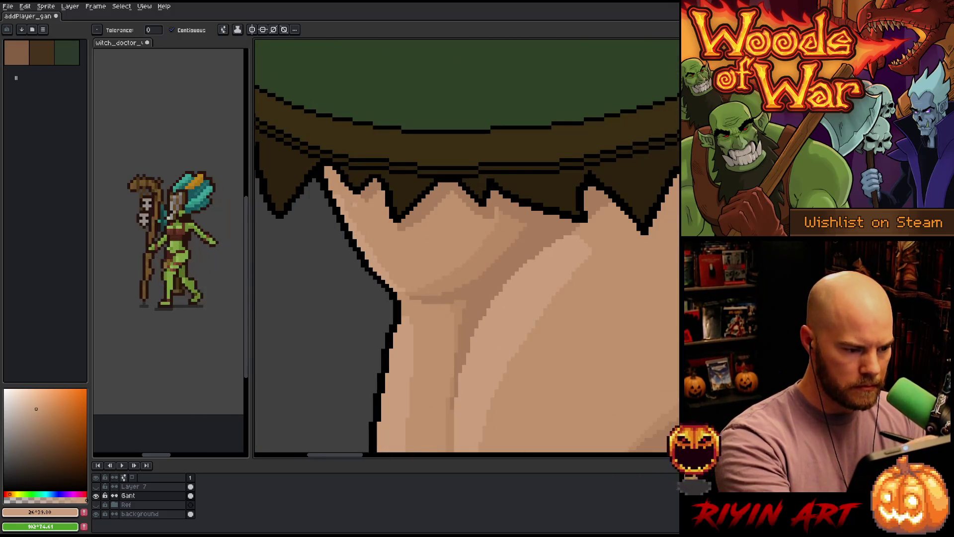
key(b)
alt+click(345, 199)
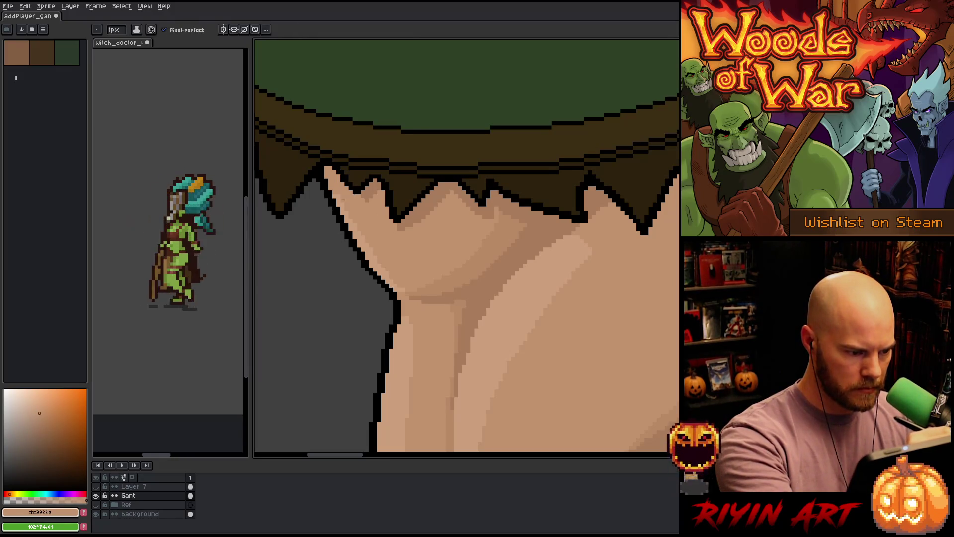
- Sample the darker skin tone from the torso and zoom out to the whole elf bust
scroll(423, 209, down, 5)
scroll(437, 232, up, 2)
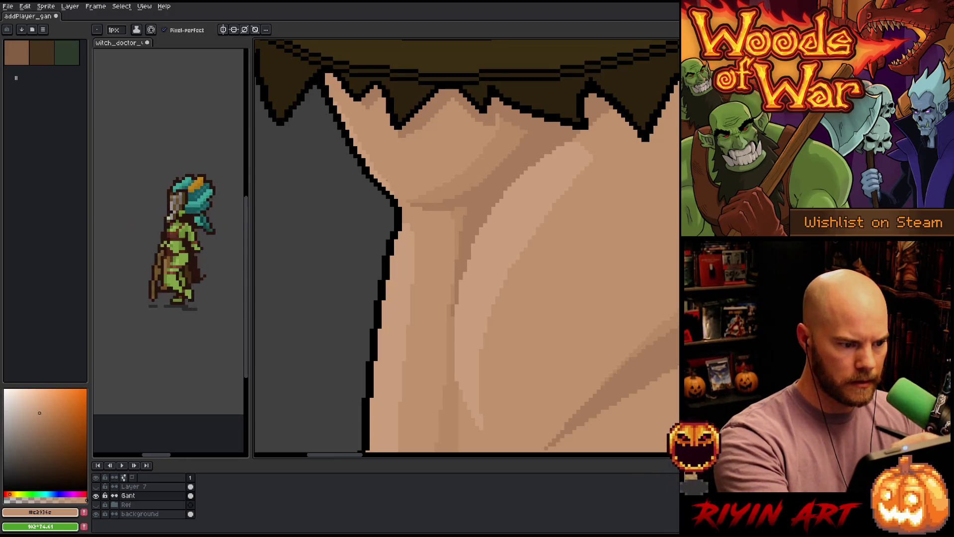
scroll(448, 227, down, 5)
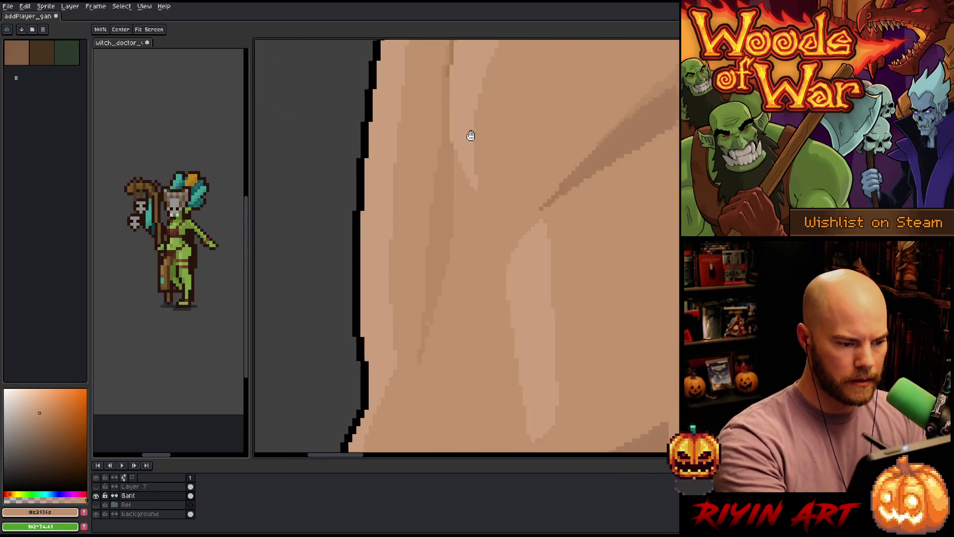
alt+click(436, 285)
scroll(443, 243, up, 3)
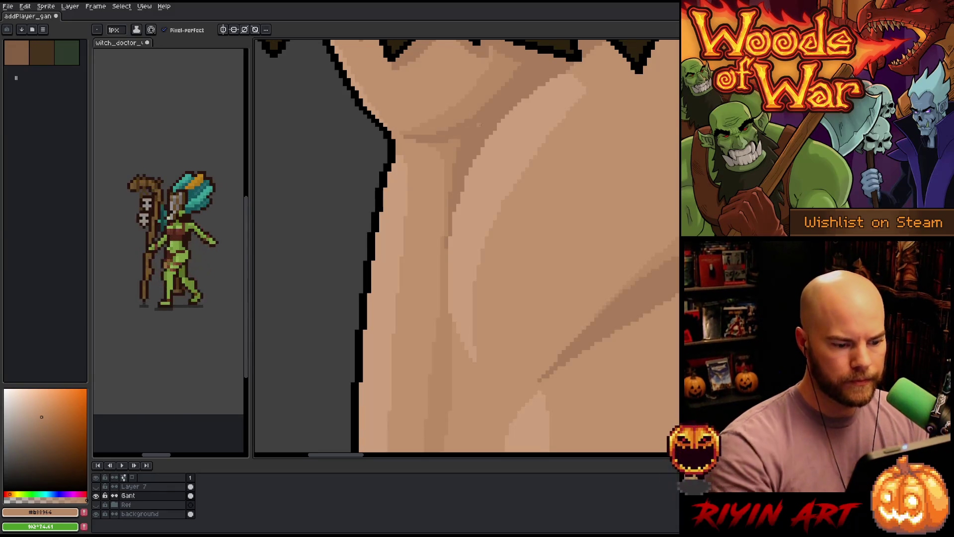
scroll(467, 247, down, 3)
scroll(511, 245, down, 2)
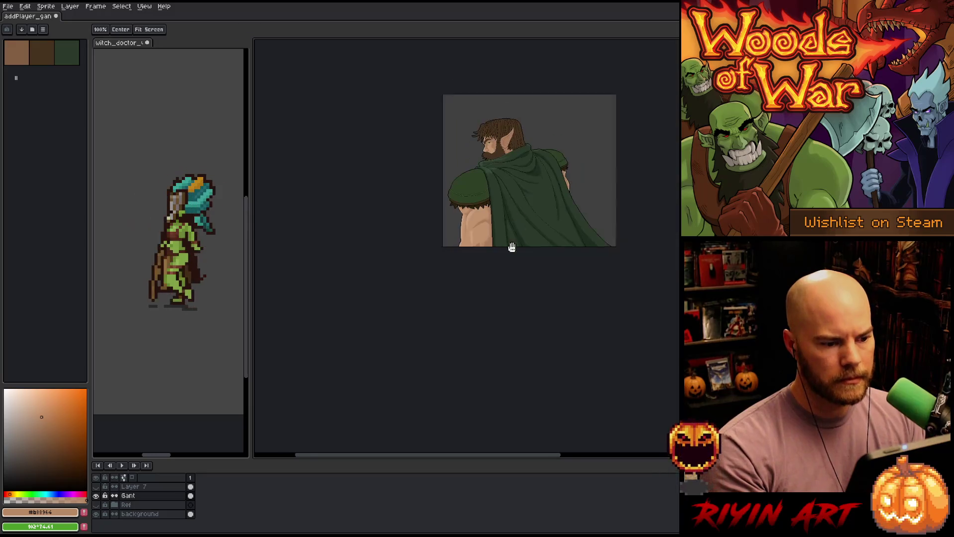
drag(512, 245, 427, 347)
scroll(423, 338, up, 2)
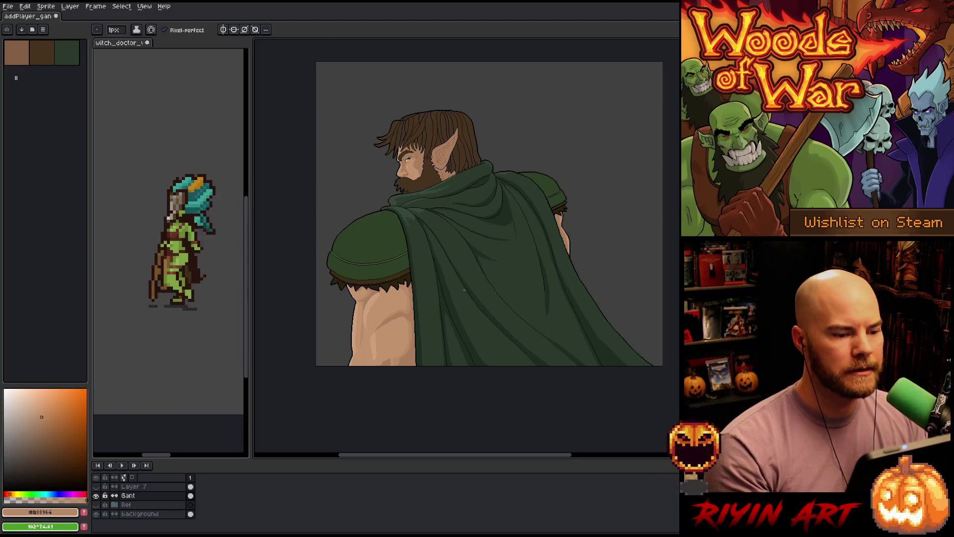
scroll(465, 290, up, 1)
drag(441, 334, 416, 326)
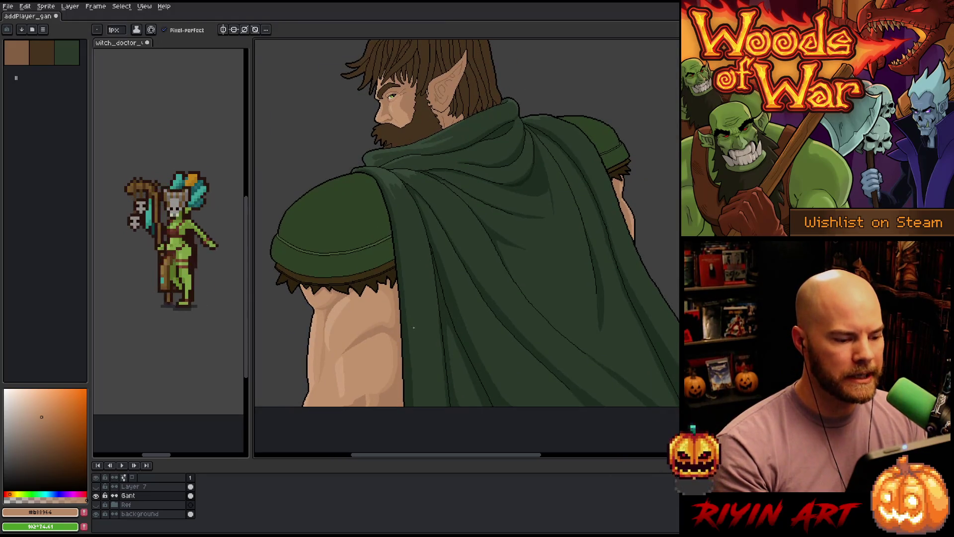
scroll(379, 338, down, 1)
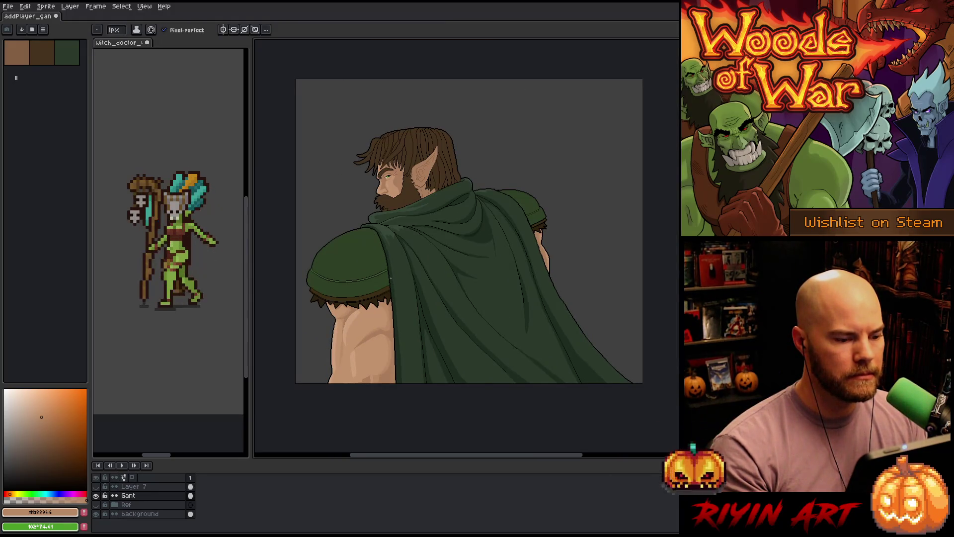
scroll(391, 278, up, 1)
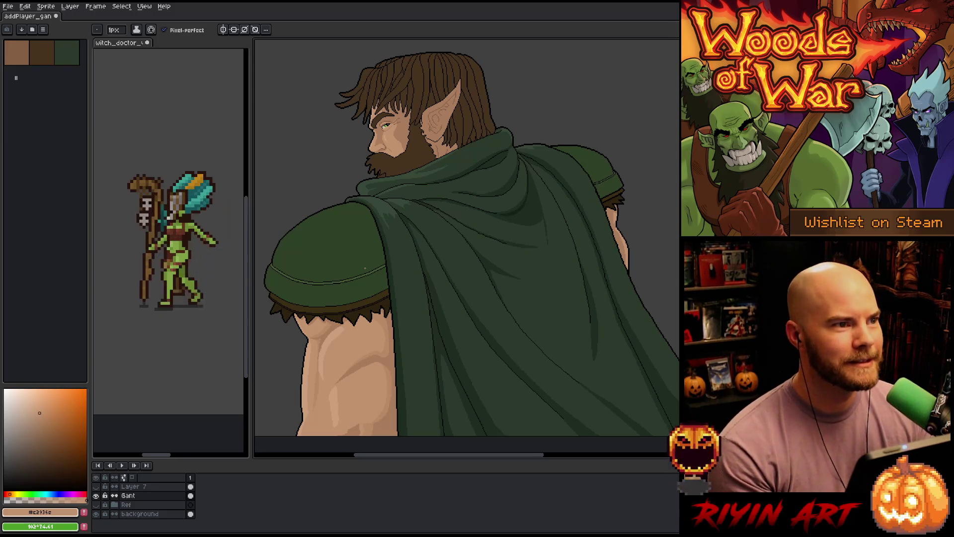
- Sample the lighter, mid and darker skin tones from the arm to retouch the muscle shading
alt+click(332, 395)
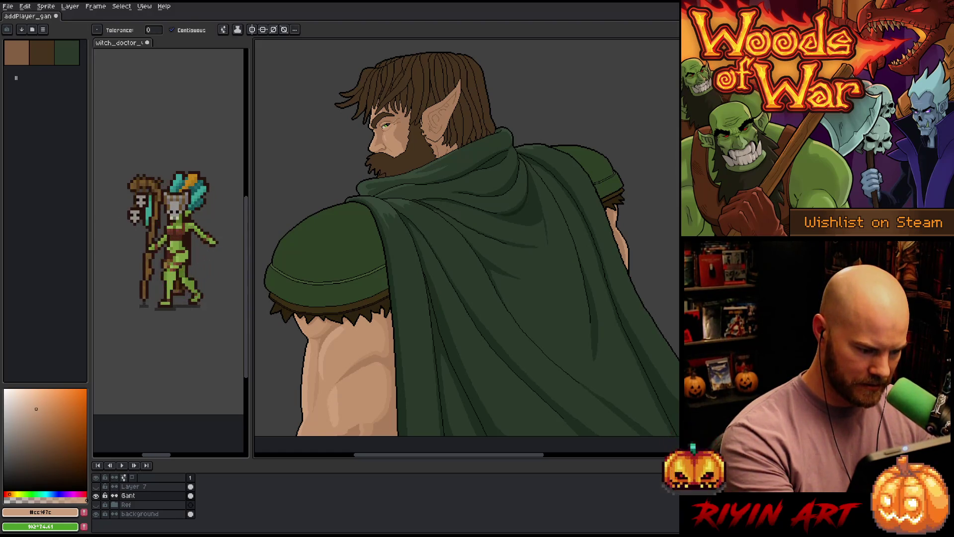
alt+click(341, 387)
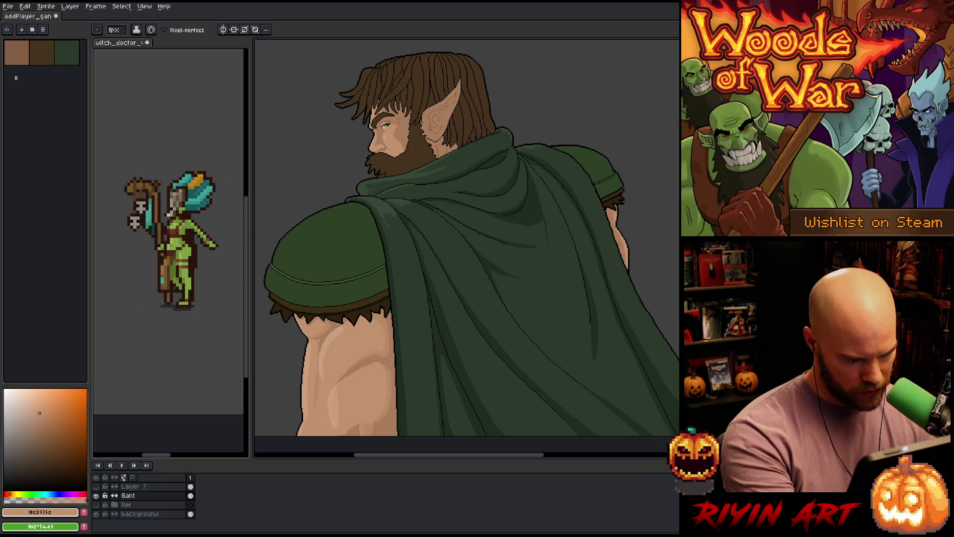
key(g)
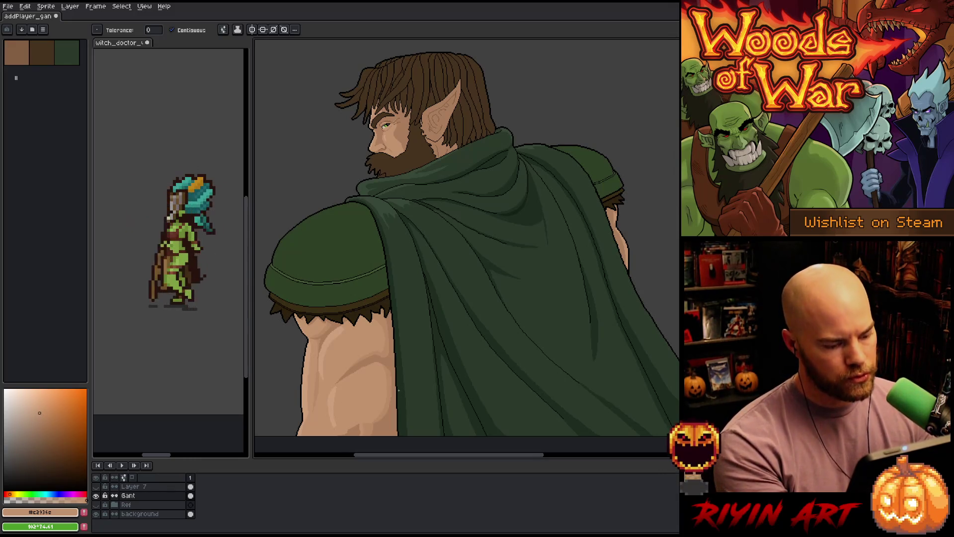
key(b)
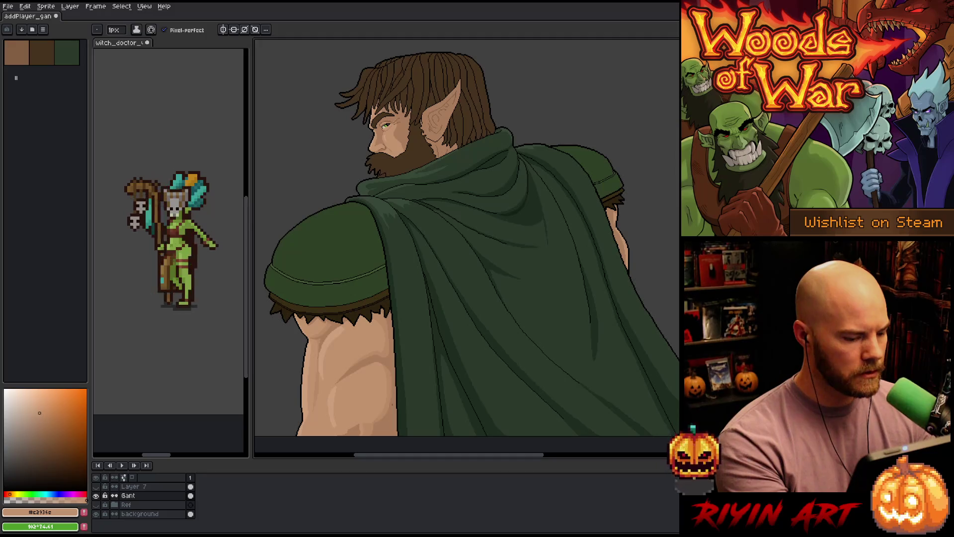
alt+click(390, 383)
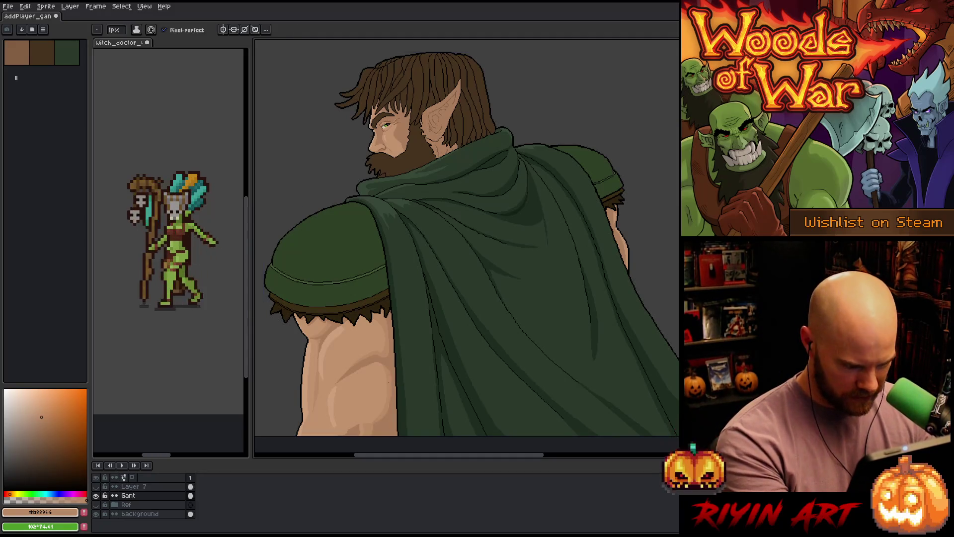
alt+click(389, 381)
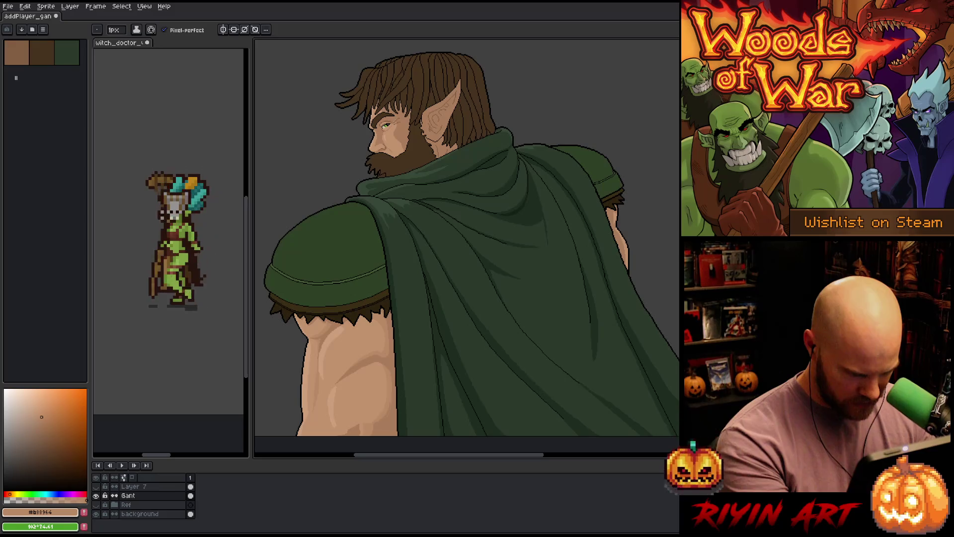
scroll(403, 365, up, 3)
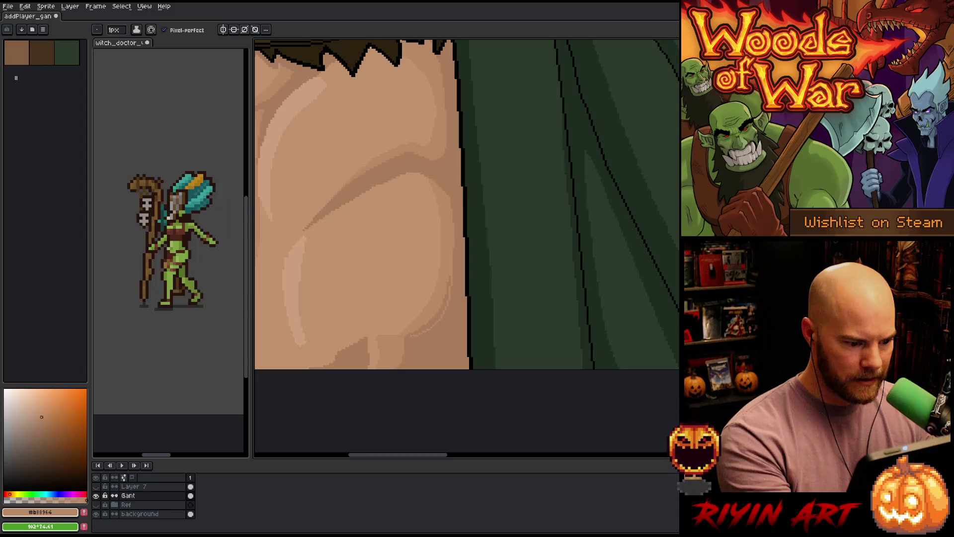
key(g)
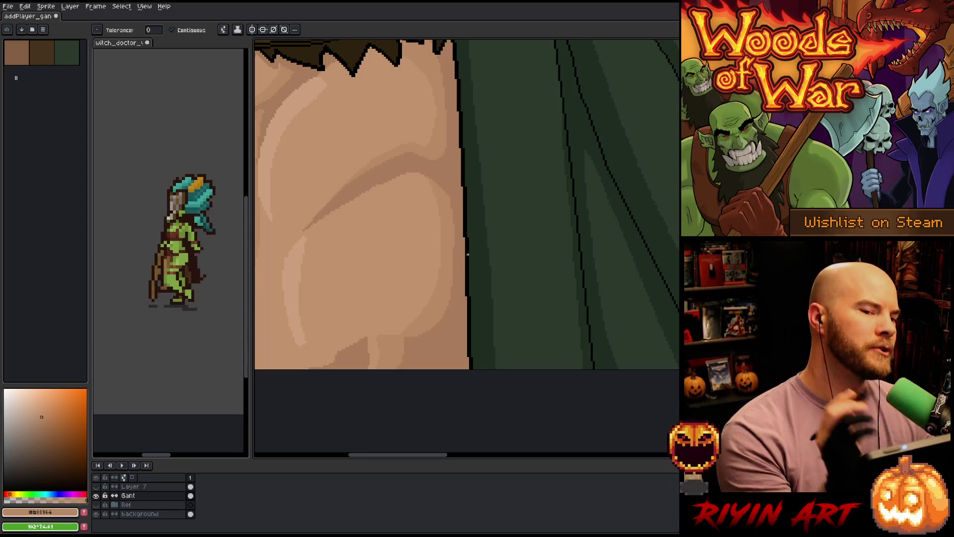
key(b)
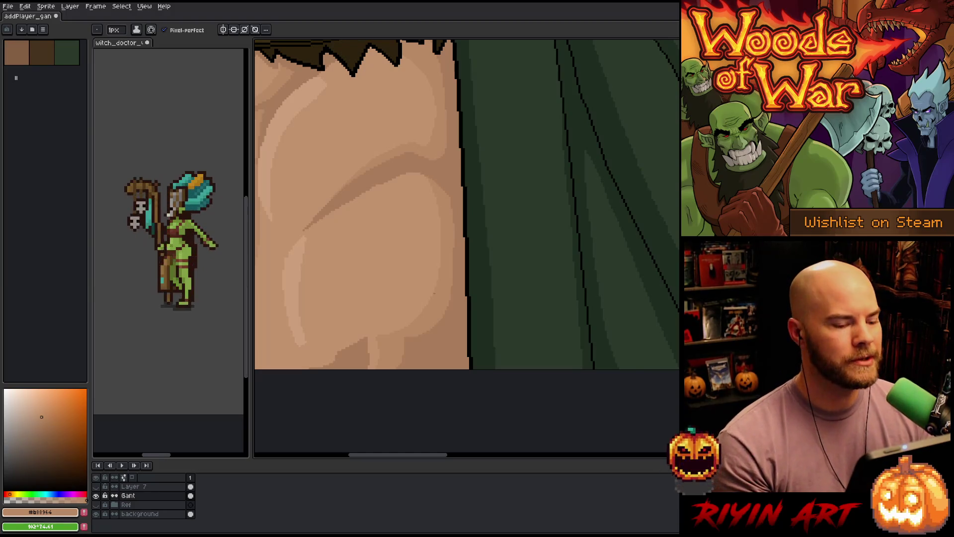
scroll(399, 361, down, 2)
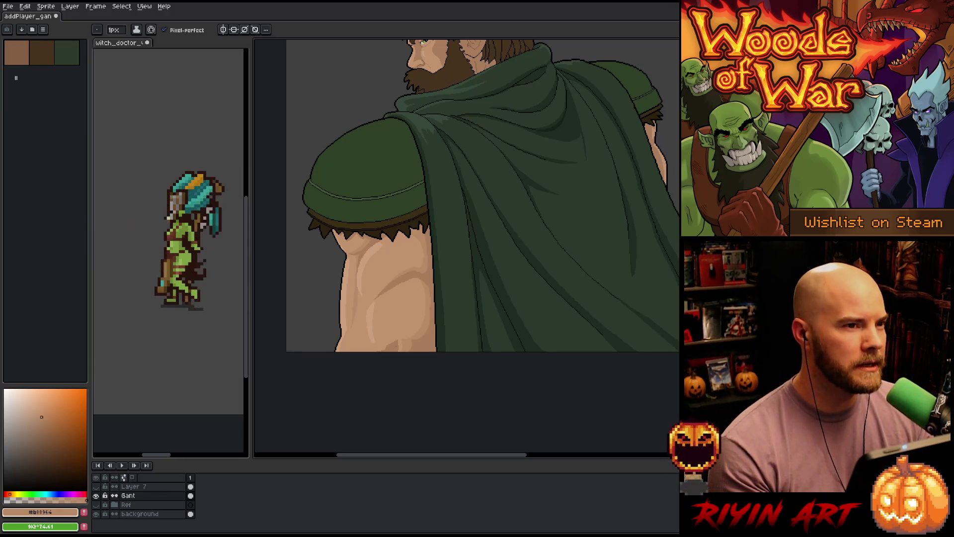
scroll(396, 345, down, 1)
scroll(397, 346, up, 1)
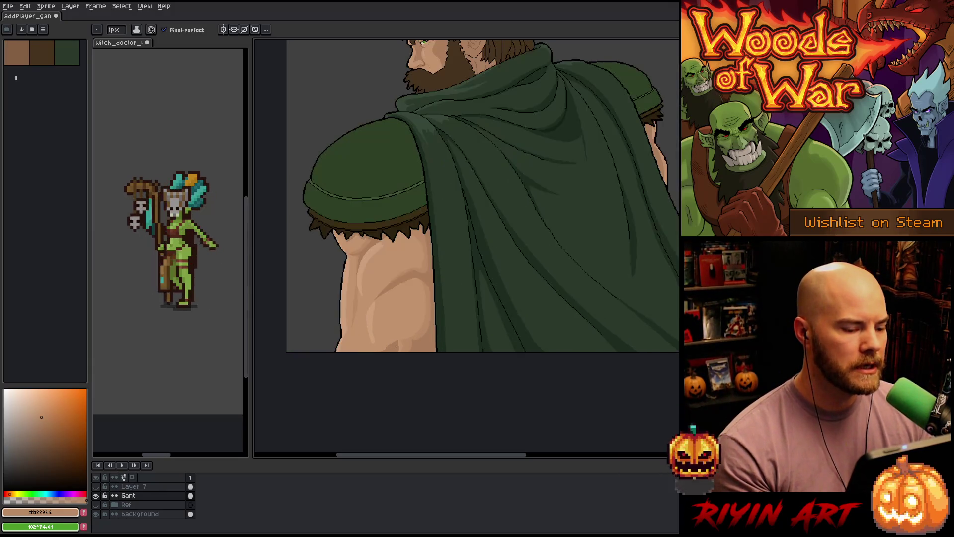
scroll(377, 298, up, 1)
scroll(441, 245, up, 1)
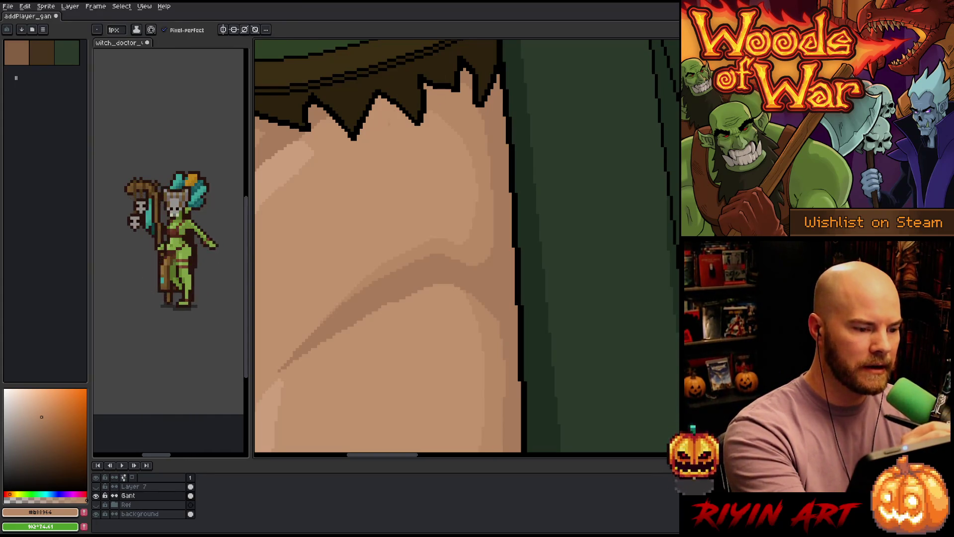
- Magic-wand select the mid-tone skin region of the arm, then deselect it
key(w)
click(348, 133)
key(b)
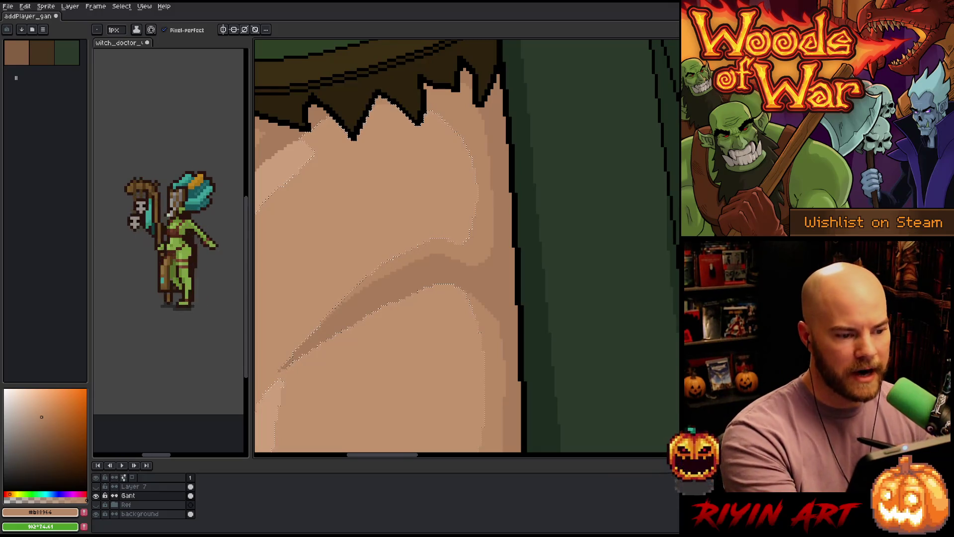
key(ctrl+d)
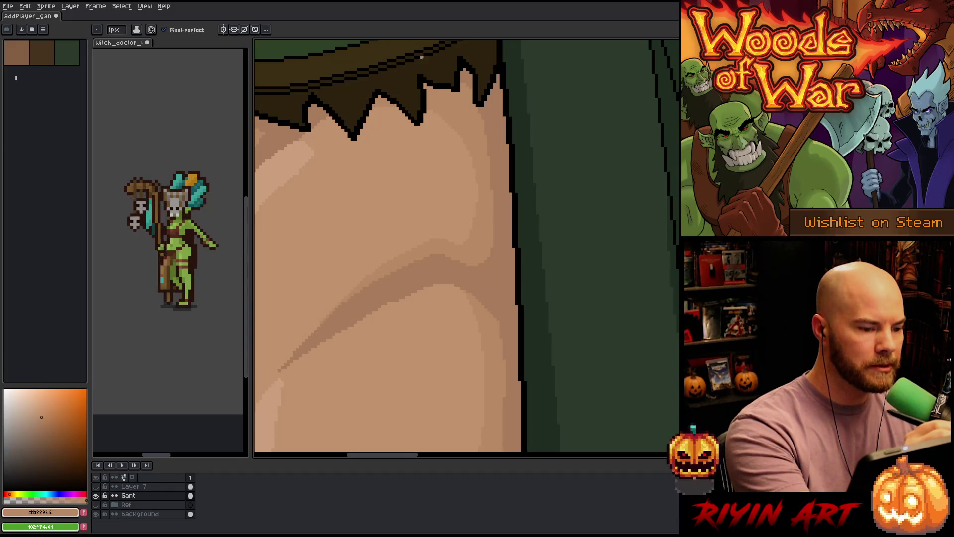
- Pan along the arm and eyedrop the lighter skin tone #cc9f7c
scroll(467, 249, down, 5)
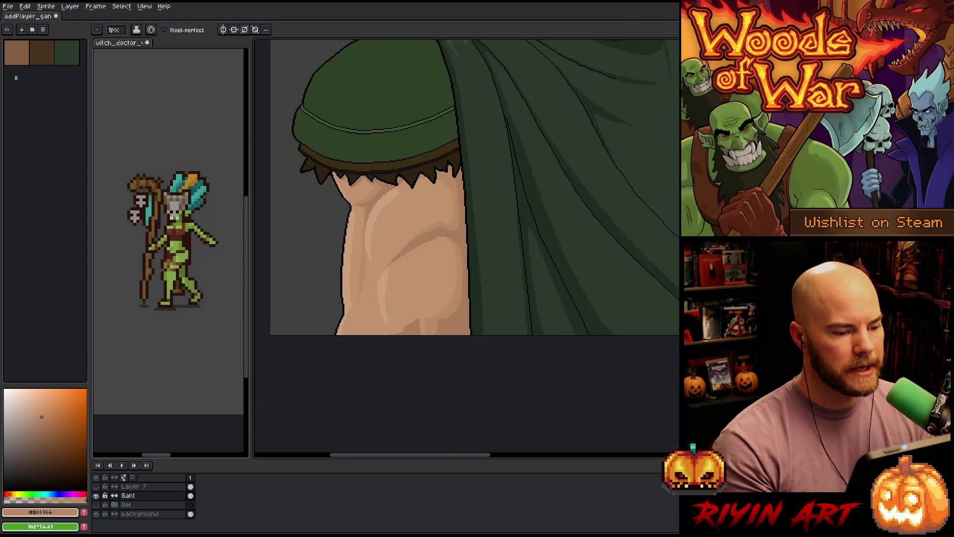
scroll(440, 240, up, 5)
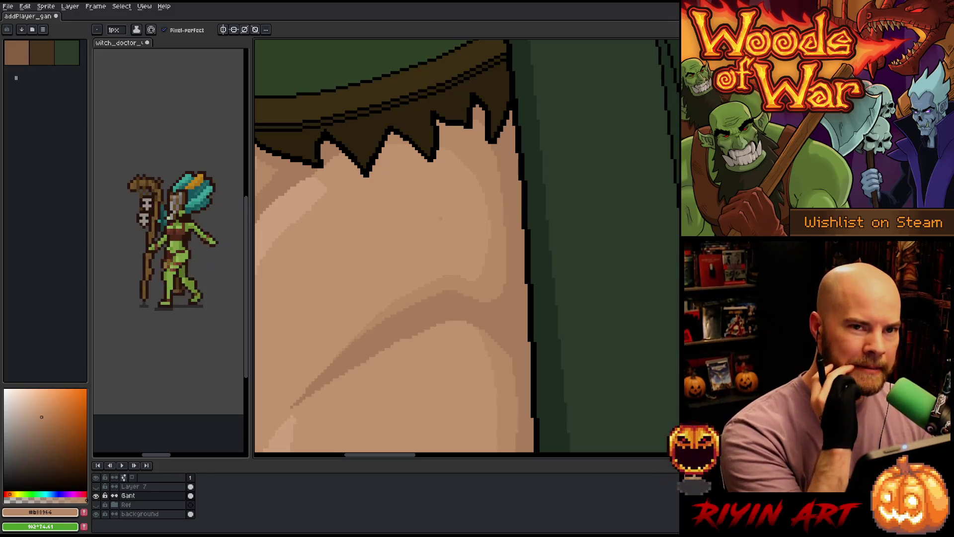
drag(497, 310, 477, 316)
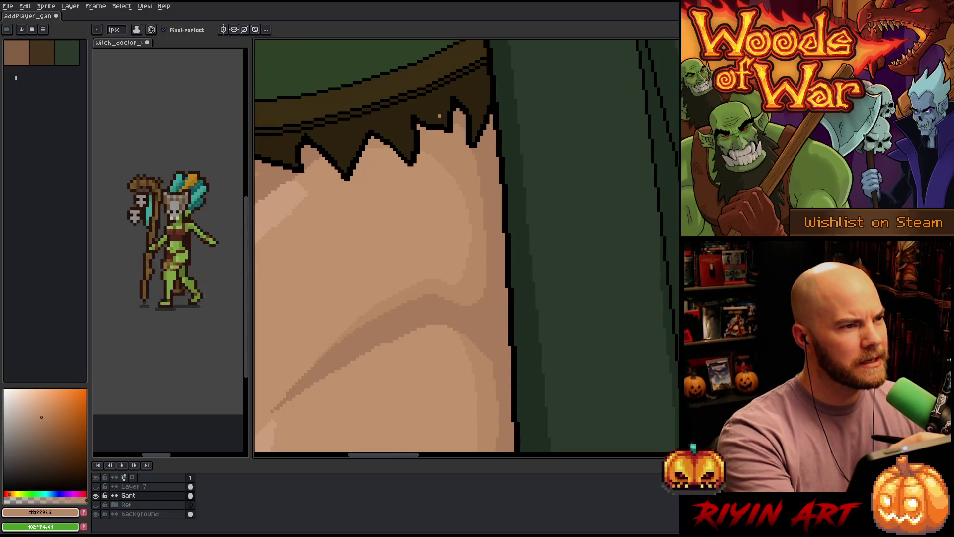
drag(440, 116, 584, 124)
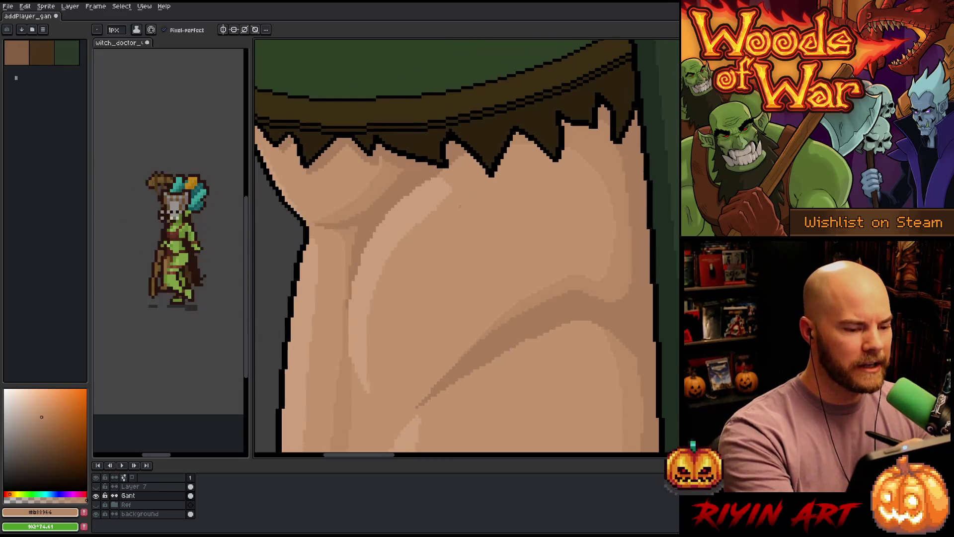
key(i)
key(b)
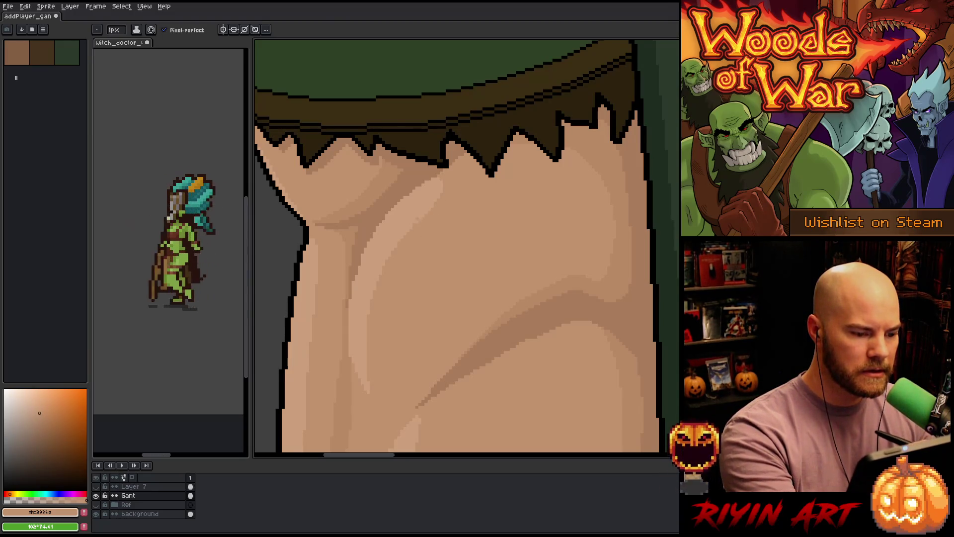
alt+click(414, 224)
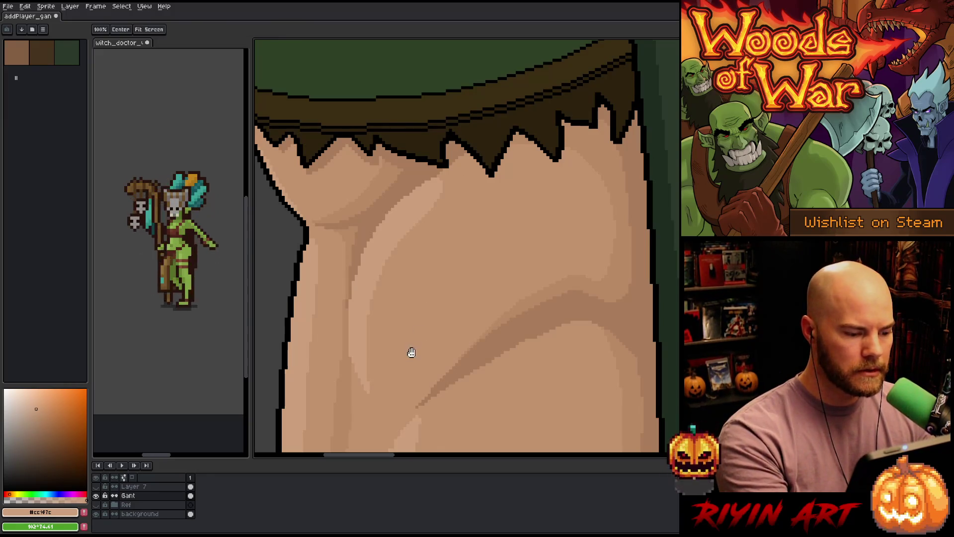
drag(423, 355, 414, 266)
drag(488, 381, 497, 283)
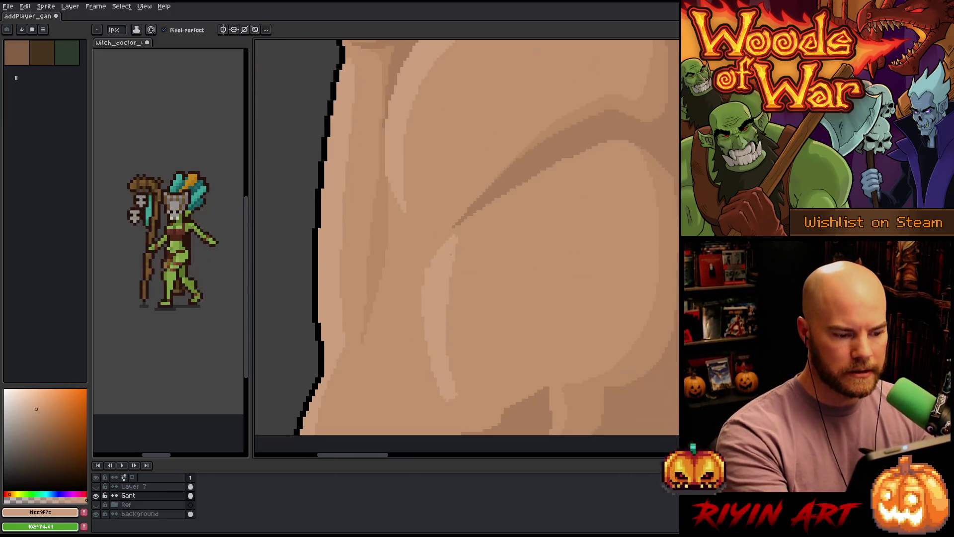
drag(469, 315, 454, 254)
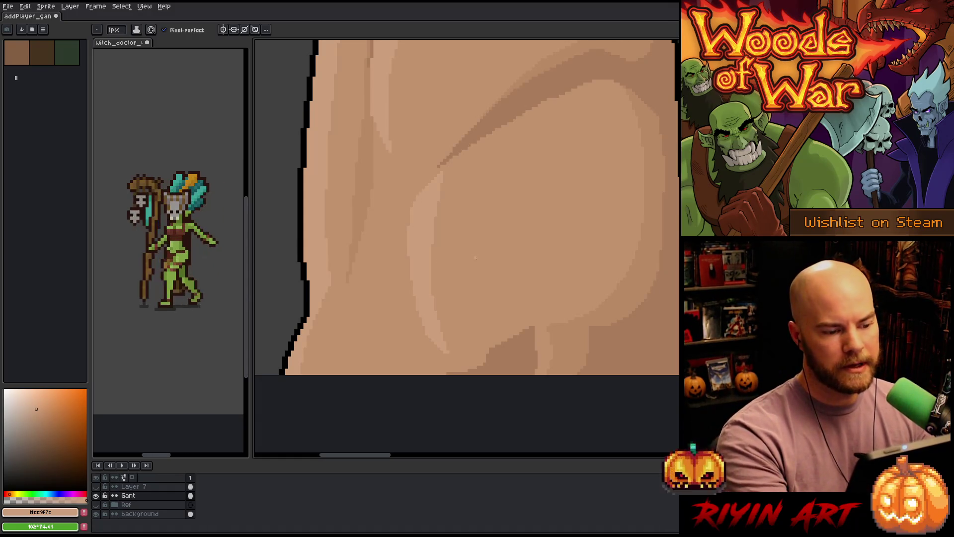
key(space)
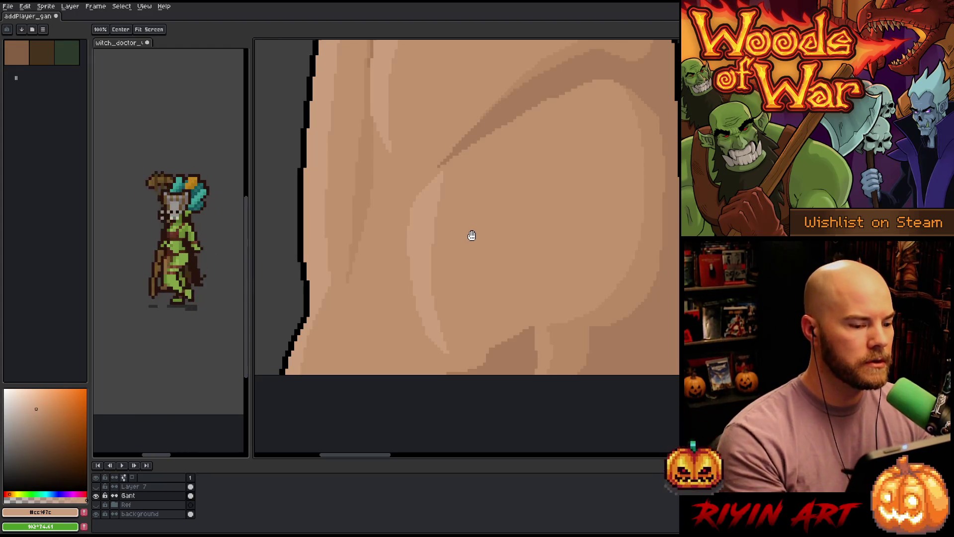
- Sample the darker, lighter and #c2936e skin tones while panning across the arm
scroll(444, 257, down, 2)
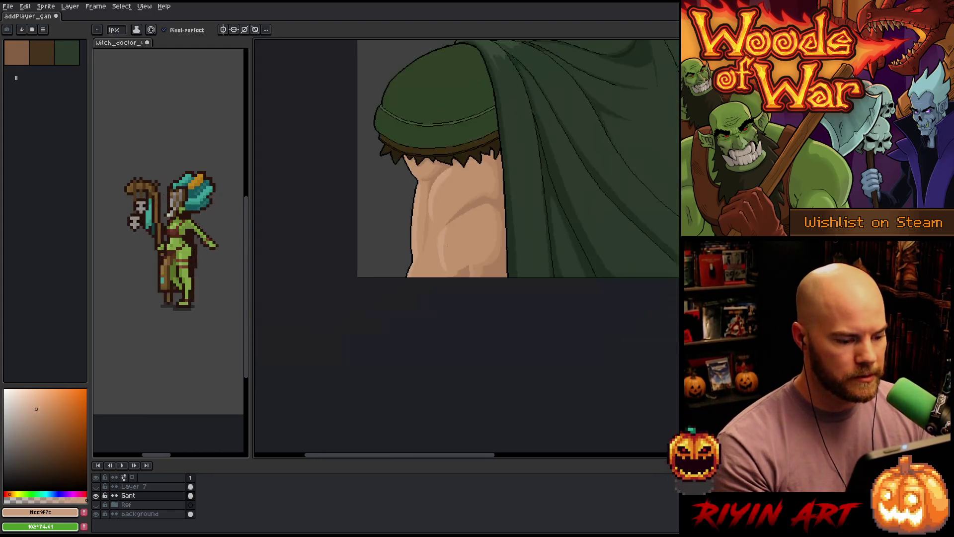
scroll(451, 230, up, 1)
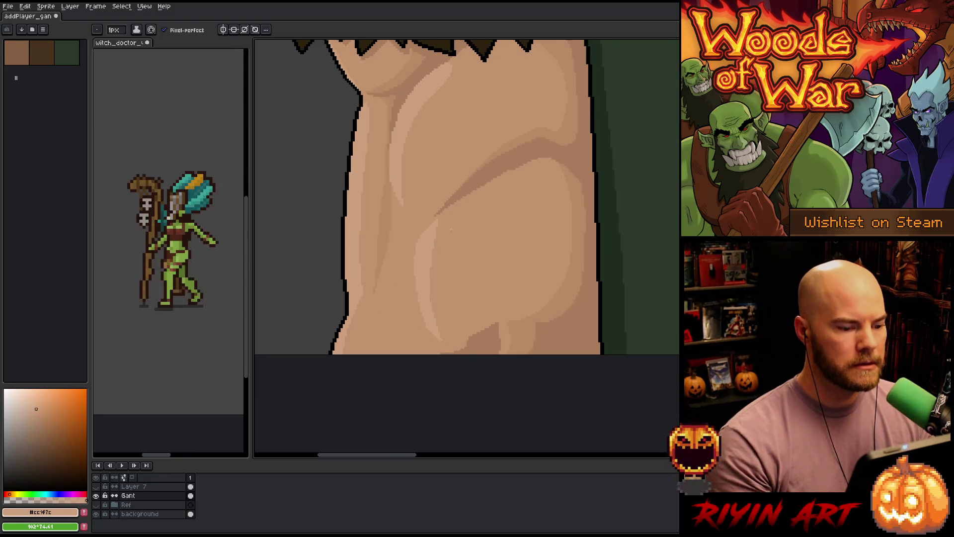
alt+click(429, 218)
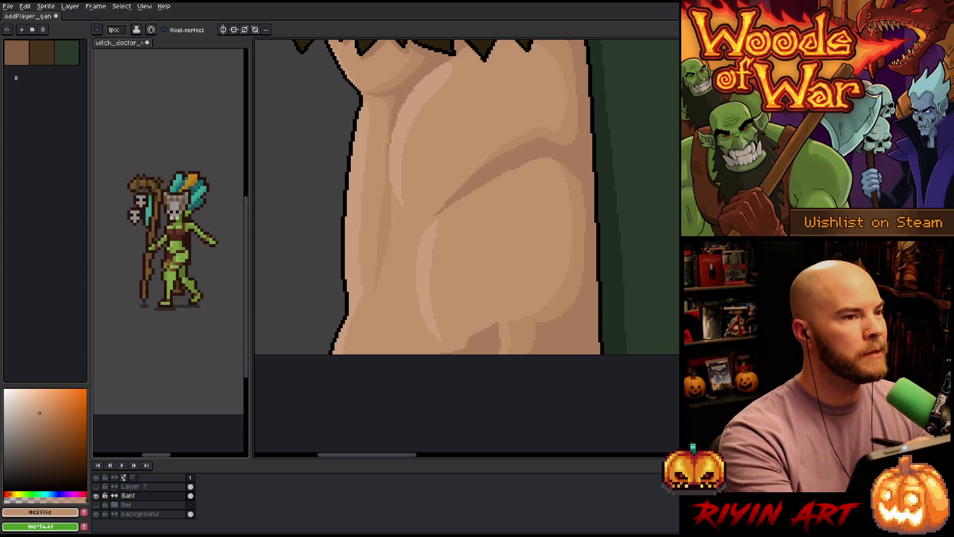
drag(468, 220, 445, 293)
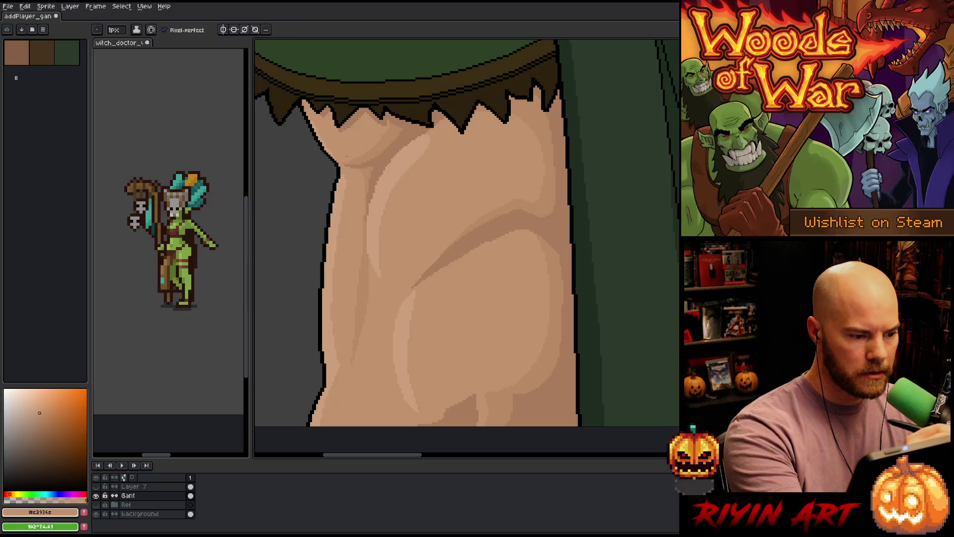
alt+click(315, 123)
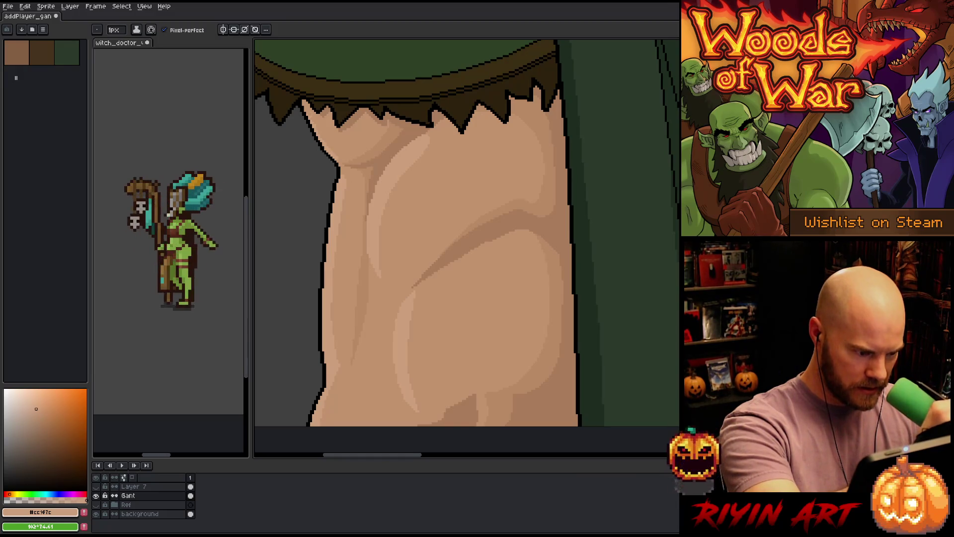
drag(340, 388, 364, 380)
alt+click(373, 287)
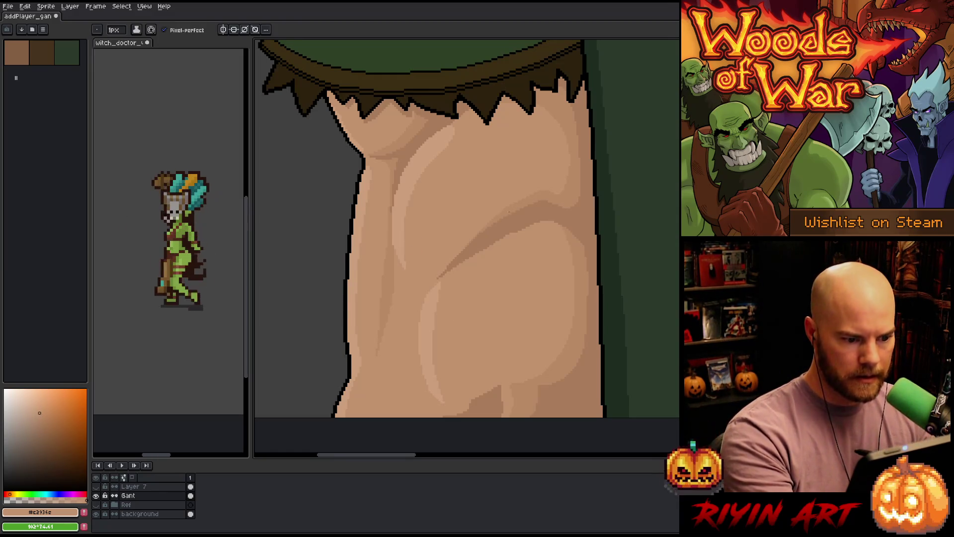
- Magic-wand select the mid-tone skin region of the arm, then deselect
key(w)
click(512, 209)
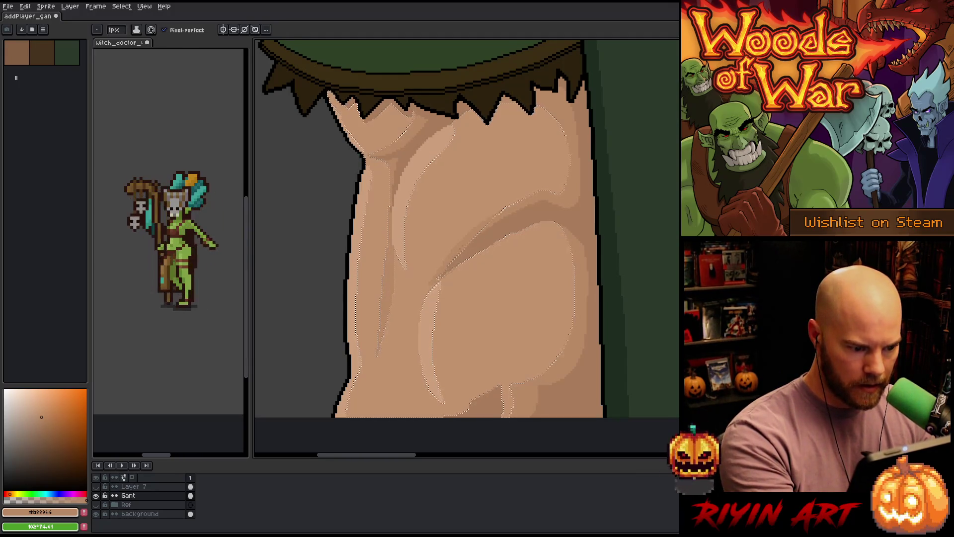
key(ctrl+d)
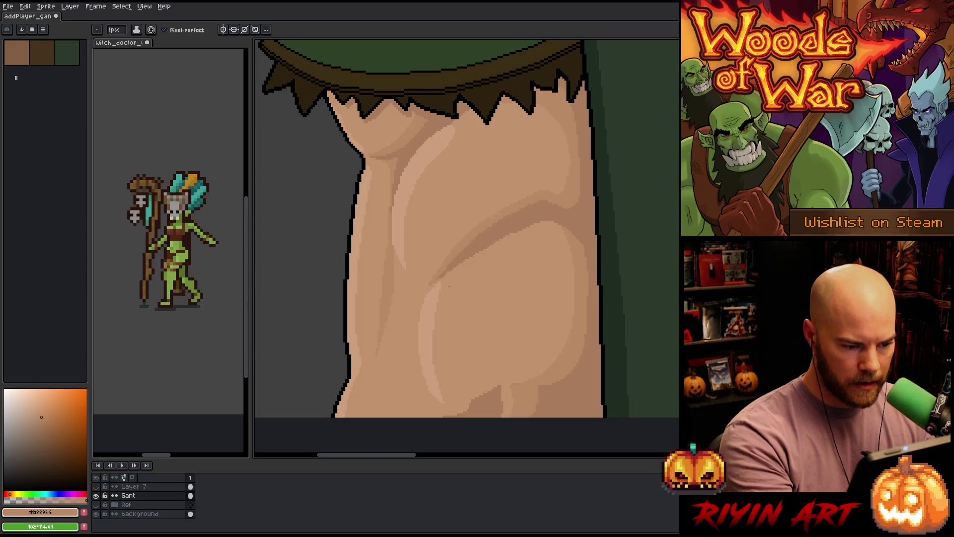
- Paint a lighter #c2936c diagonal along the muscle edge and dot the crease with #a97d5c
scroll(427, 231, up, 3)
alt+click(427, 231)
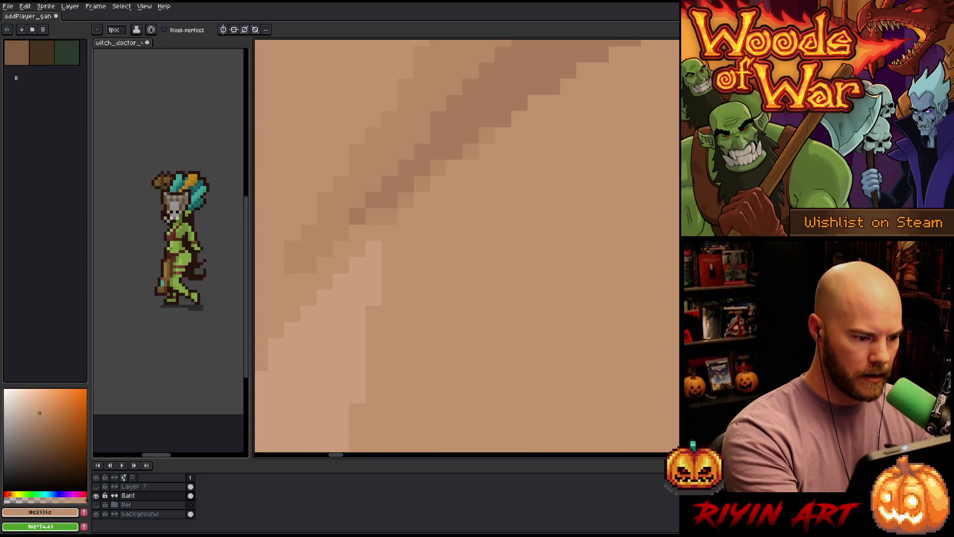
mouse_move(373, 216)
mouse_down()
mouse_move(390, 217)
mouse_move(494, 133)
mouse_up()
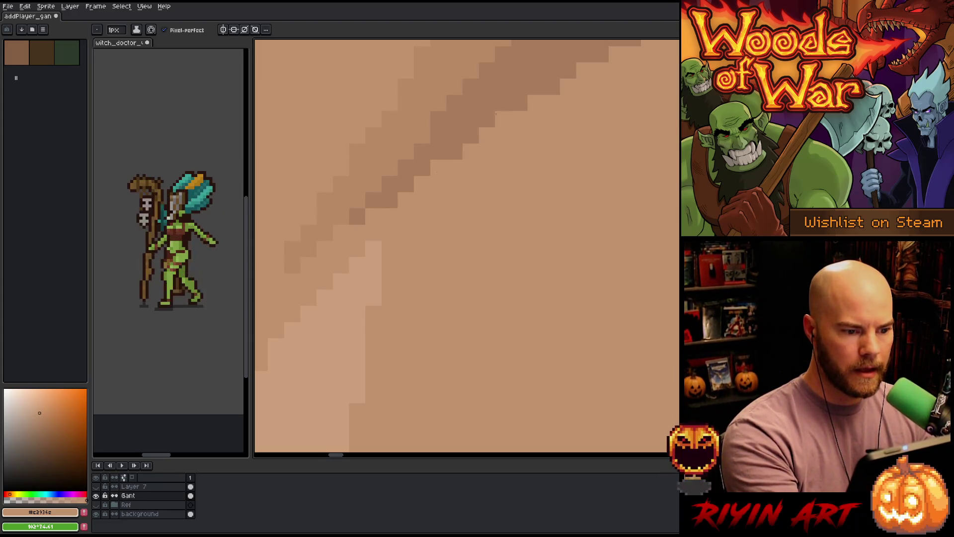
alt+click(455, 135)
click(439, 169)
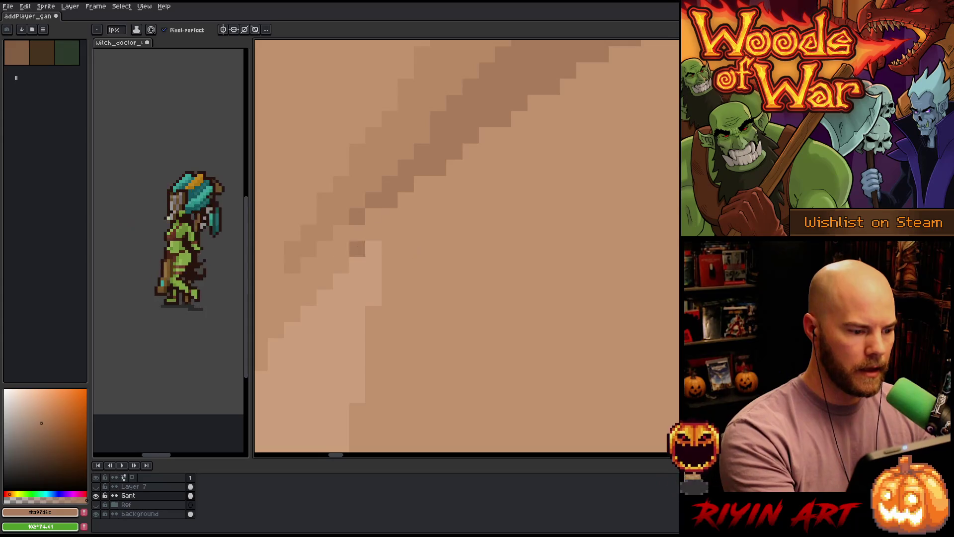
- Resample mid #b88964, darker #a97d5c and lighter skin tones while zooming out over the painting
alt+click(293, 281)
scroll(455, 183, down, 5)
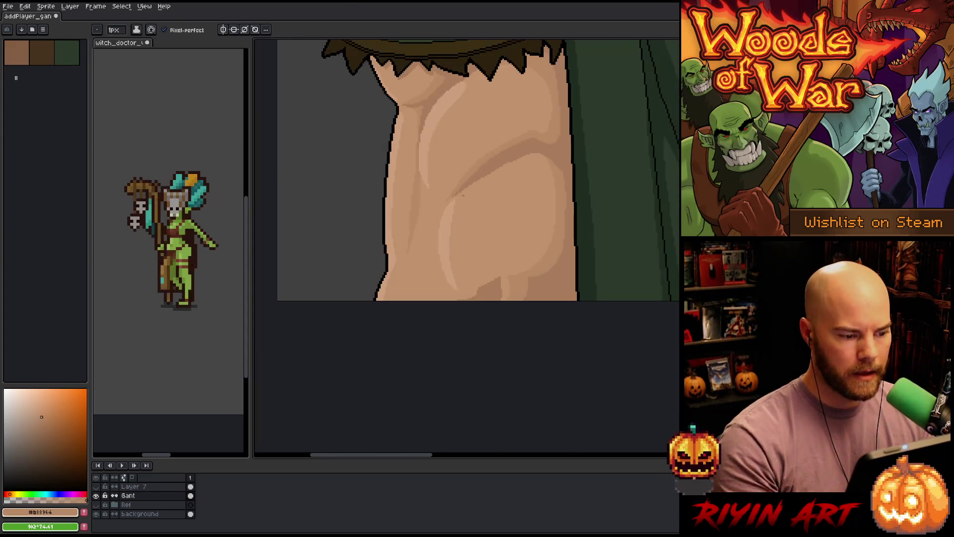
scroll(465, 207, down, 2)
scroll(480, 209, up, 3)
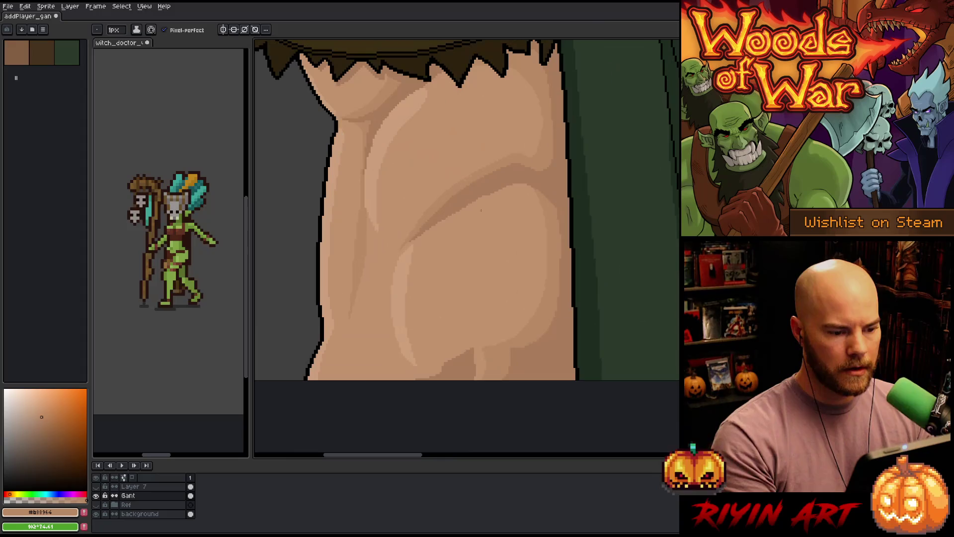
scroll(481, 211, right, 3)
alt+click(446, 204)
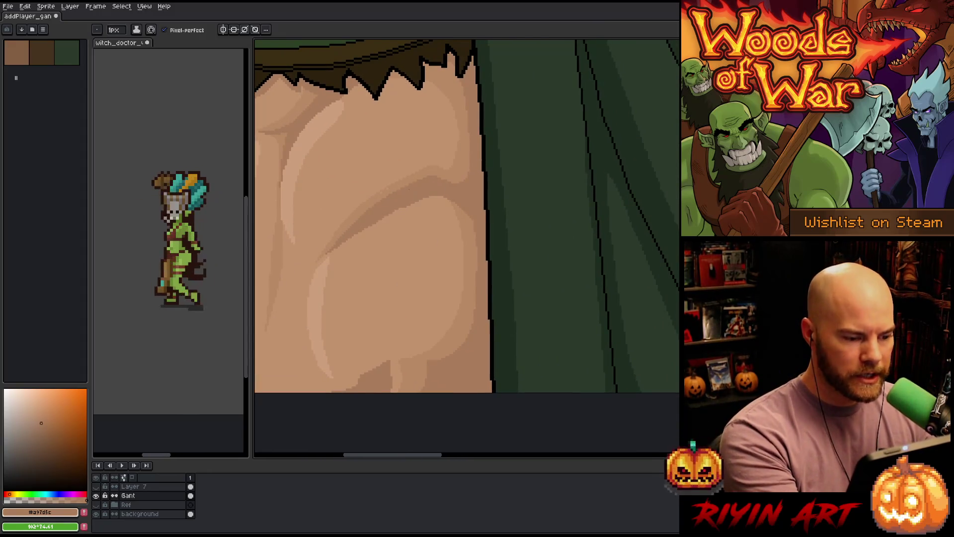
scroll(411, 185, up, 4)
alt+click(378, 118)
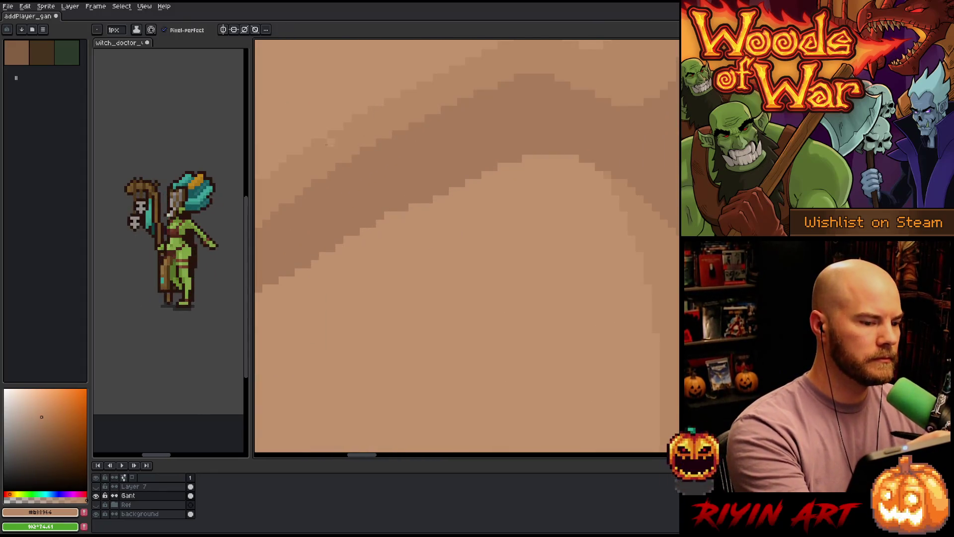
alt+click(401, 192)
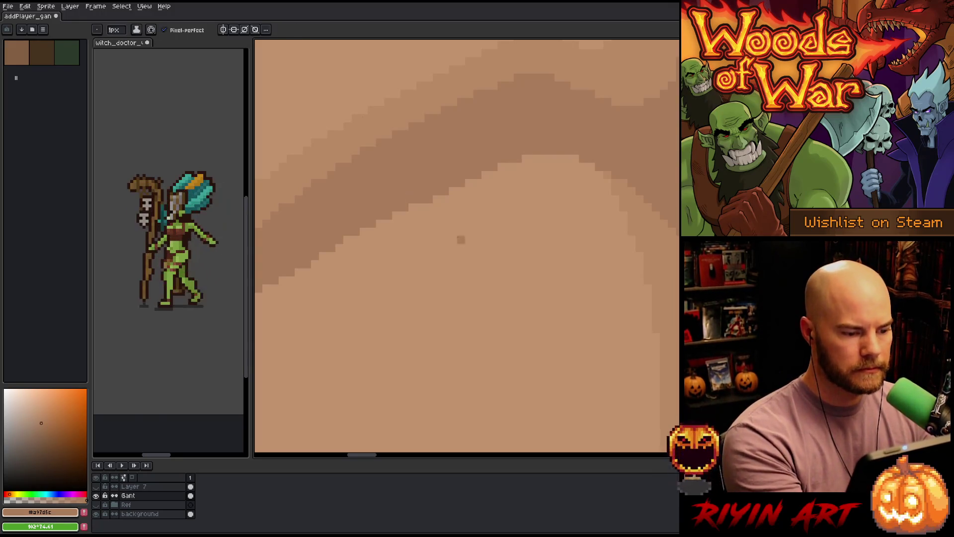
scroll(412, 321, down, 5)
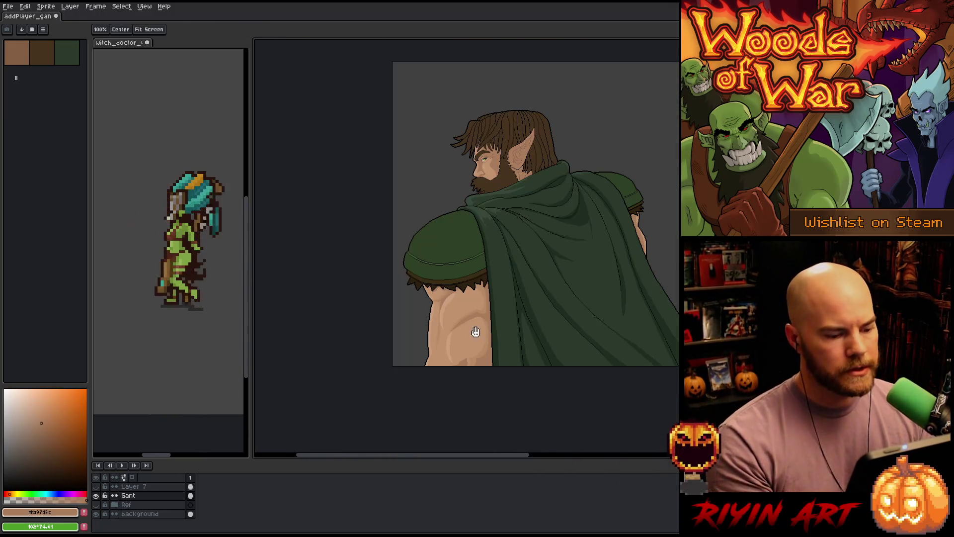
- Select the light skin area of the arm and pick the darker skin tone to draw with
drag(486, 333, 451, 300)
scroll(451, 300, up, 5)
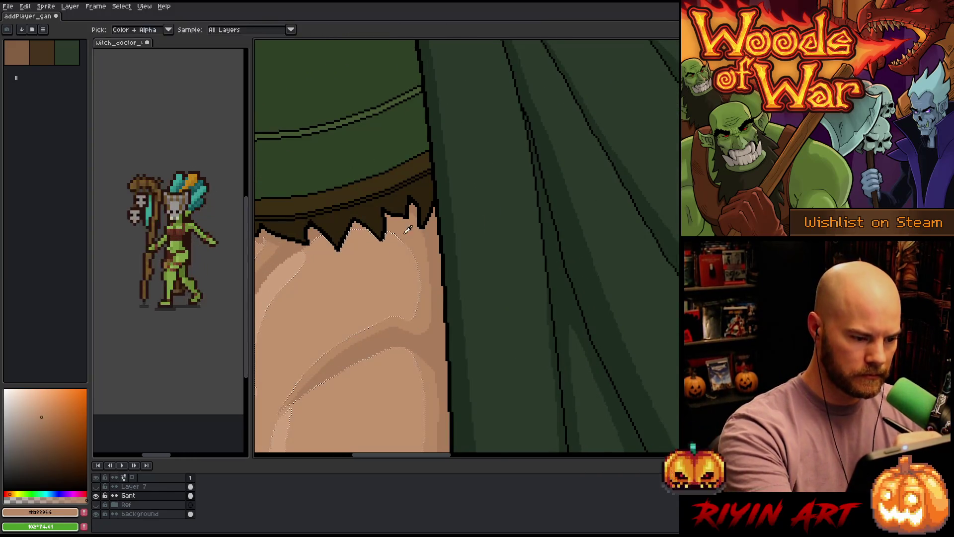
alt+click(299, 279)
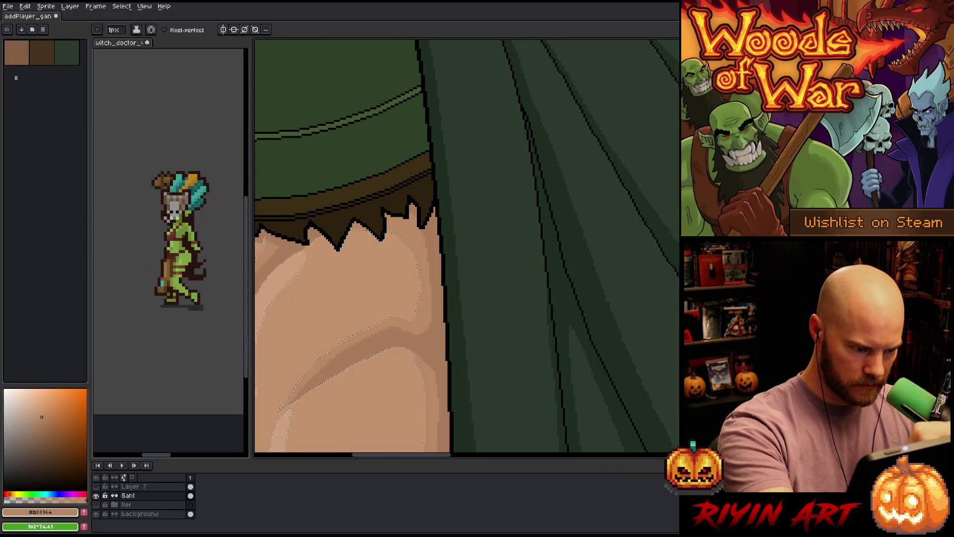
key(w)
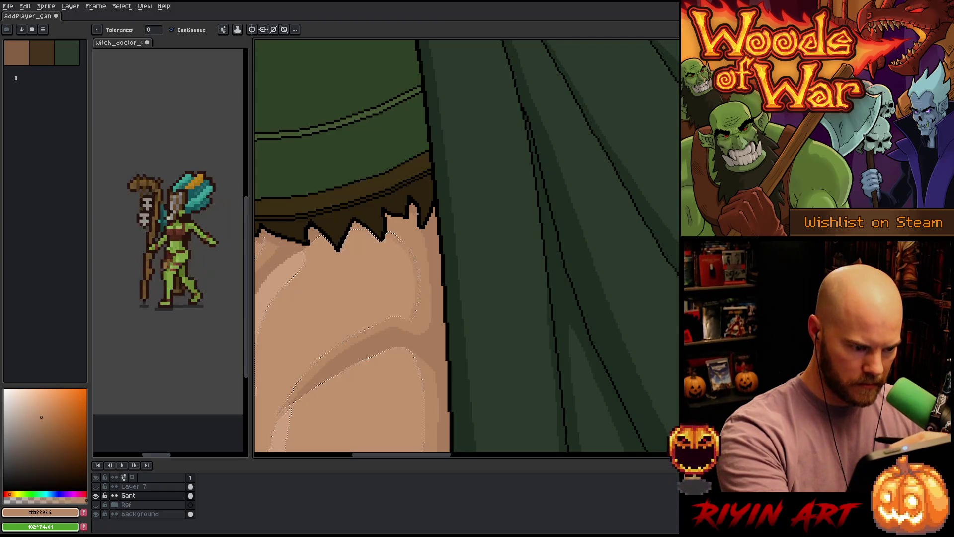
key(b)
alt+click(418, 198)
- Repaint the shading within the selection, clear it, and resample the lighter and darker skin tones
key(w)
key(b)
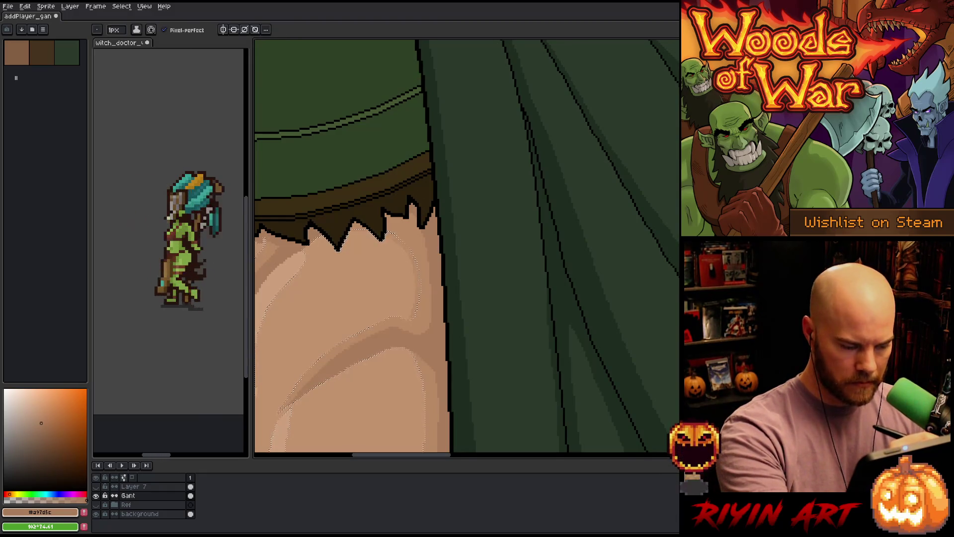
key(w)
key(b)
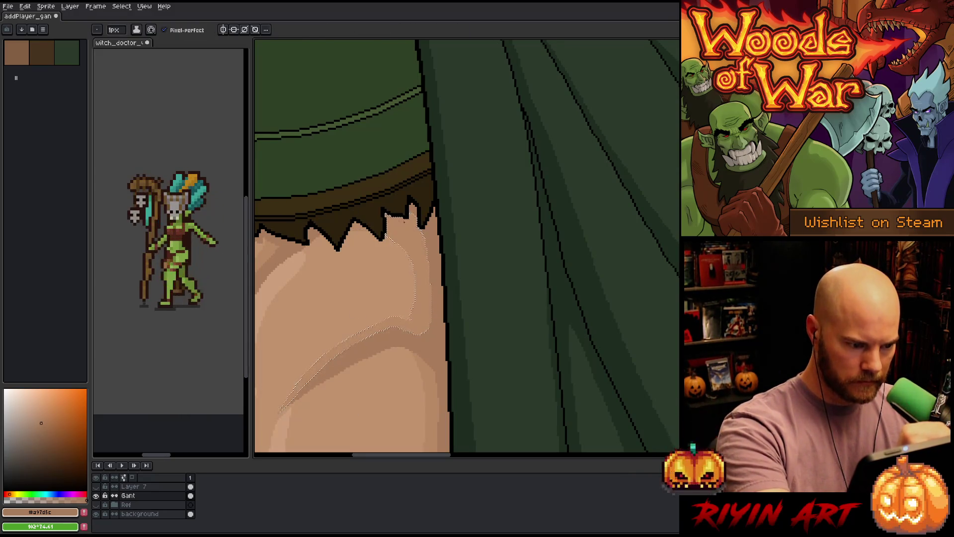
key(w)
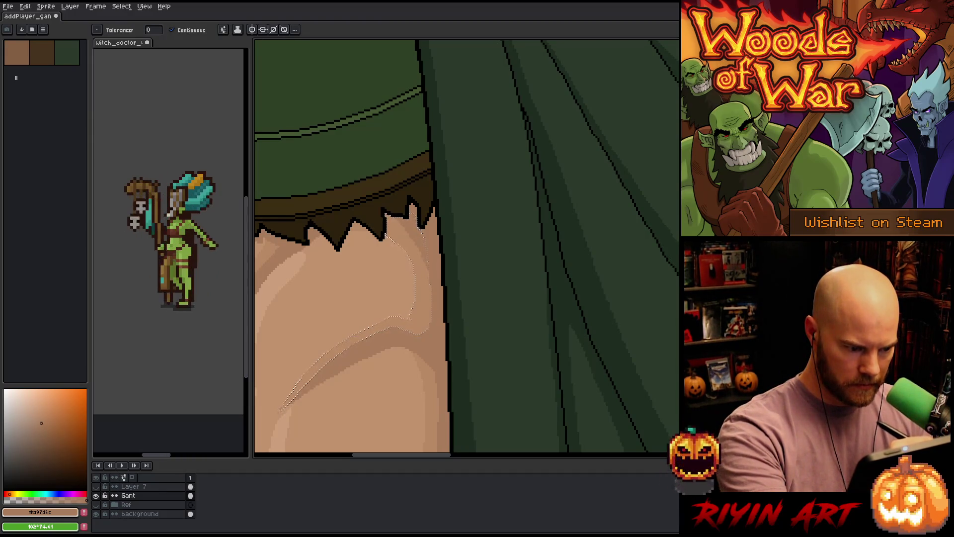
key(ctrl+d)
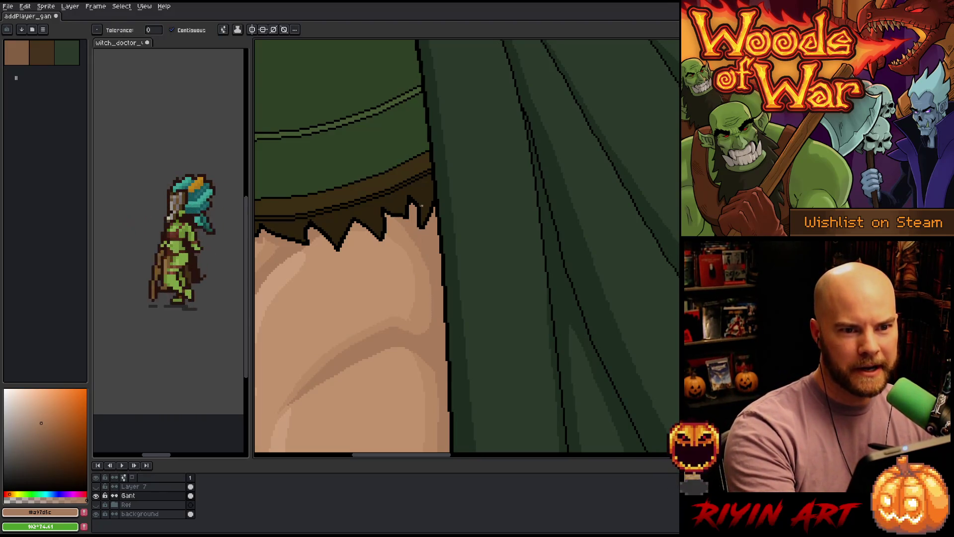
key(b)
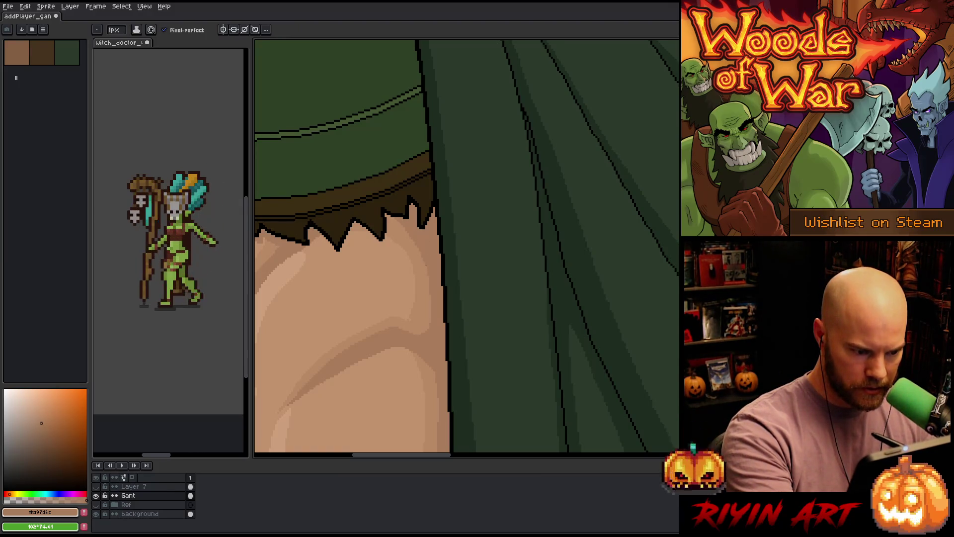
alt+click(415, 239)
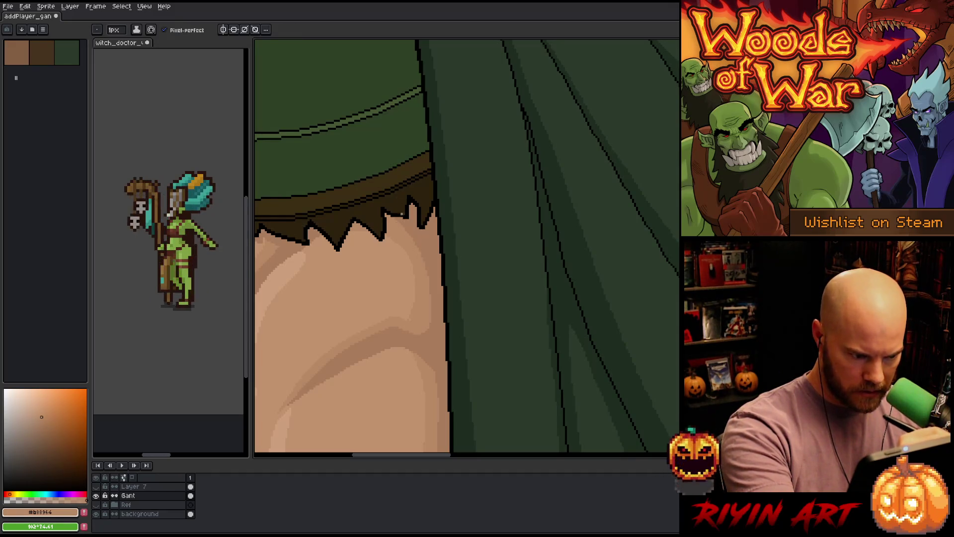
alt+click(377, 318)
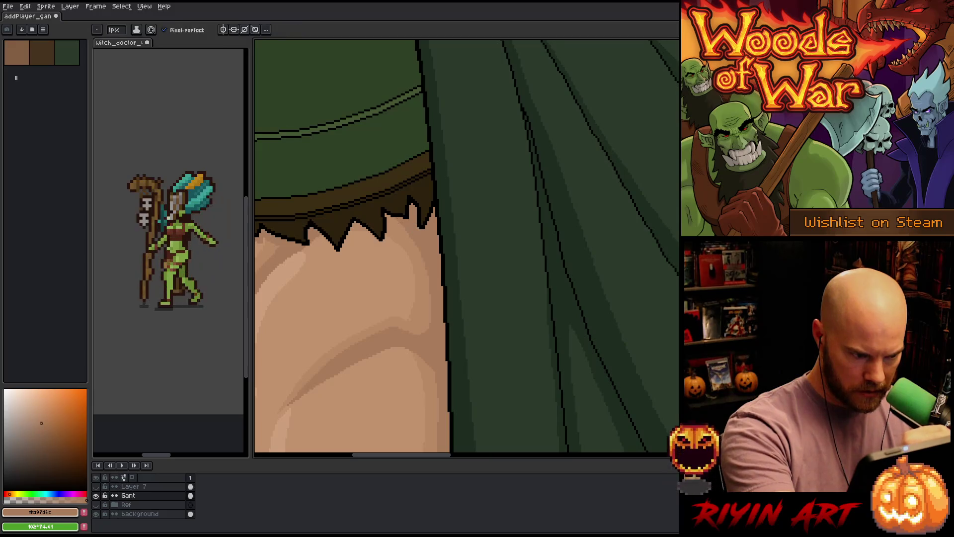
scroll(390, 213, up, 2)
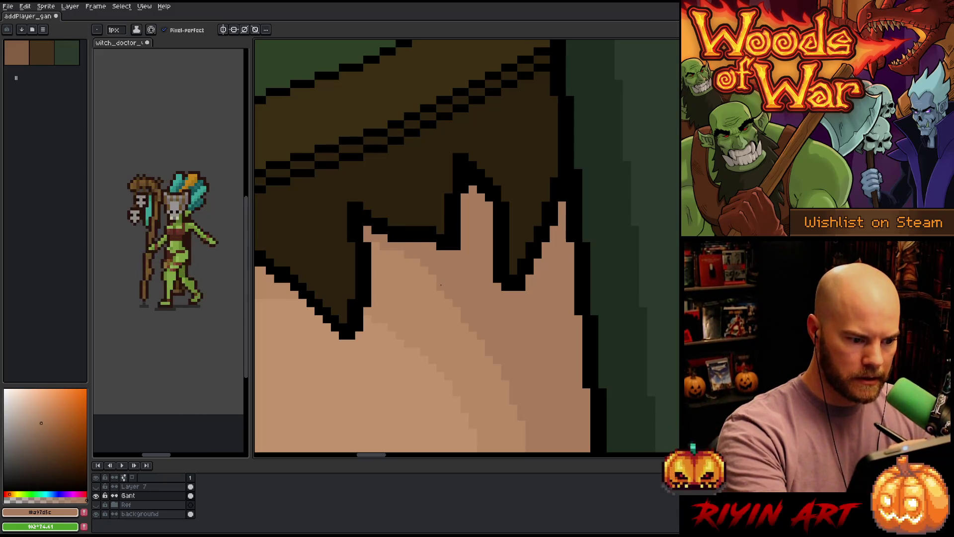
- Zoom onto the shoulder beneath the fringe and sample the lighter and darker skin tones
scroll(470, 281, down, 6)
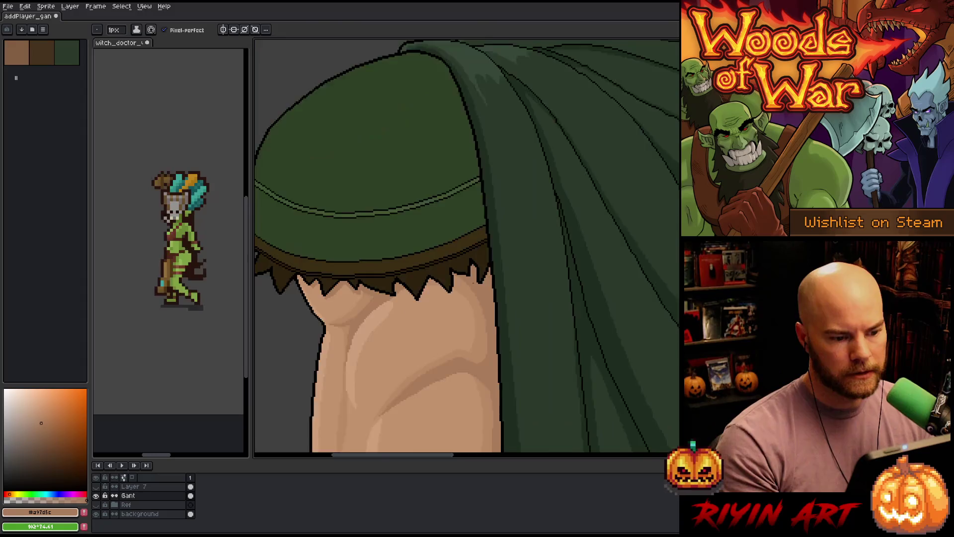
scroll(473, 302, up, 3)
scroll(472, 302, up, 2)
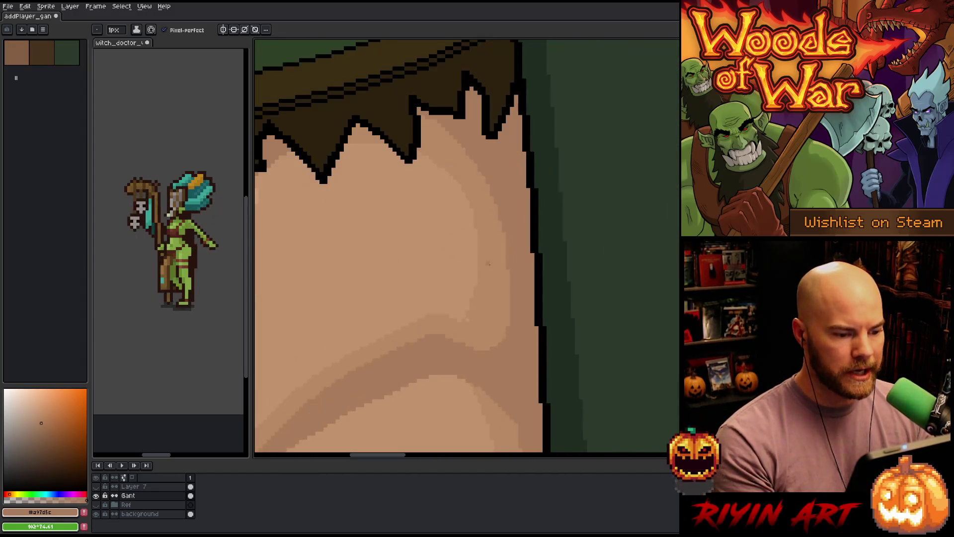
alt+click(388, 178)
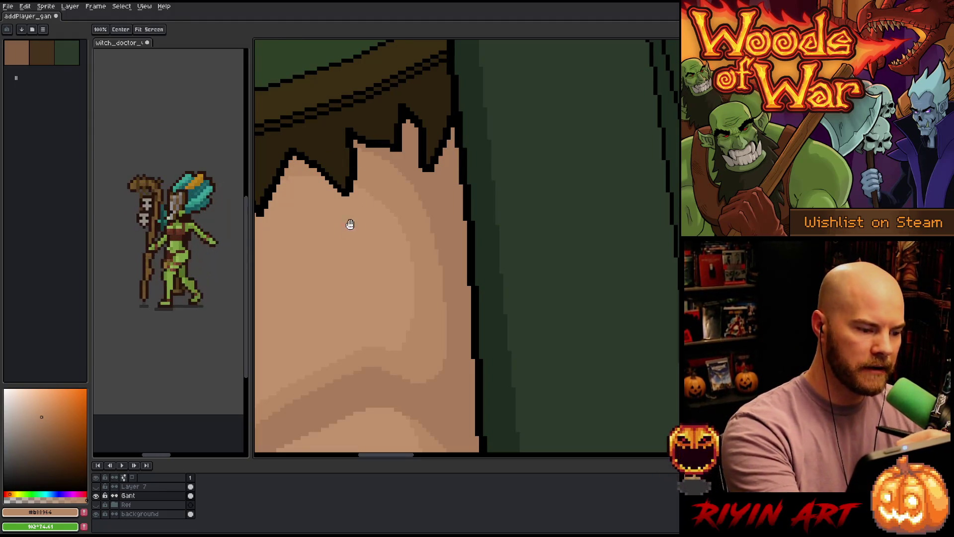
drag(347, 222, 528, 277)
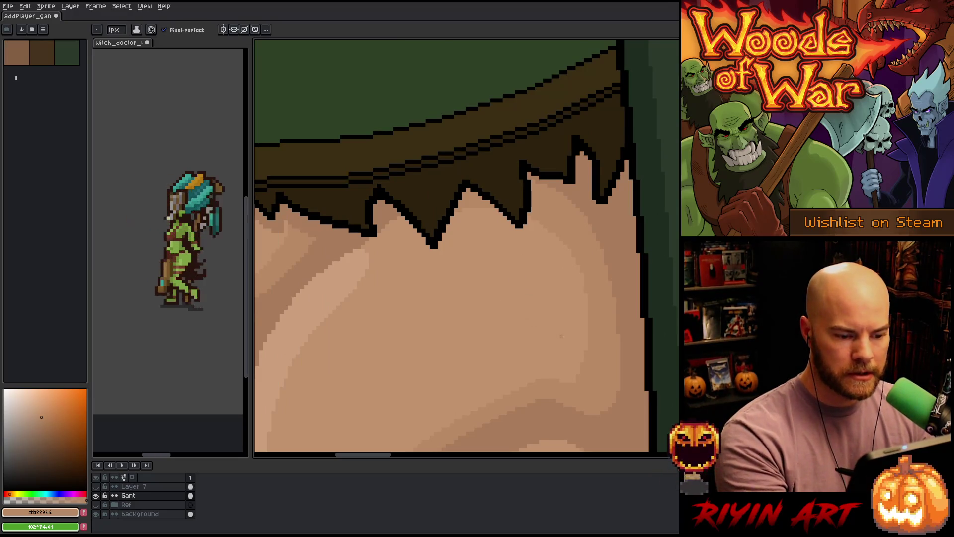
alt+click(480, 190)
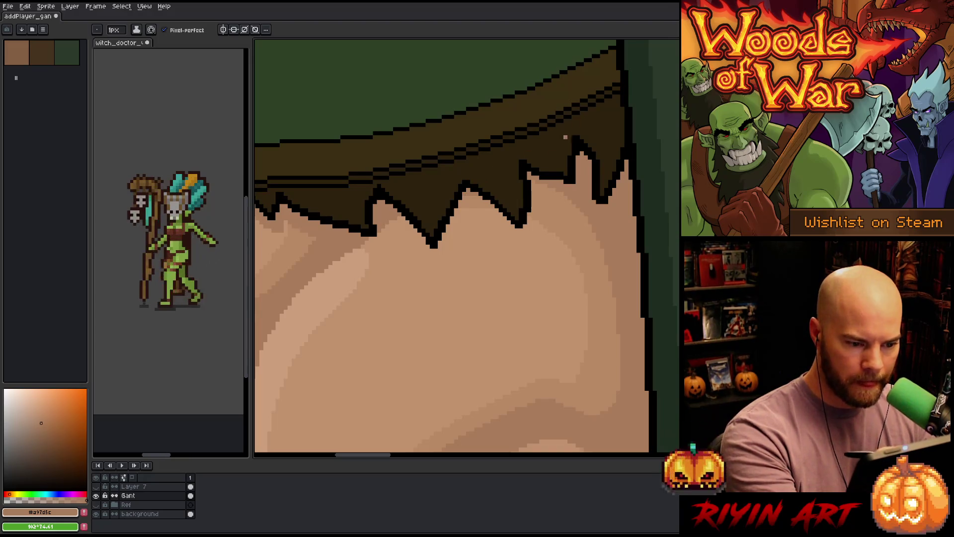
- Pick the lighter skin tone, select the lighter shoulder skin region, then deselect it
key(alt)
alt+click(481, 201)
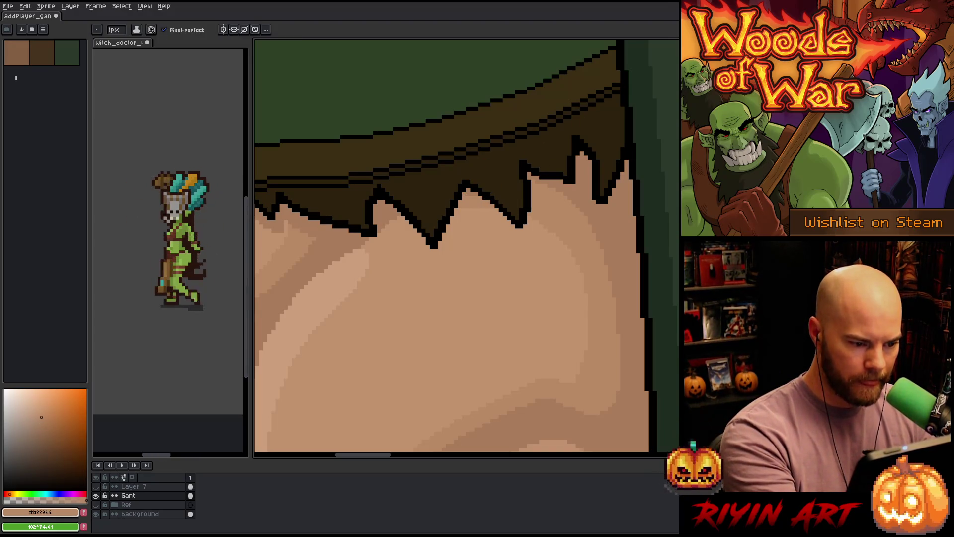
click(463, 227)
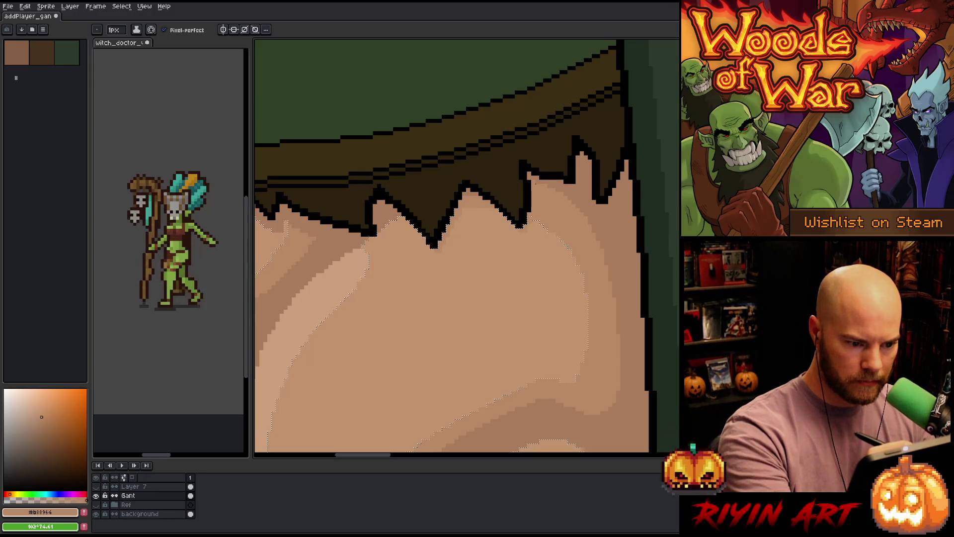
key(ctrl+d)
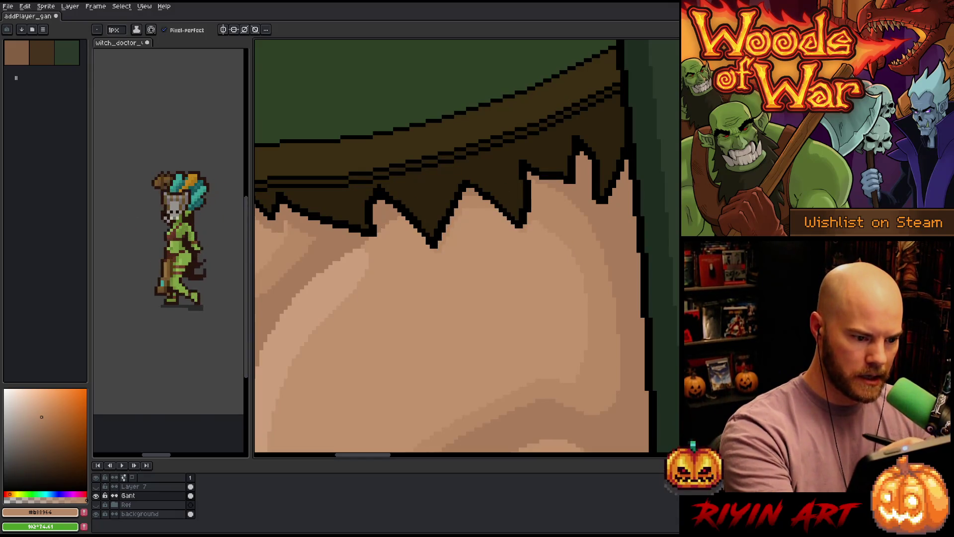
key(alt)
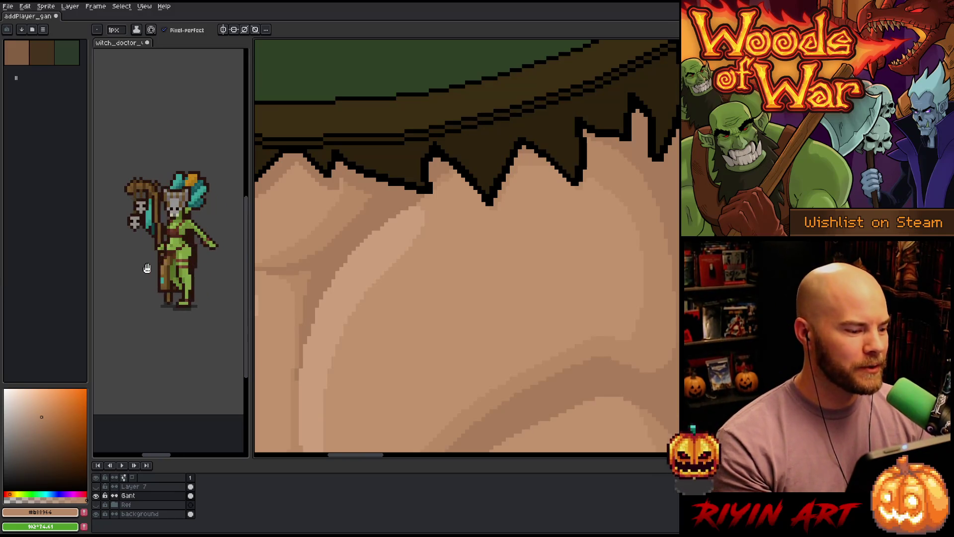
- Widen the sprite preview and show the witch_doctor sprite at animation frame 22
scroll(153, 248, up, 2)
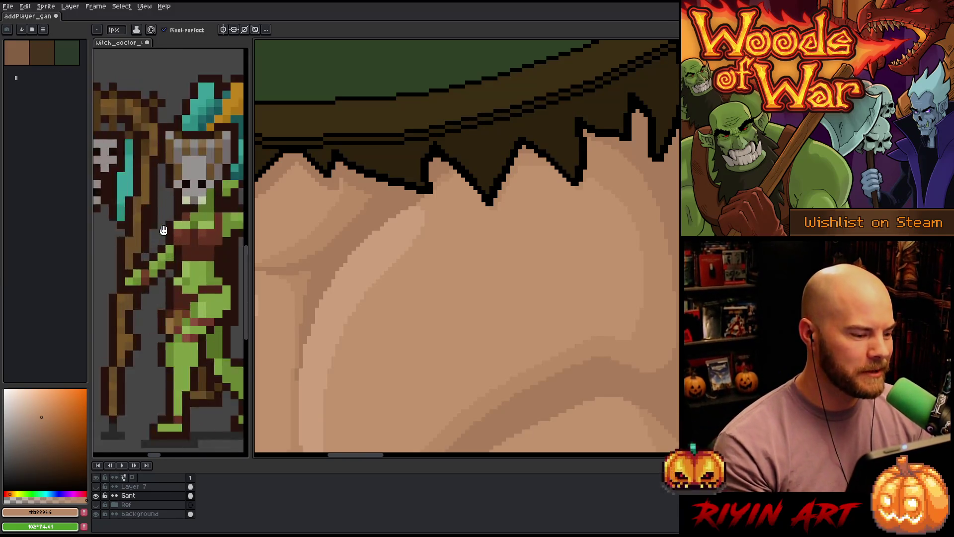
scroll(164, 231, down, 1)
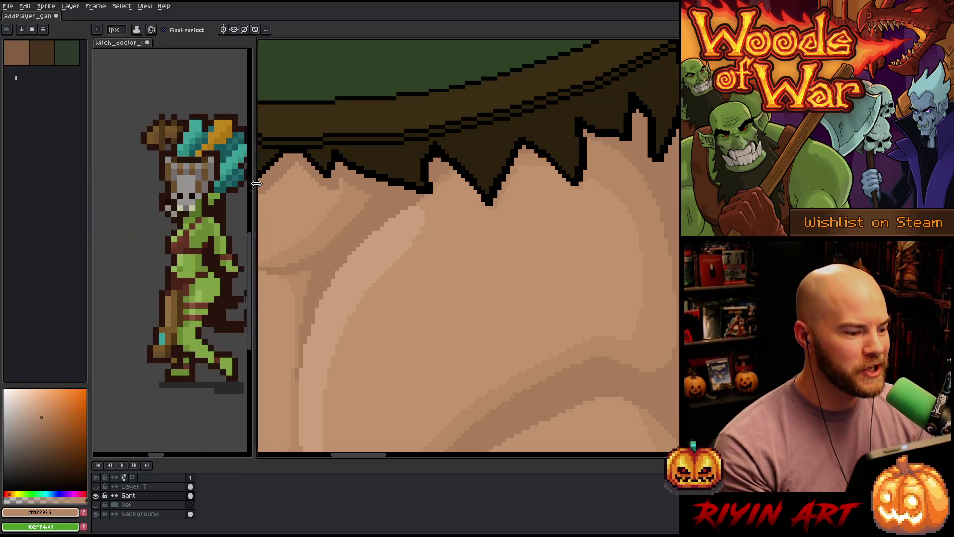
drag(251, 187, 285, 186)
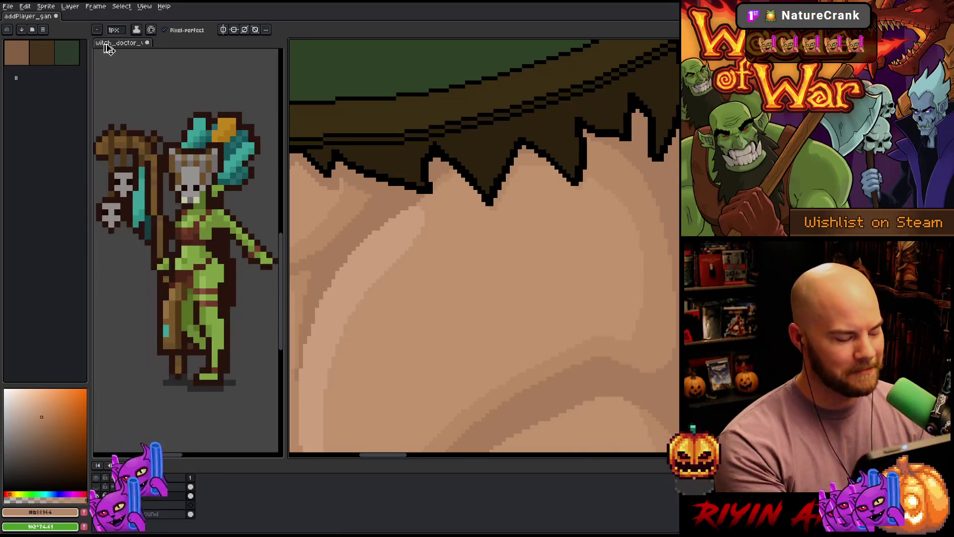
click(109, 43)
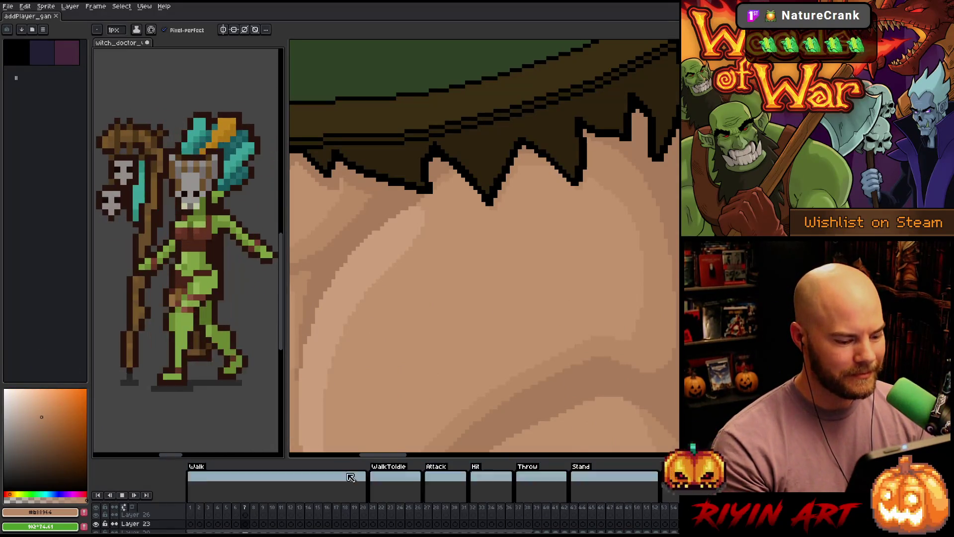
click(381, 507)
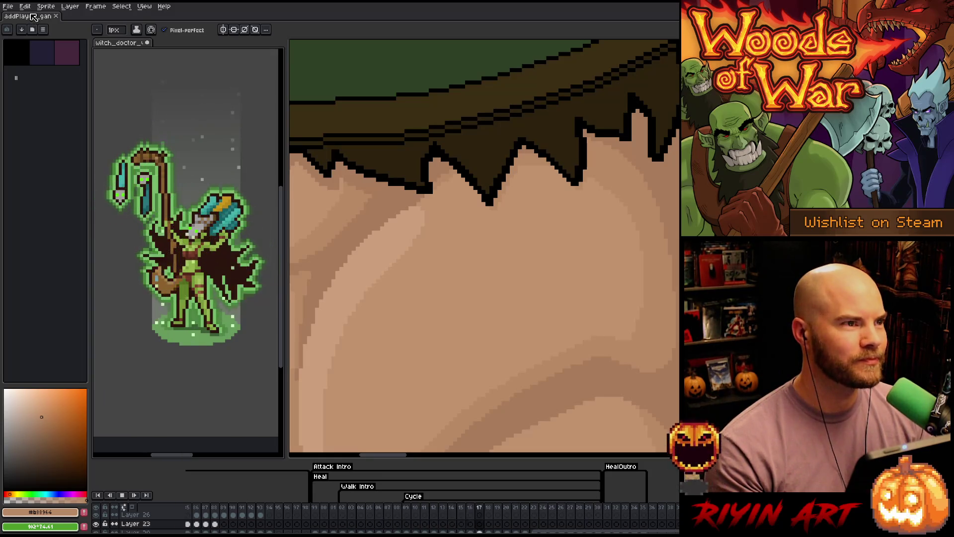
- Back in the elf painting, zoom and pan onto the head, ear and cloaked shoulder
click(33, 17)
scroll(452, 214, down, 1)
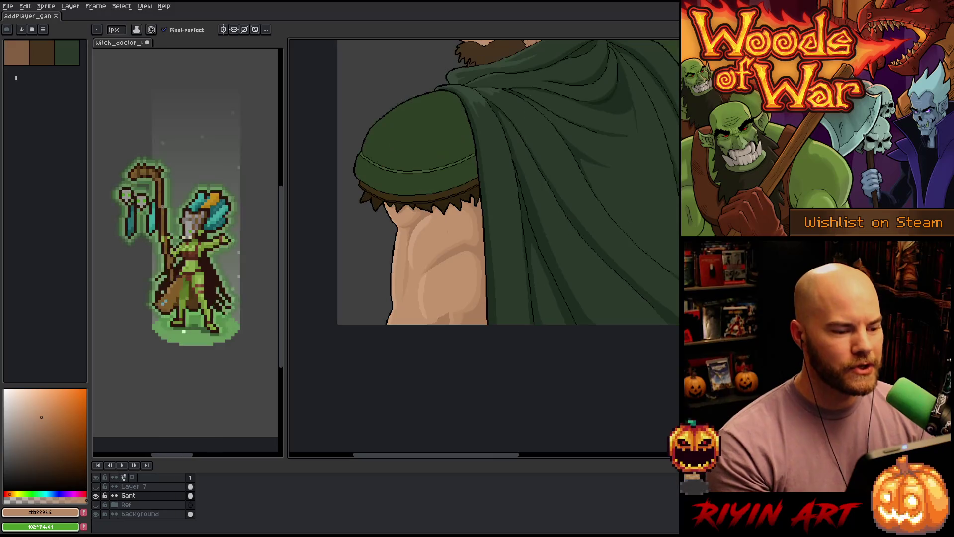
scroll(453, 313, down, 2)
scroll(492, 330, up, 2)
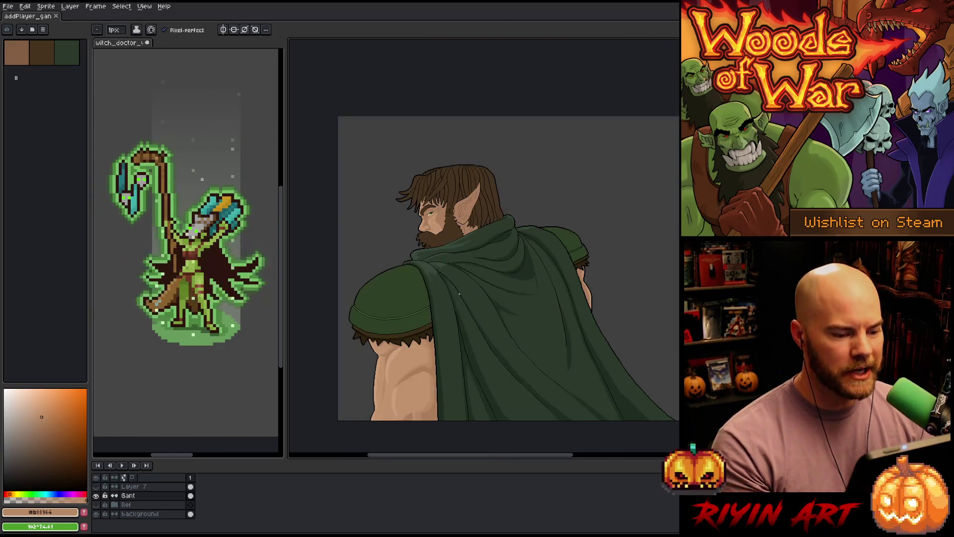
scroll(492, 330, up, 2)
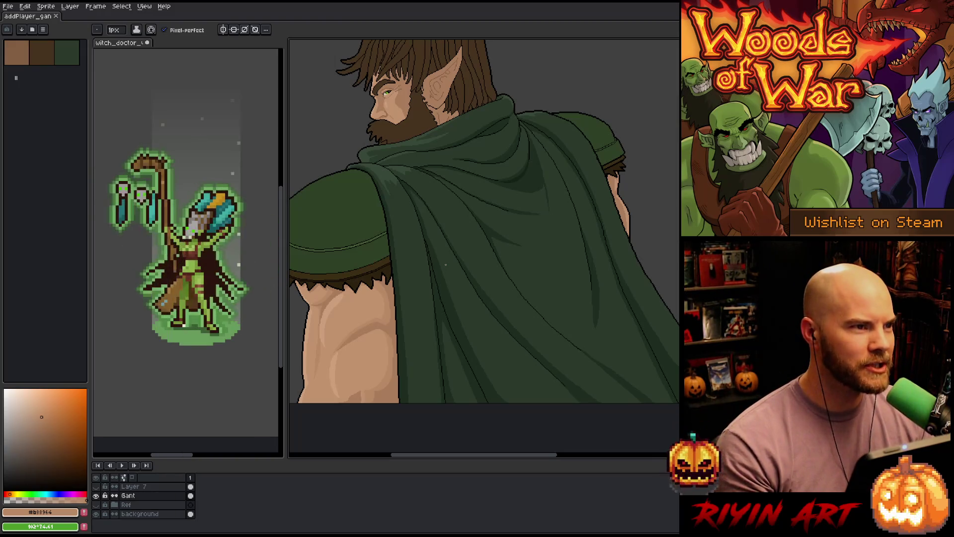
scroll(446, 265, down, 1)
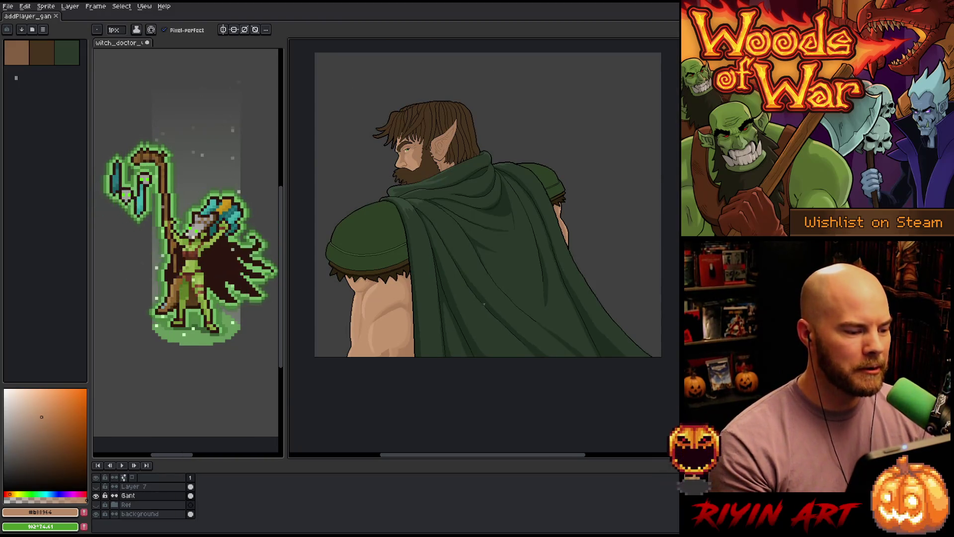
scroll(384, 225, up, 1)
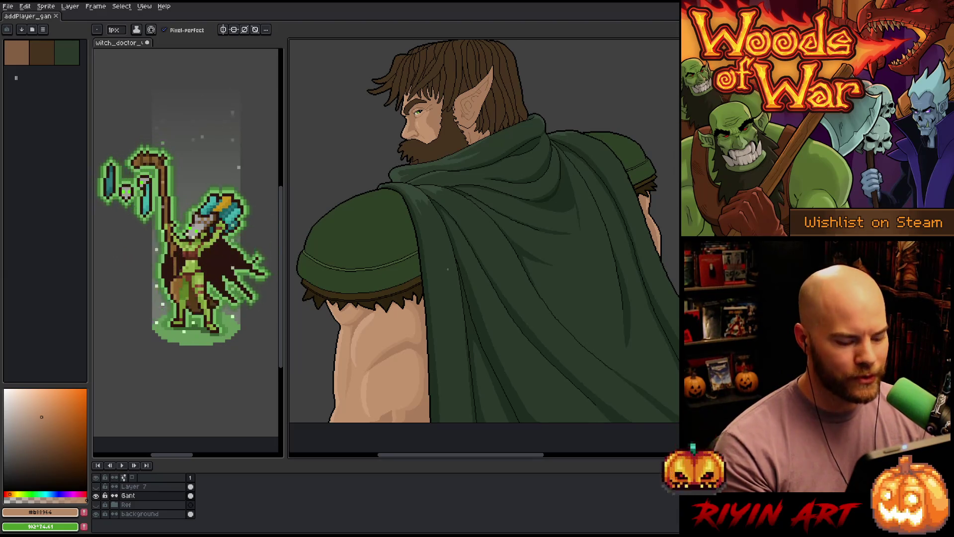
drag(419, 255, 418, 264)
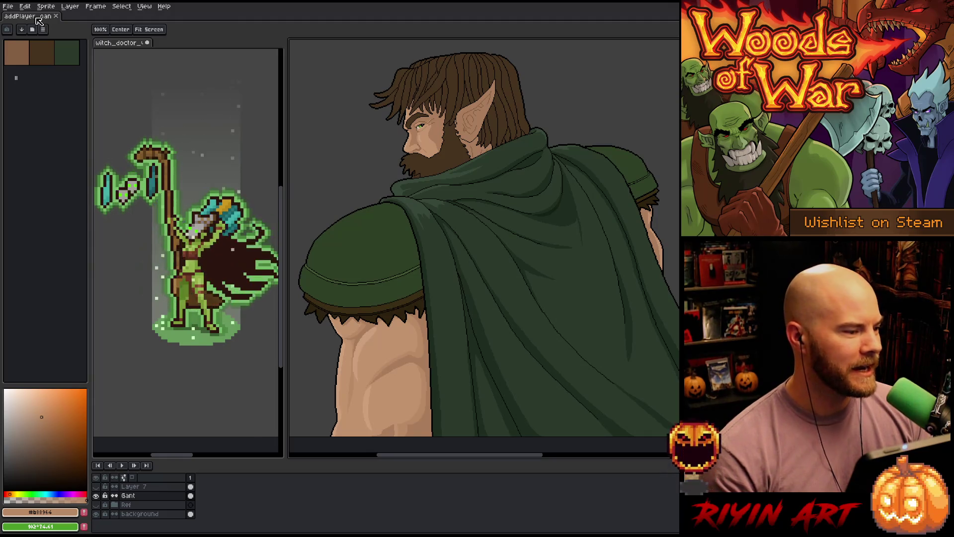
- In the witch_doctor sprite, play the Walk animation and stop it on a standing pose
click(113, 45)
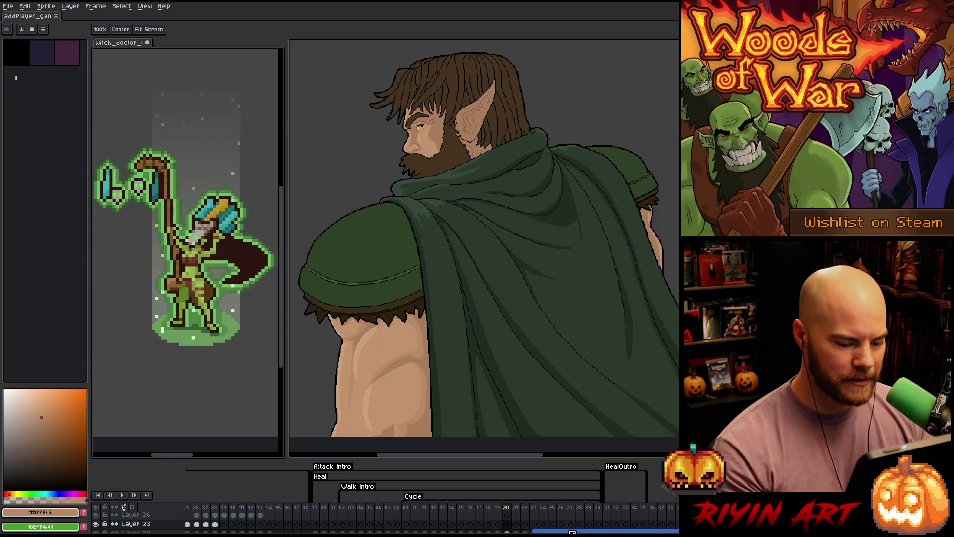
drag(208, 532, 185, 532)
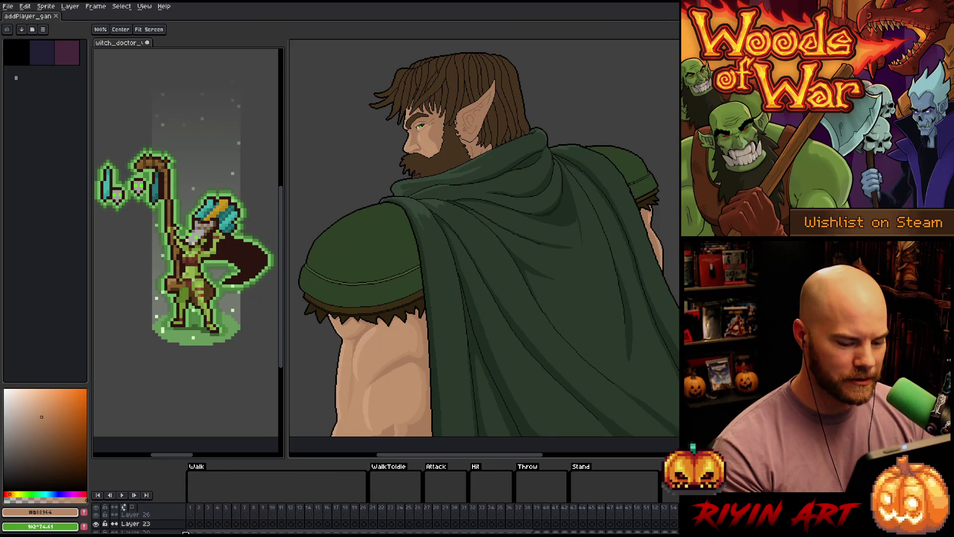
click(211, 514)
key(Return)
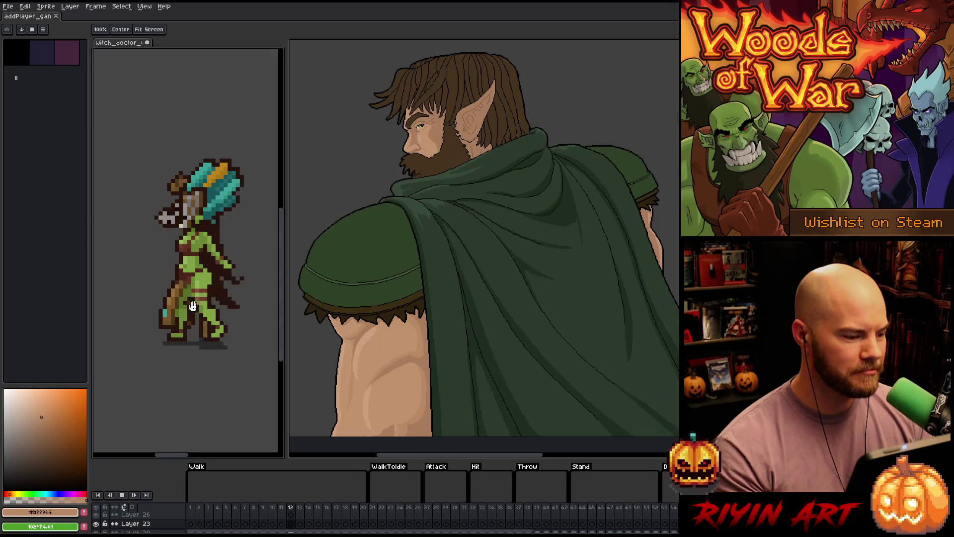
key(Return)
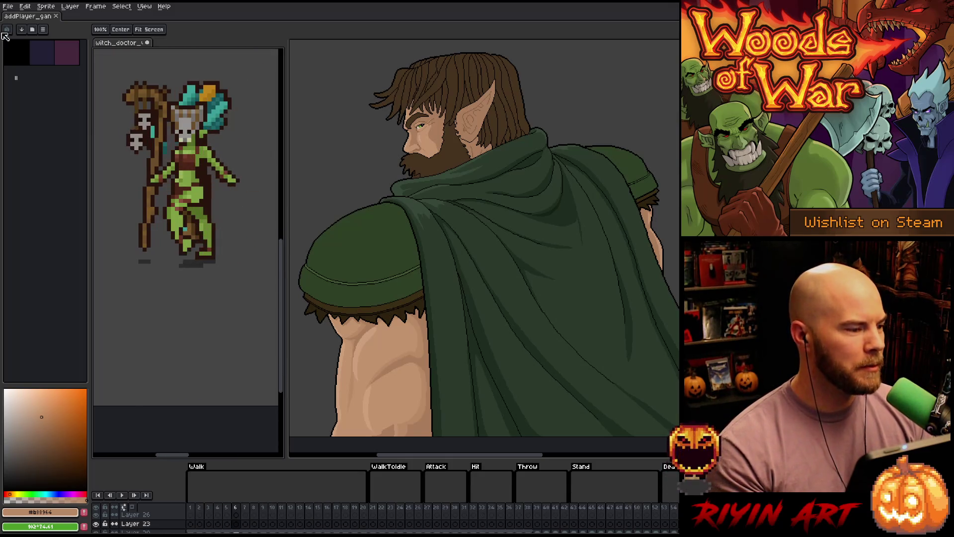
- Open Caster_v17.aseprite from the TreeRevenge folder
click(8, 6)
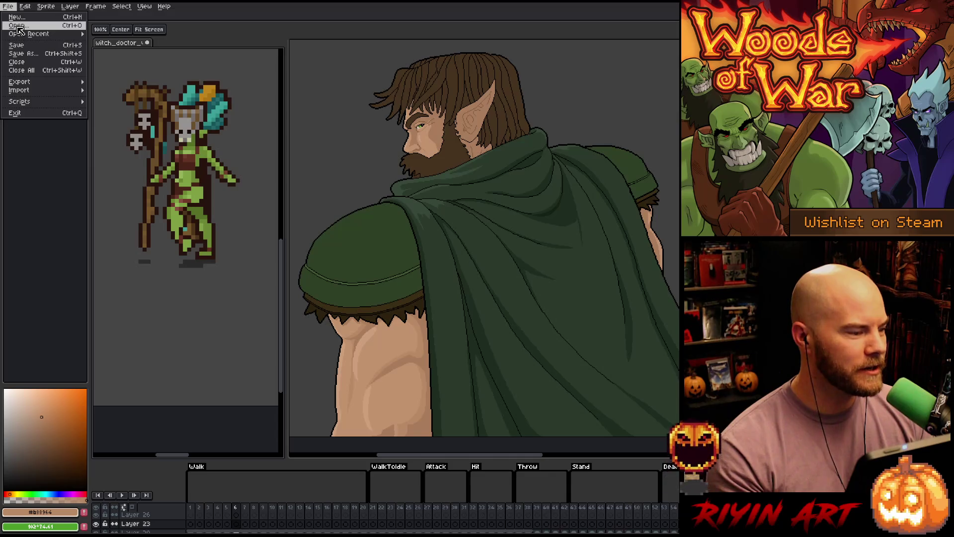
click(18, 28)
scroll(294, 266, down, 5)
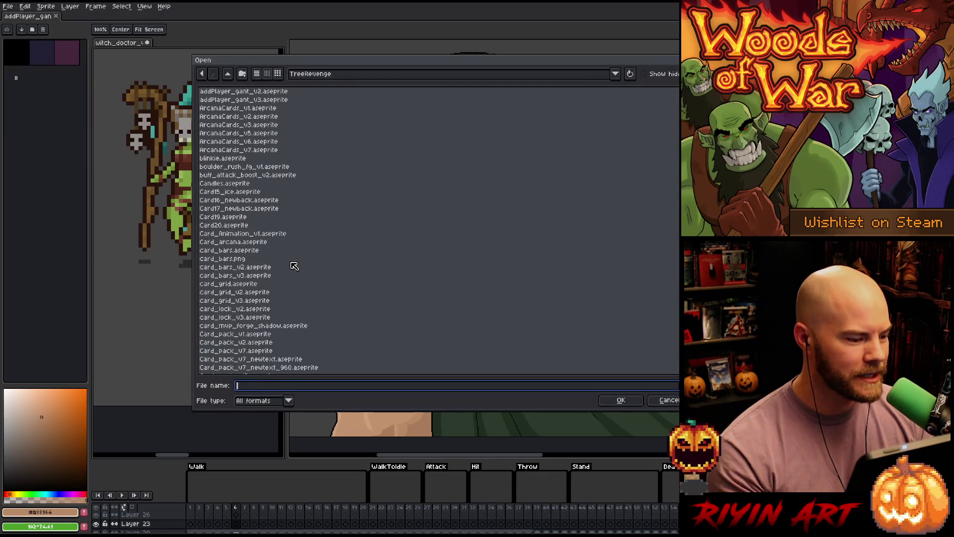
scroll(292, 275, down, 15)
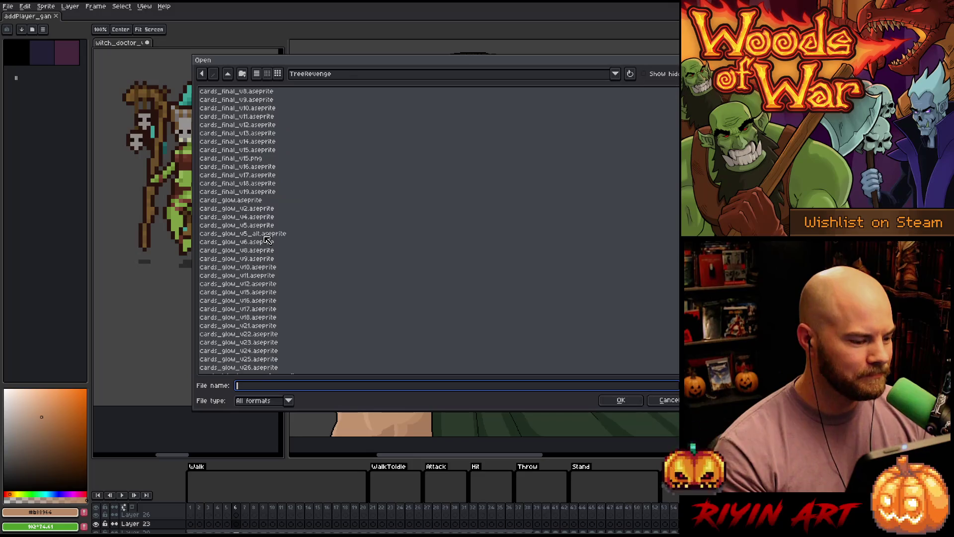
scroll(265, 242, down, 10)
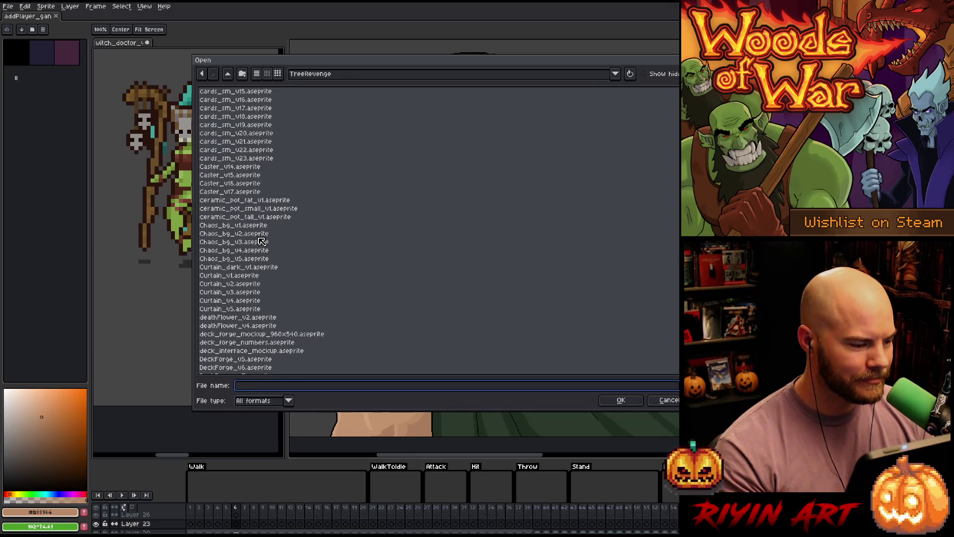
scroll(262, 243, up, 5)
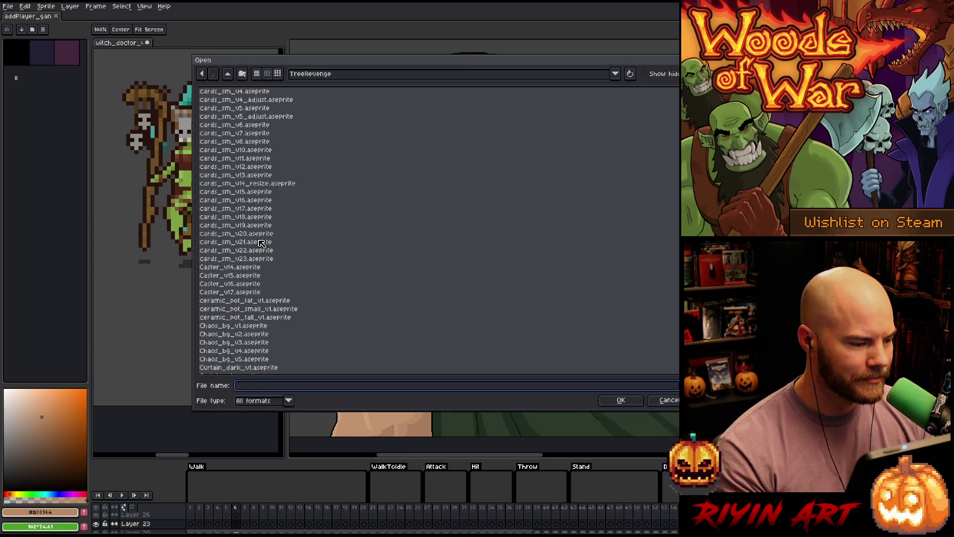
double_click(236, 317)
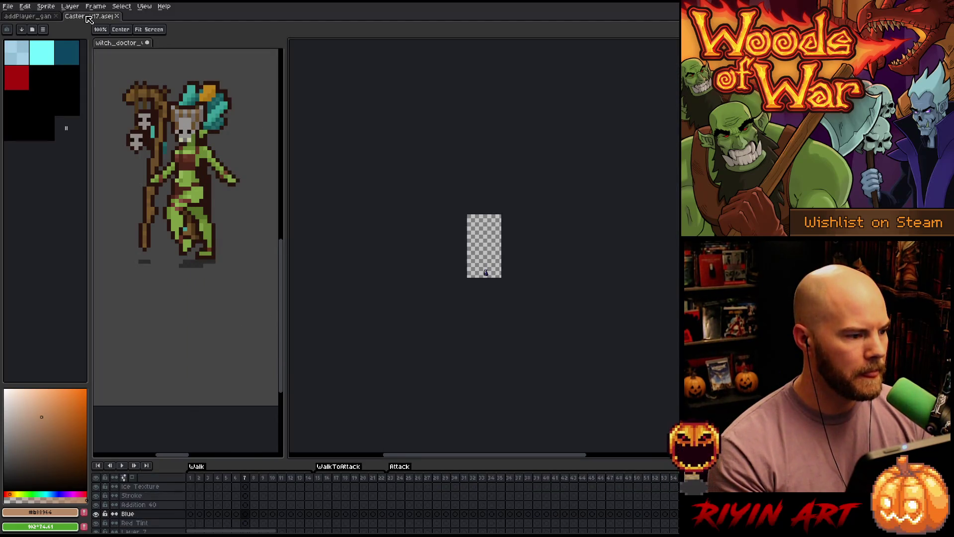
- Dock Caster_v17 below the witch doctor preview, showing its BG layer at frame 23
drag(89, 19, 184, 442)
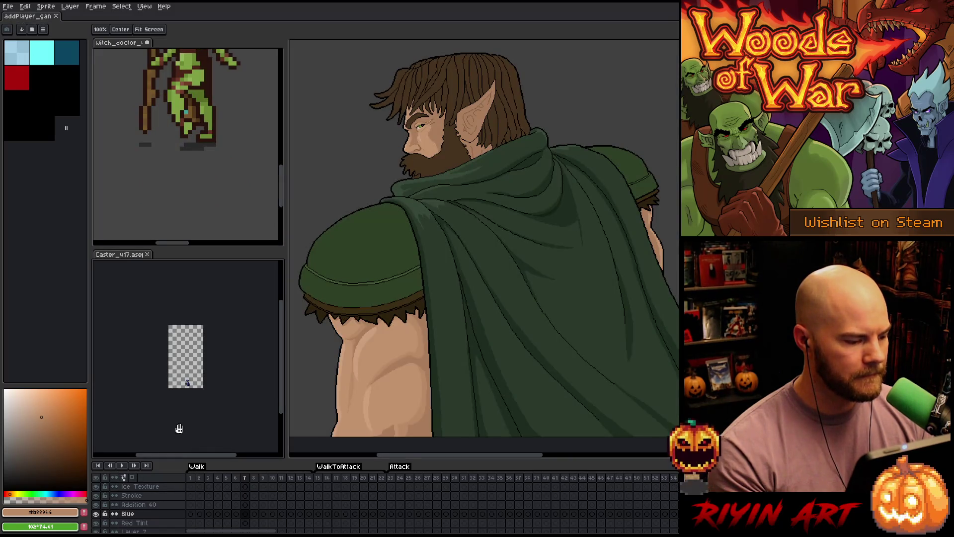
scroll(149, 504, down, 10)
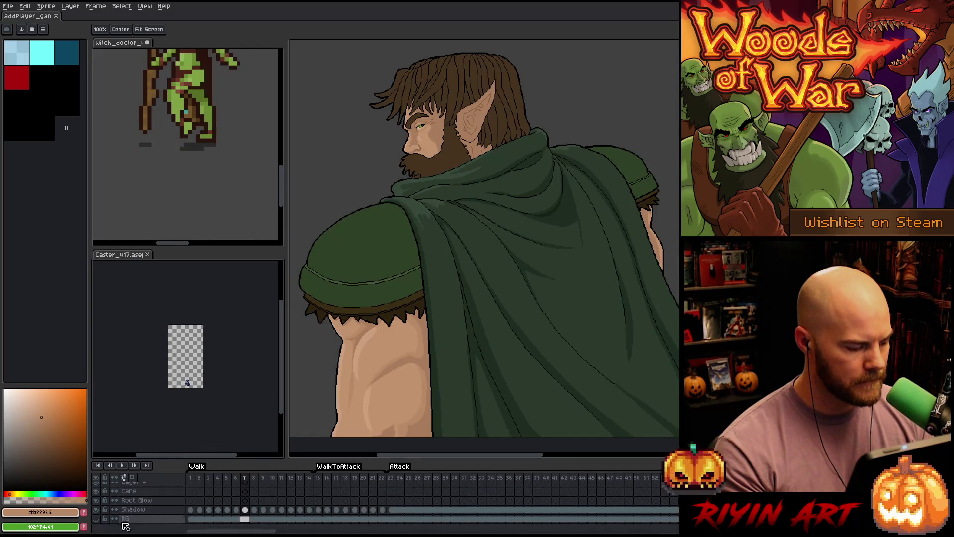
click(99, 518)
click(392, 477)
scroll(190, 370, up, 4)
drag(189, 402, 216, 350)
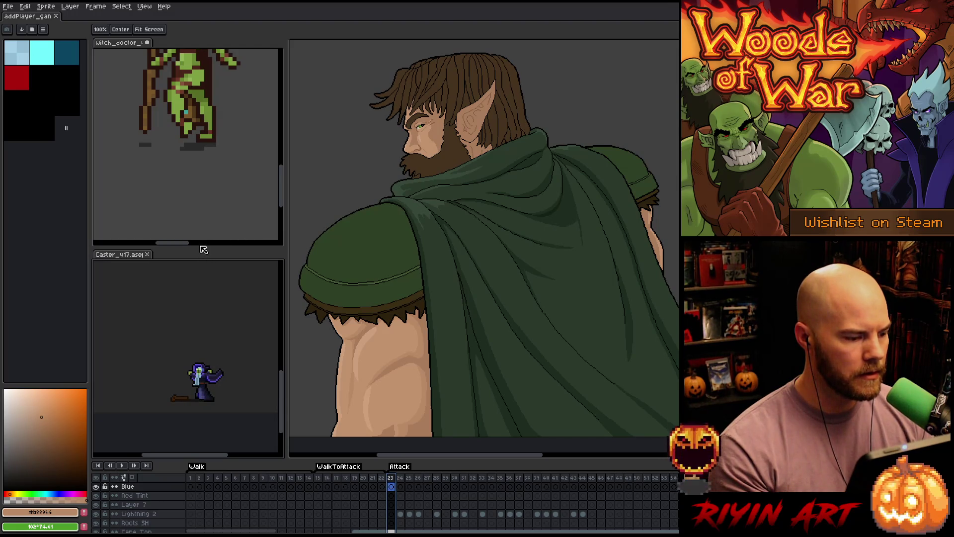
- Resize both preview panes, loop the witch doctor and Caster animations, then return to the elf bust
drag(198, 248, 198, 201)
scroll(199, 150, down, 2)
click(202, 152)
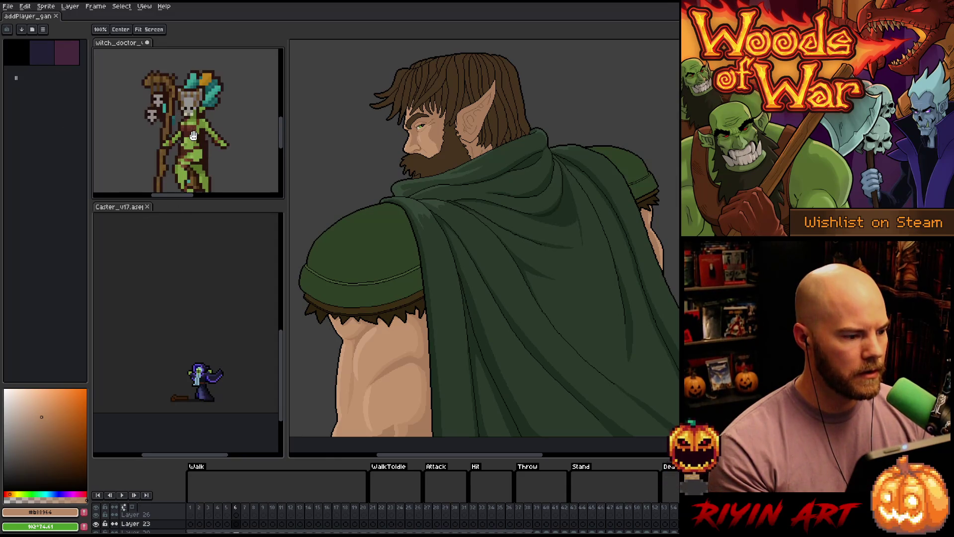
drag(200, 200, 200, 220)
key(Return)
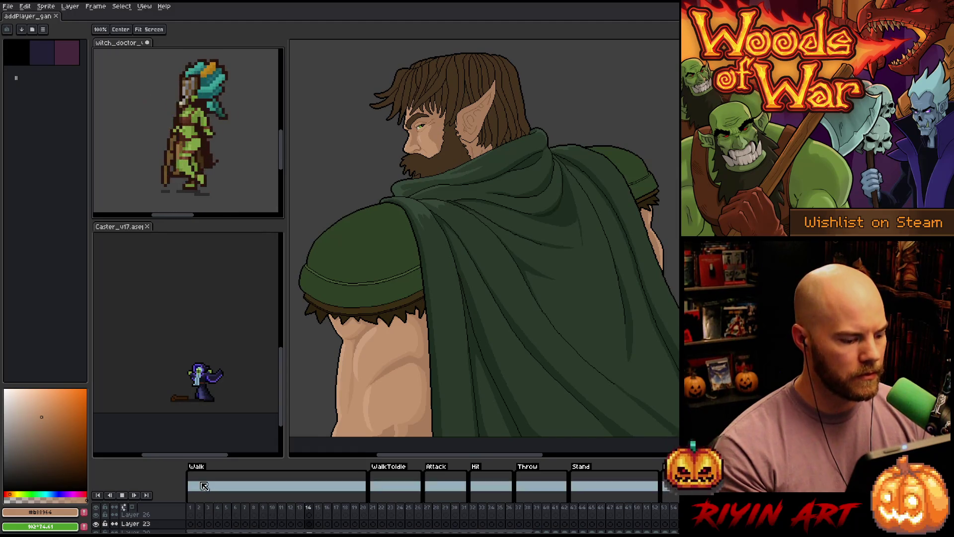
click(113, 232)
key(Return)
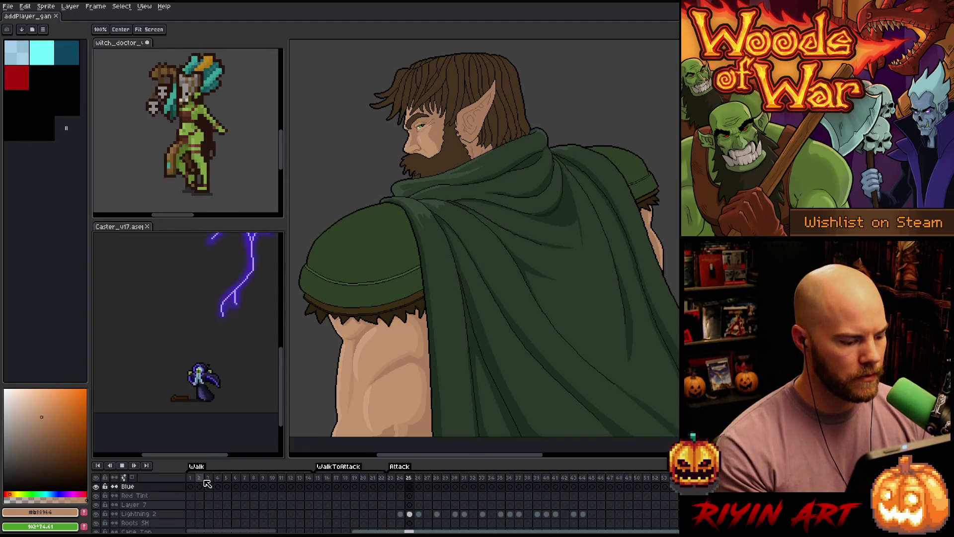
scroll(197, 351, up, 1)
scroll(199, 350, up, 1)
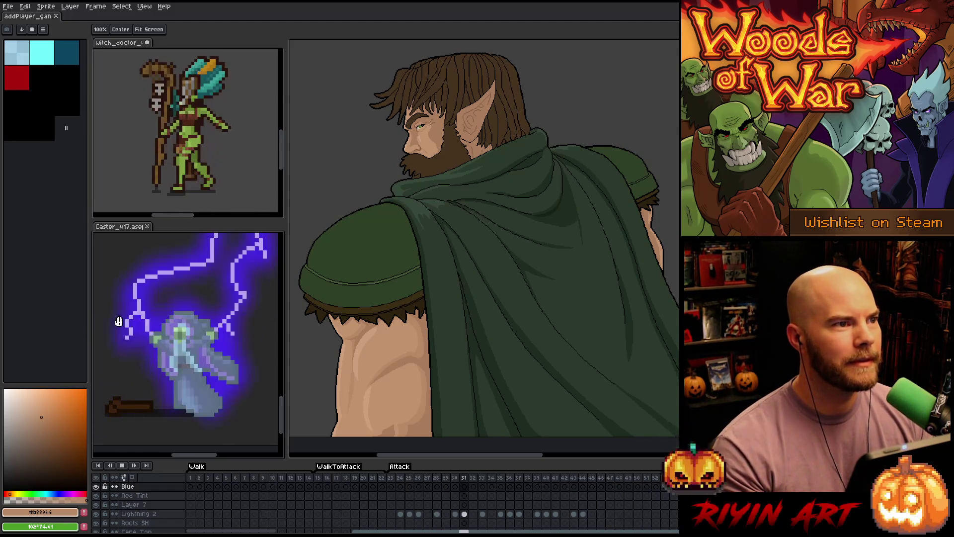
click(29, 17)
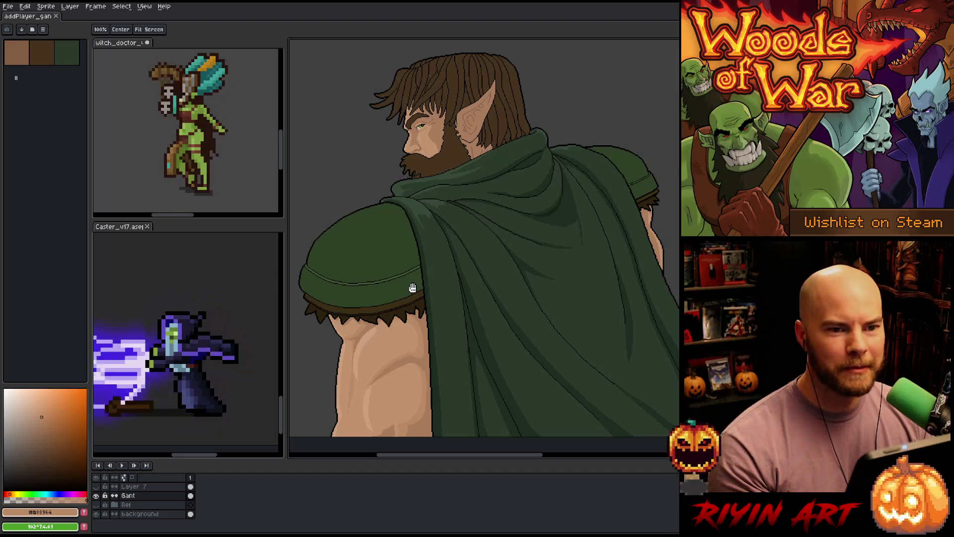
scroll(413, 284, down, 3)
scroll(408, 273, up, 3)
scroll(395, 260, down, 2)
scroll(396, 259, up, 1)
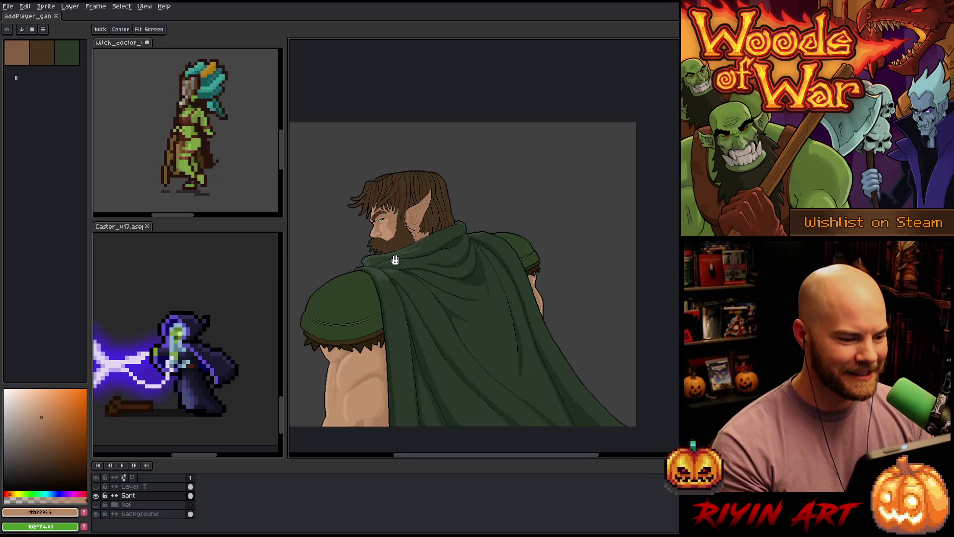
scroll(404, 282, up, 1)
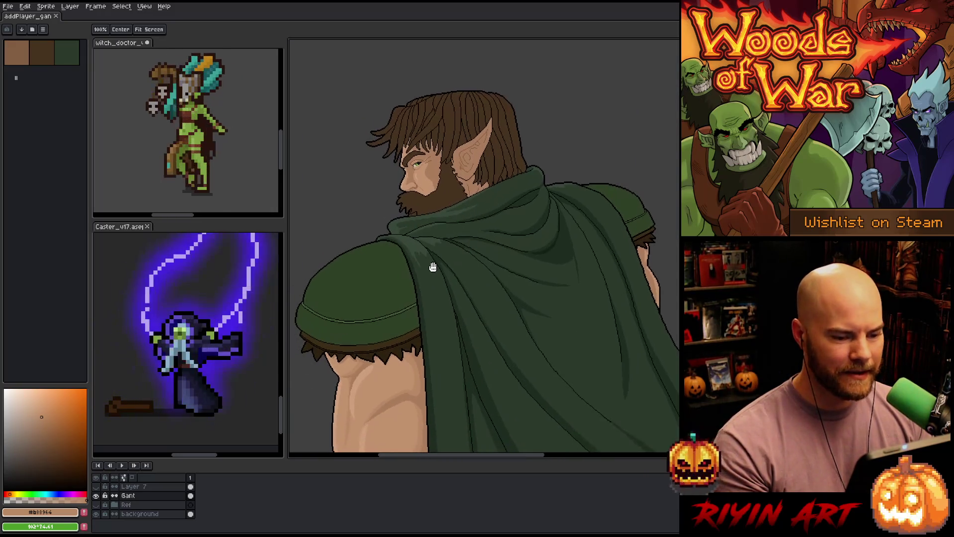
scroll(420, 269, down, 1)
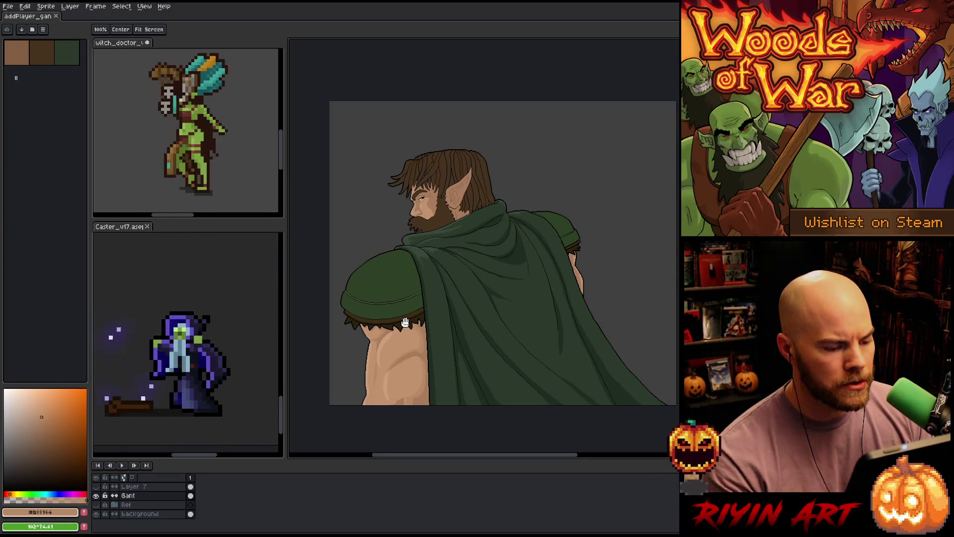
scroll(406, 302, up, 1)
scroll(406, 302, down, 1)
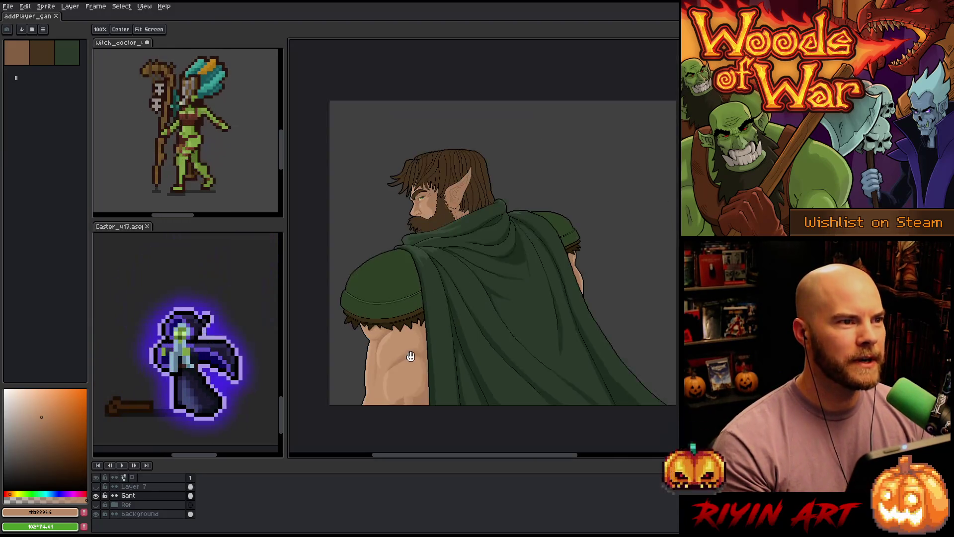
scroll(411, 369, up, 1)
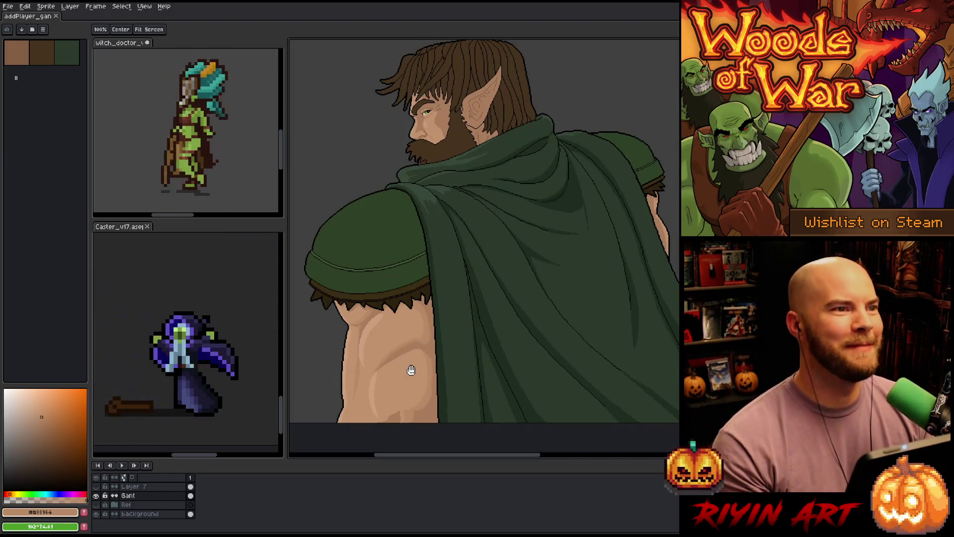
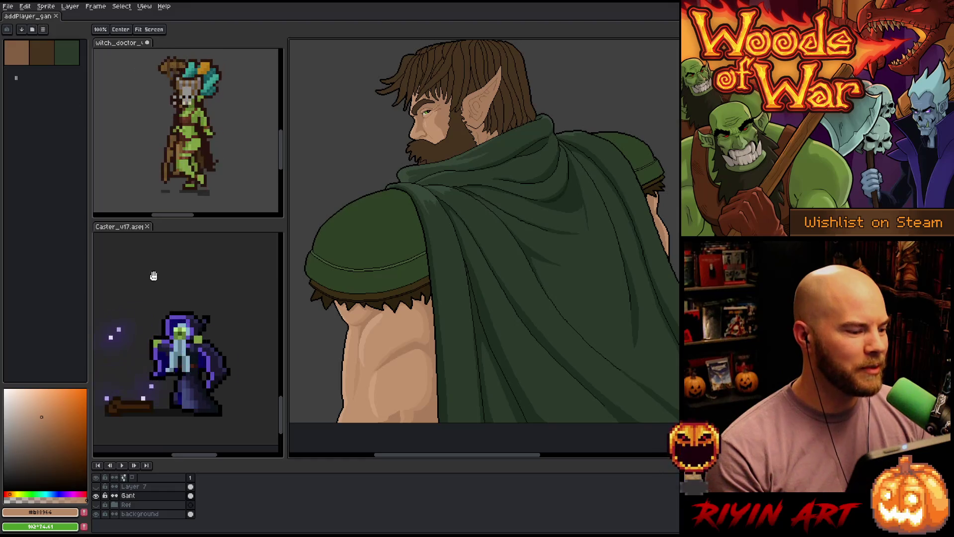
- Stop the Caster_v17 animation and close that reference file
click(119, 230)
key(Return)
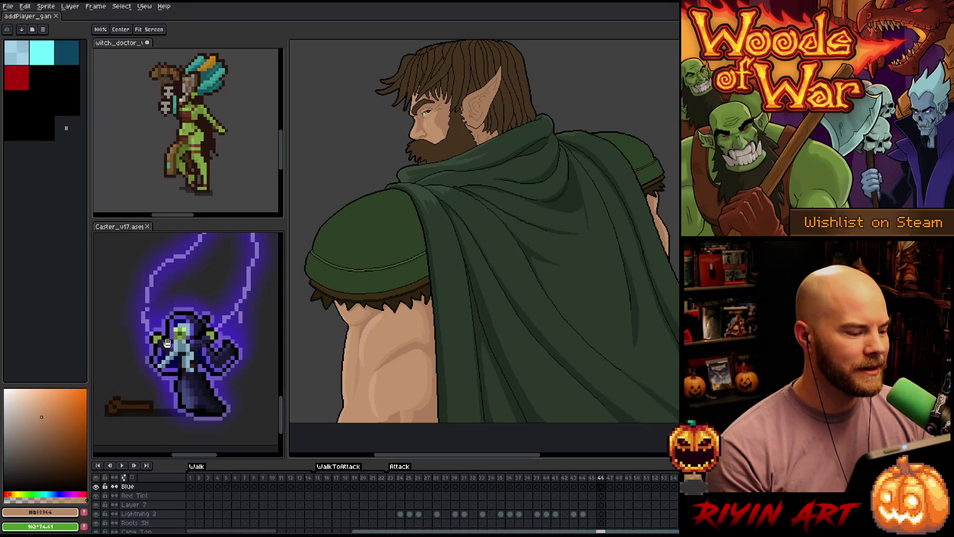
click(148, 227)
- Open dialogue/storm_caster.png from the pinned images folder and dock it in the lower panel
click(8, 6)
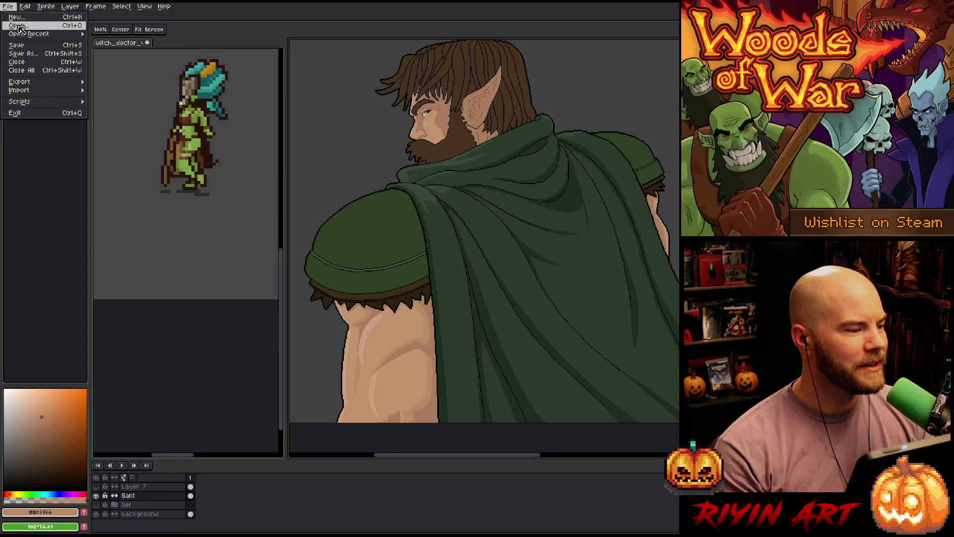
click(20, 26)
click(311, 75)
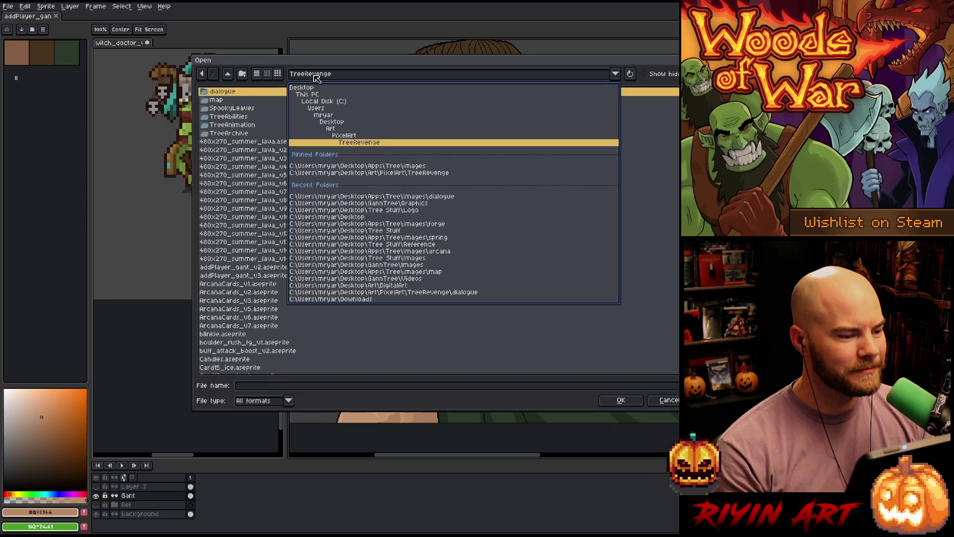
click(367, 167)
double_click(228, 101)
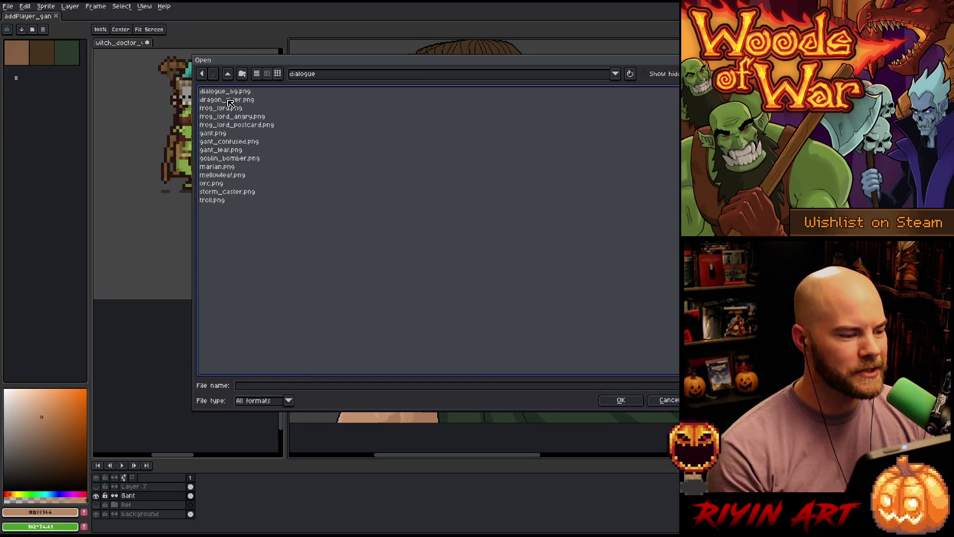
double_click(241, 192)
mouse_move(102, 18)
mouse_down()
mouse_move(197, 460)
mouse_move(149, 438)
mouse_up()
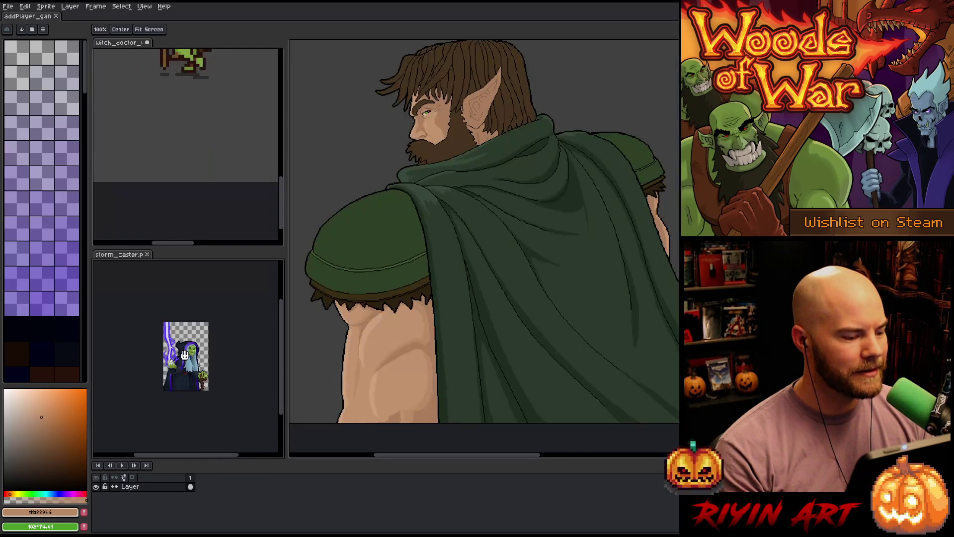
- Add a new Layer 1 to the storm caster sprite
scroll(195, 367, down, 3)
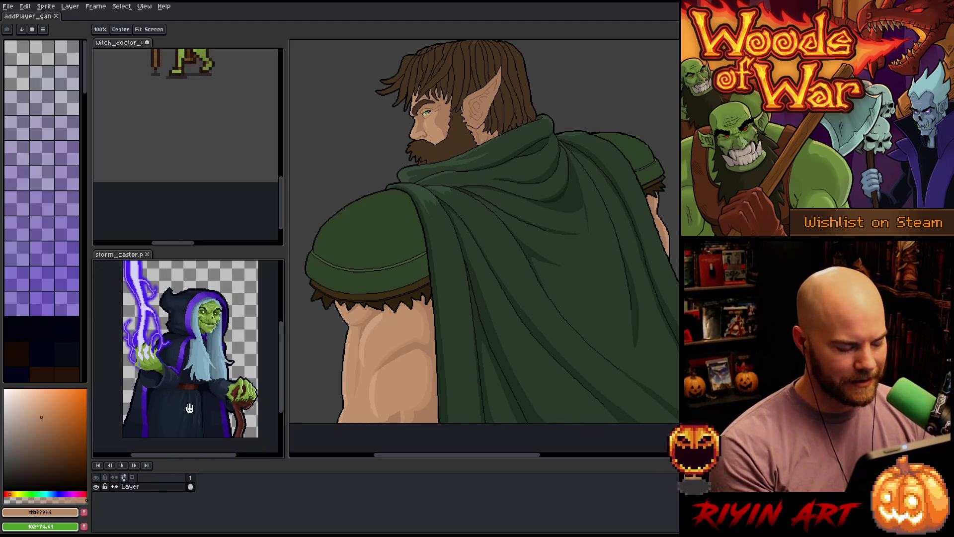
key(shift+n)
click(168, 483)
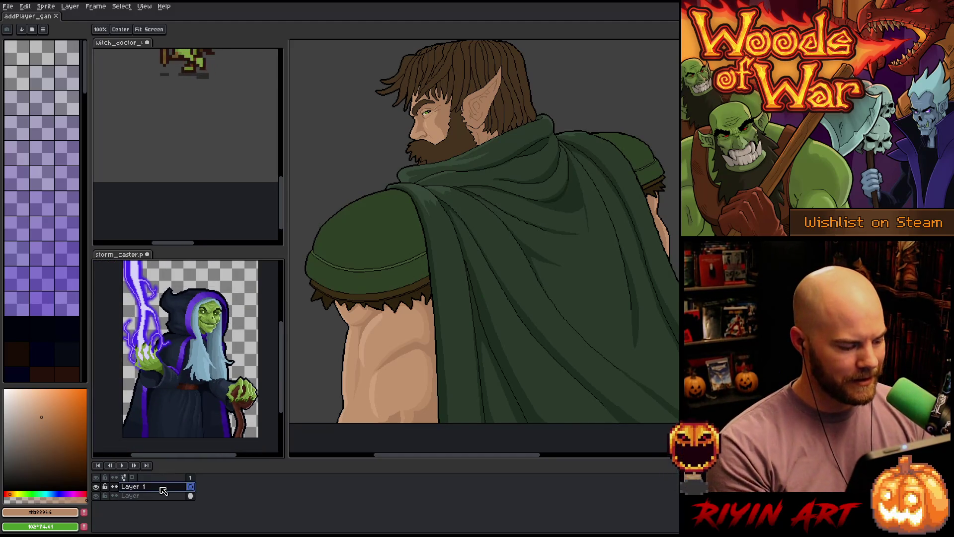
double_click(166, 483)
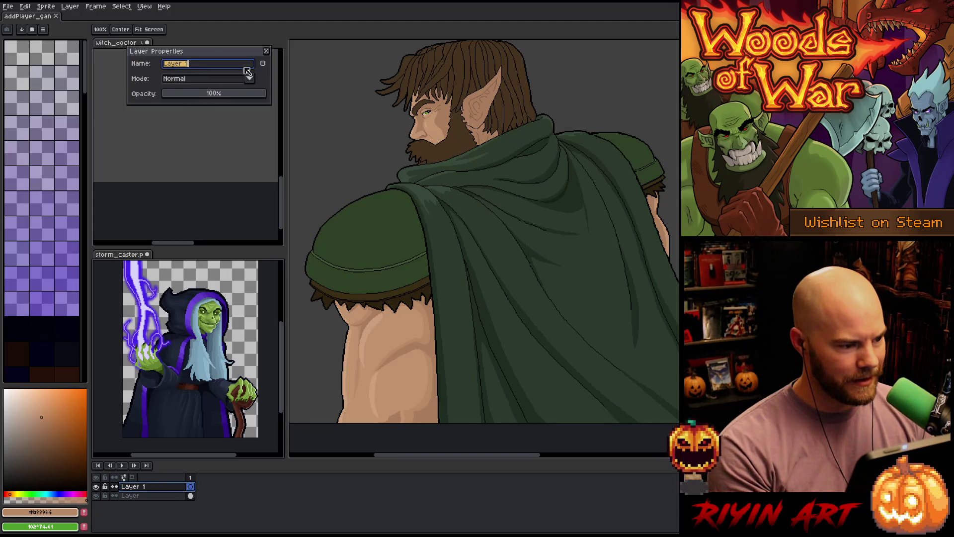
click(267, 51)
- Fill Layer 1 with the dark grey #404040 sampled from the canvas
key(i)
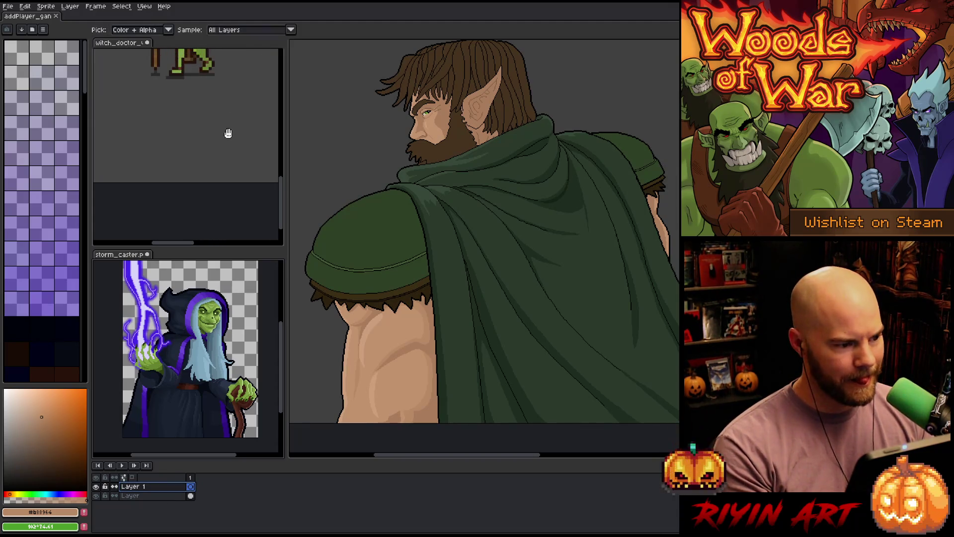
click(305, 59)
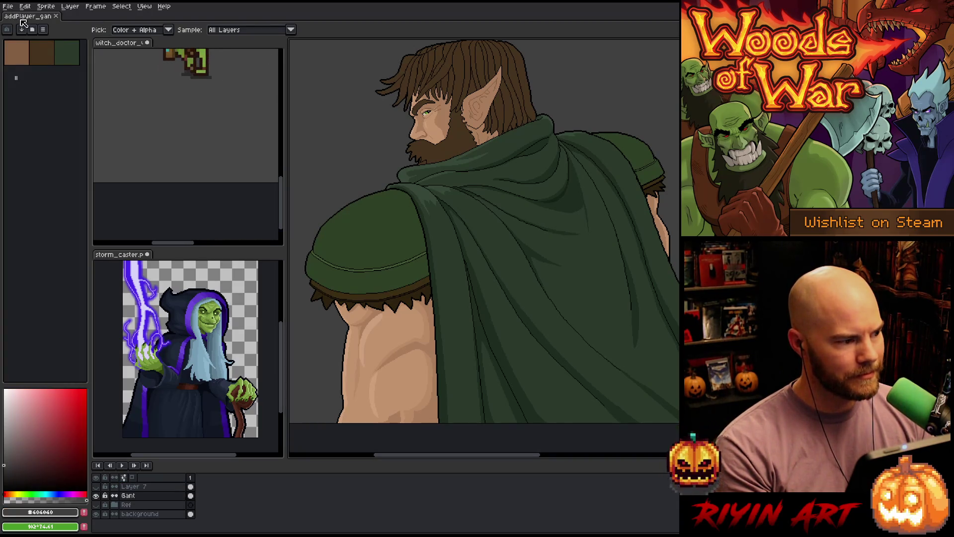
click(156, 406)
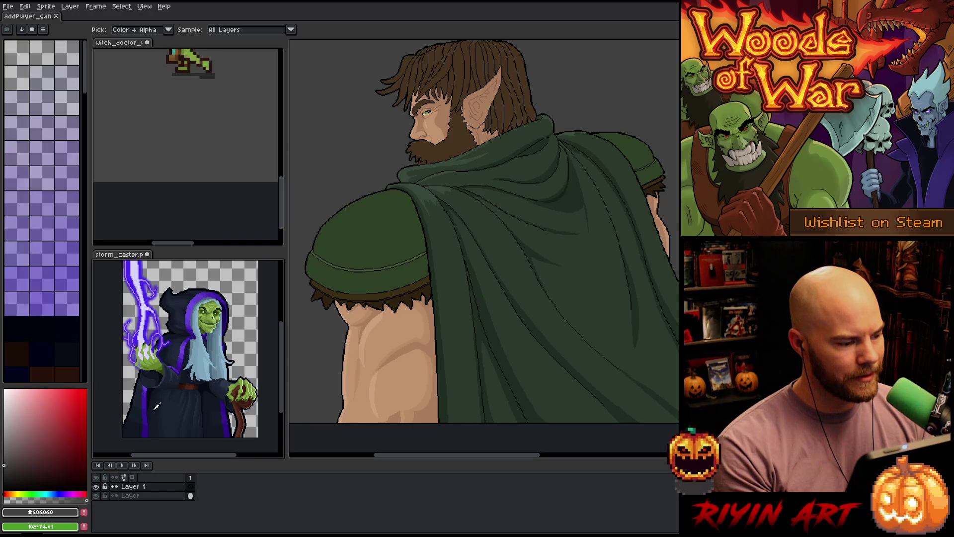
key(g)
key(f)
- Move the grey layer beneath the witch art and enlarge the reference preview panels
click(164, 487)
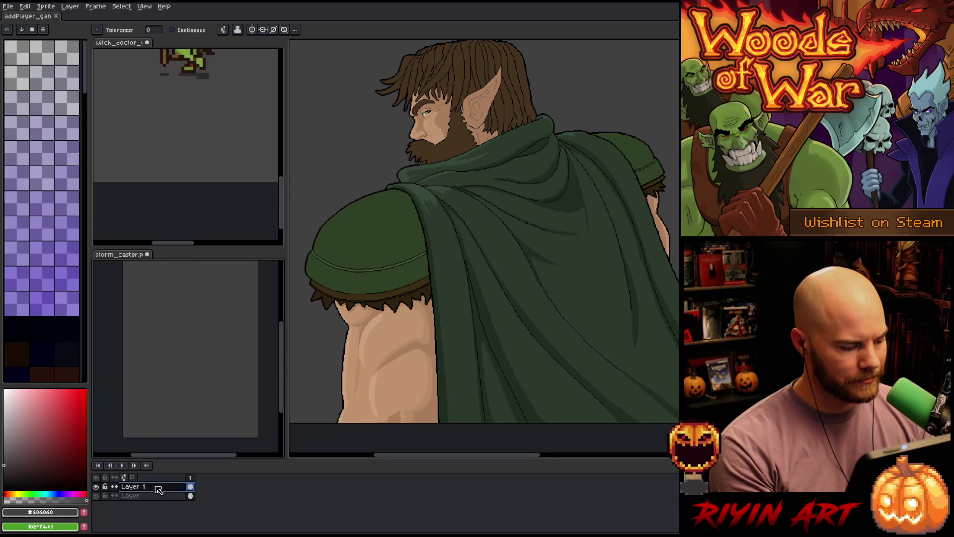
drag(156, 495, 155, 499)
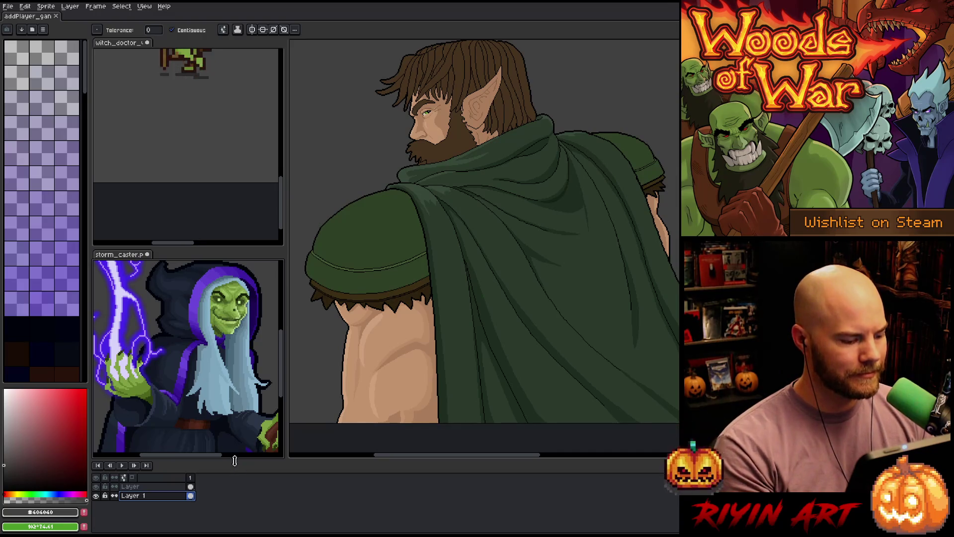
drag(234, 459, 242, 493)
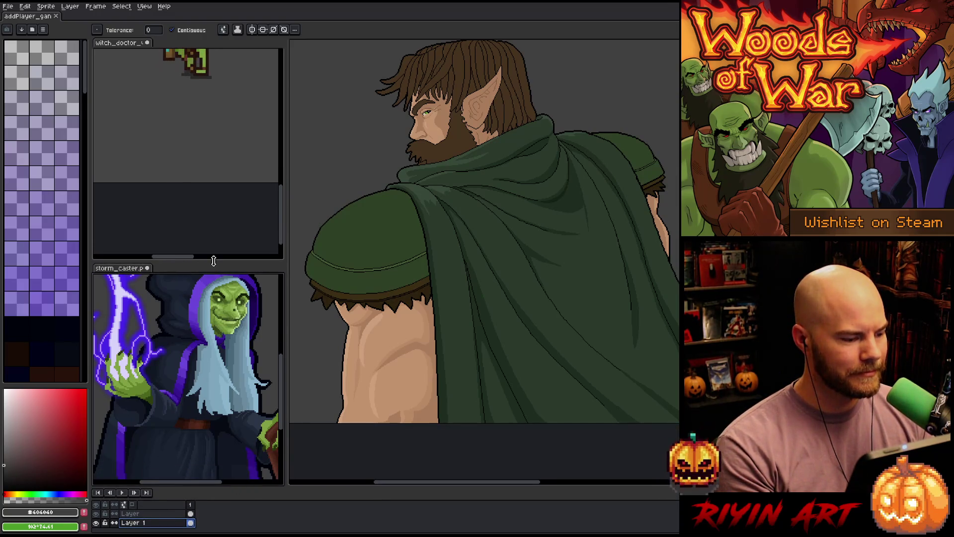
drag(217, 266, 217, 221)
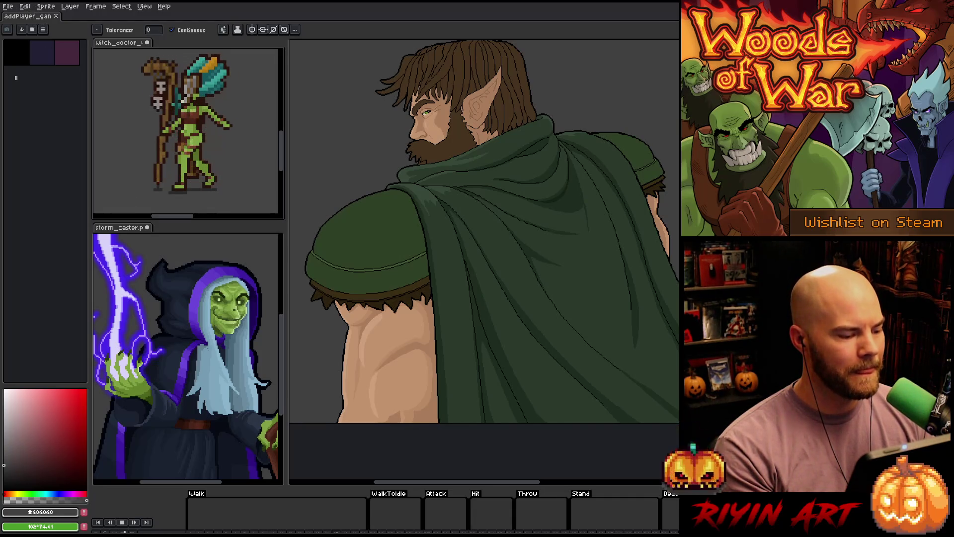
- Reposition the witch within its preview and return to the main bust drawing
scroll(281, 323, down, 1)
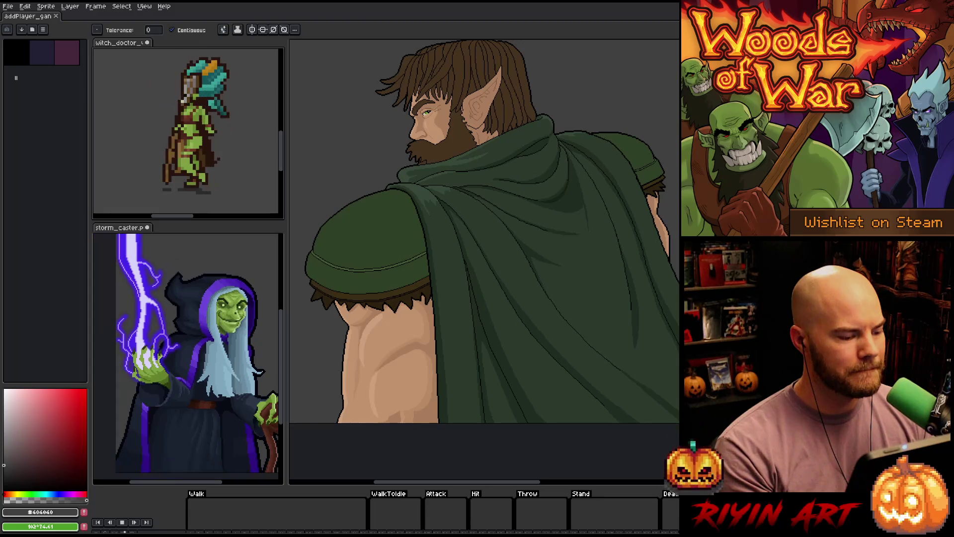
mouse_move(213, 348)
mouse_down()
mouse_move(171, 361)
mouse_move(195, 352)
mouse_up()
click(31, 17)
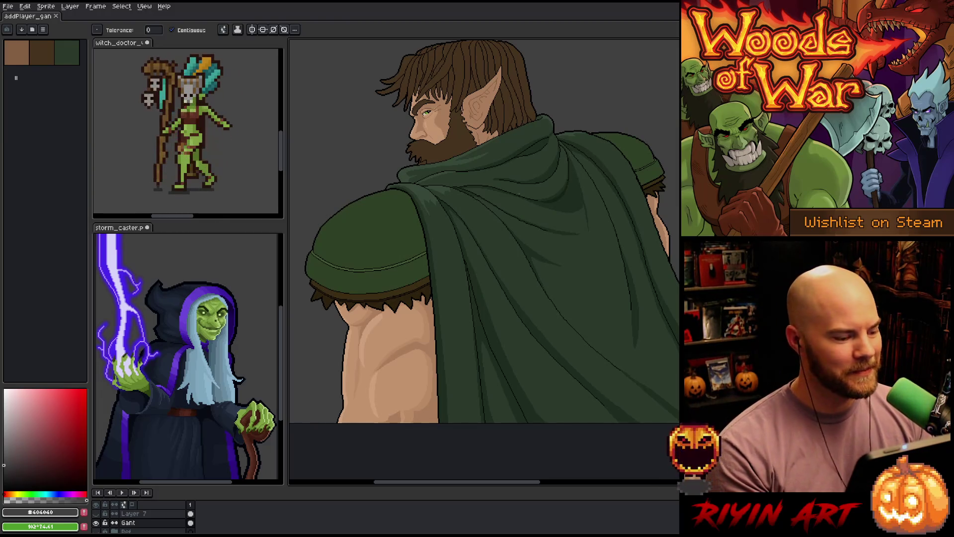
- Centre the view on the bust and eyedrop the shoulder pad's dark green #2d4025
scroll(439, 130, up, 1)
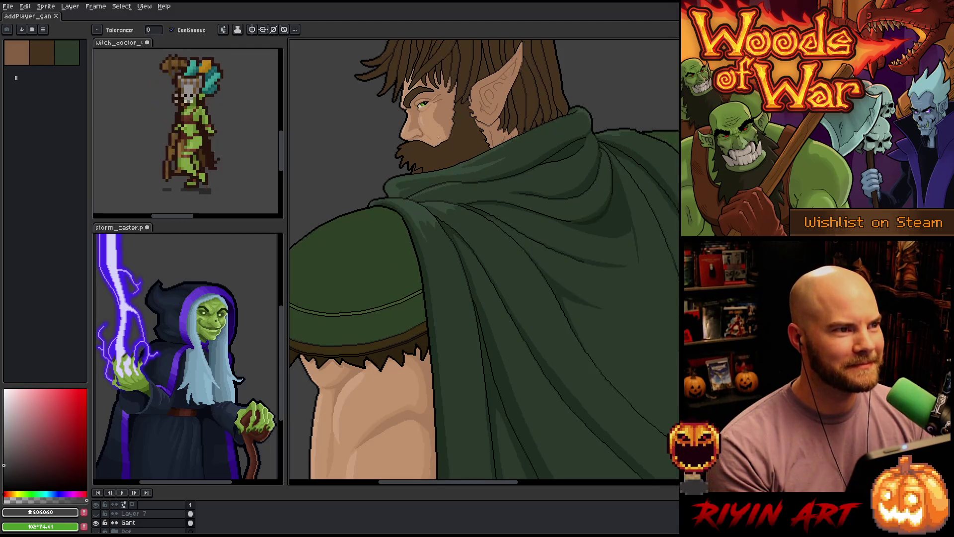
drag(419, 138, 452, 202)
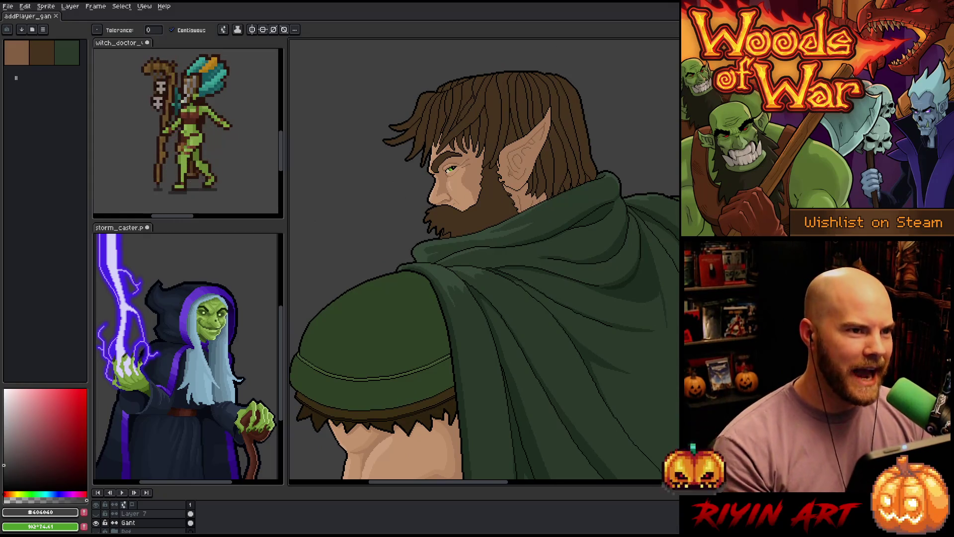
scroll(460, 207, down, 2)
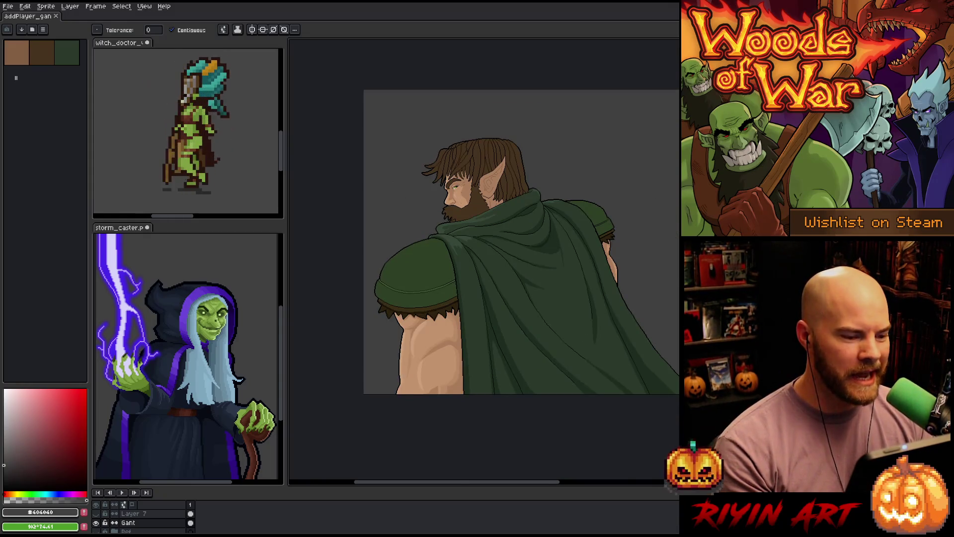
scroll(453, 188, up, 1)
drag(443, 284, 416, 247)
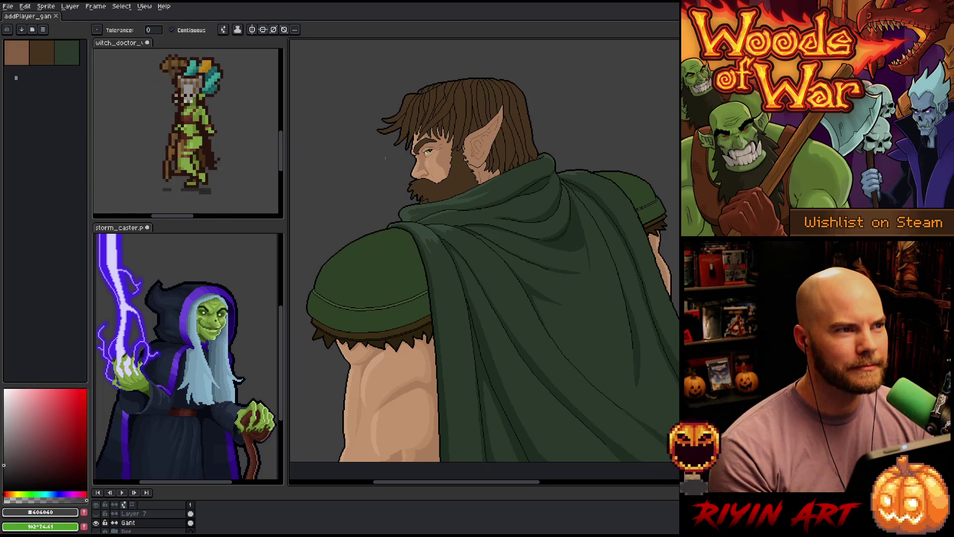
scroll(402, 175, down, 1)
scroll(402, 175, up, 1)
mouse_move(462, 191)
mouse_down()
mouse_move(450, 211)
mouse_move(434, 206)
mouse_up()
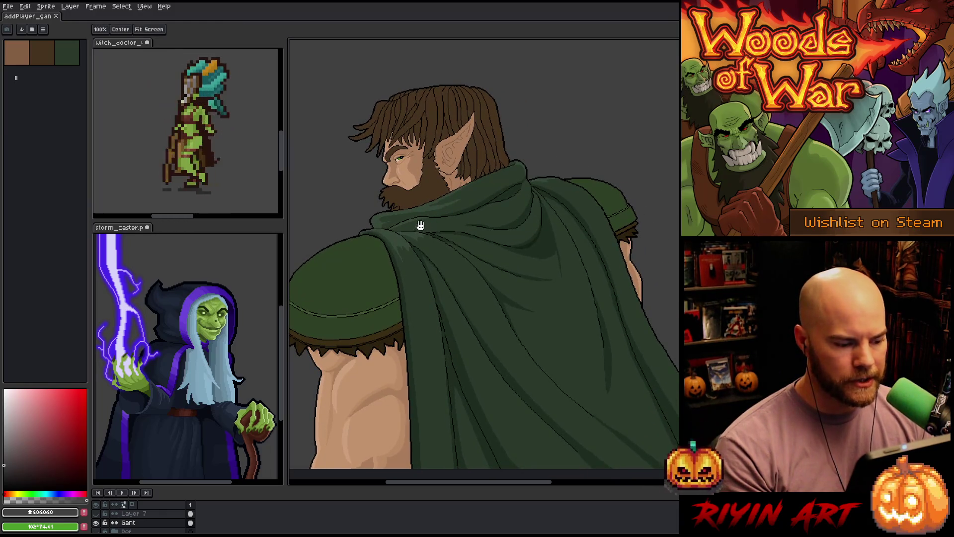
scroll(420, 225, down, 1)
scroll(389, 266, up, 1)
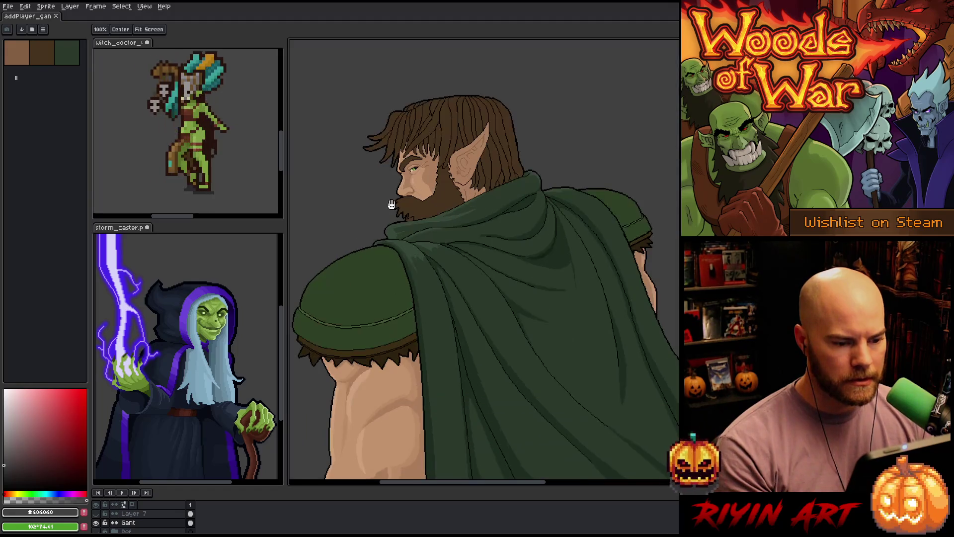
key(i)
click(377, 278)
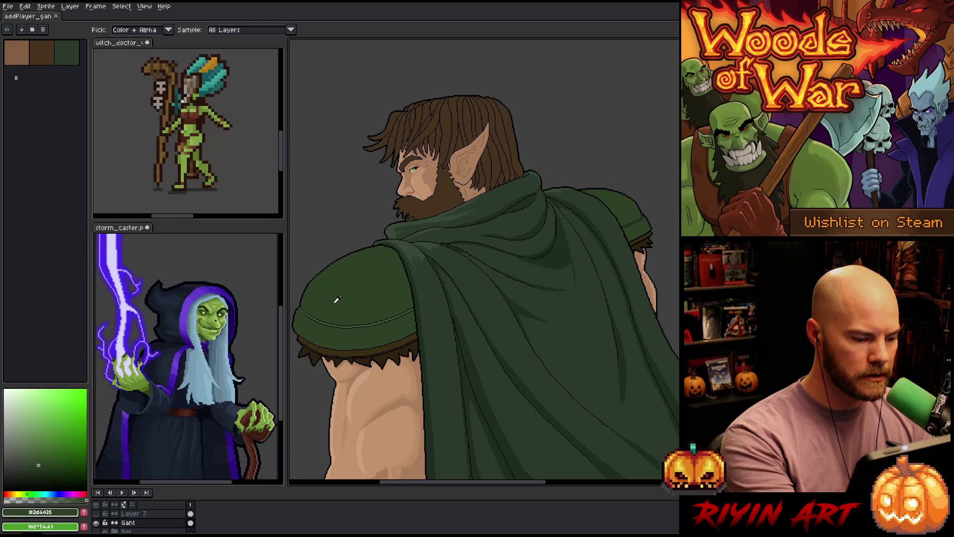
- Lasso-select along the shoulder edge and the cape's top edge
key(m)
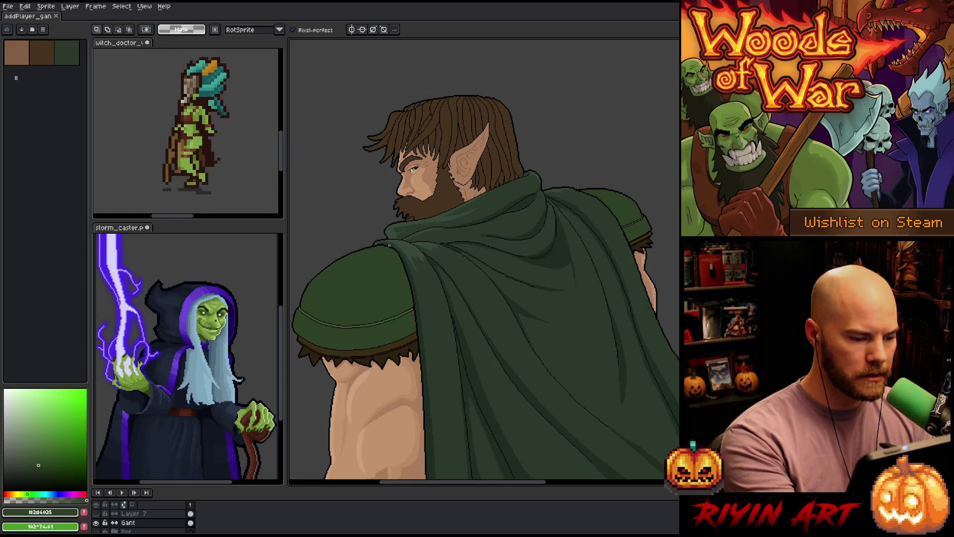
mouse_move(397, 249)
mouse_down()
mouse_move(327, 282)
mouse_move(303, 343)
mouse_move(293, 333)
mouse_move(283, 278)
mouse_move(397, 219)
mouse_move(463, 228)
mouse_up()
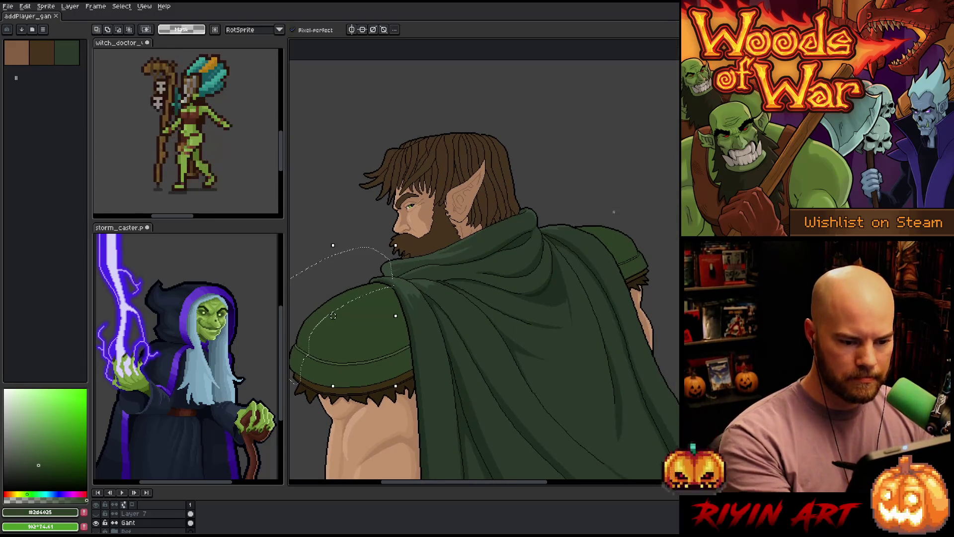
mouse_move(589, 232)
mouse_down()
mouse_move(644, 244)
mouse_move(626, 231)
mouse_up()
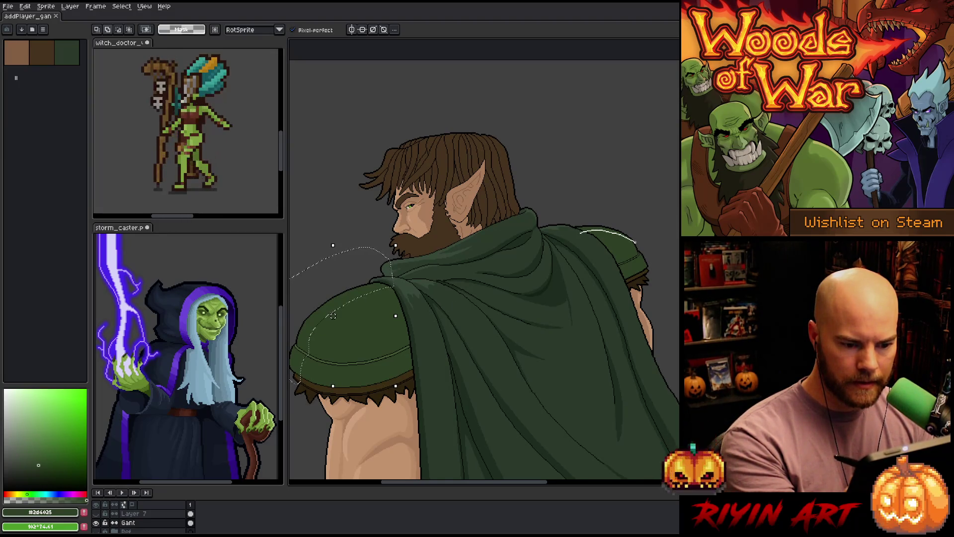
- Sample greens #425431 and #2d4025, then open Replace Color with the Magic Wand active
key(i)
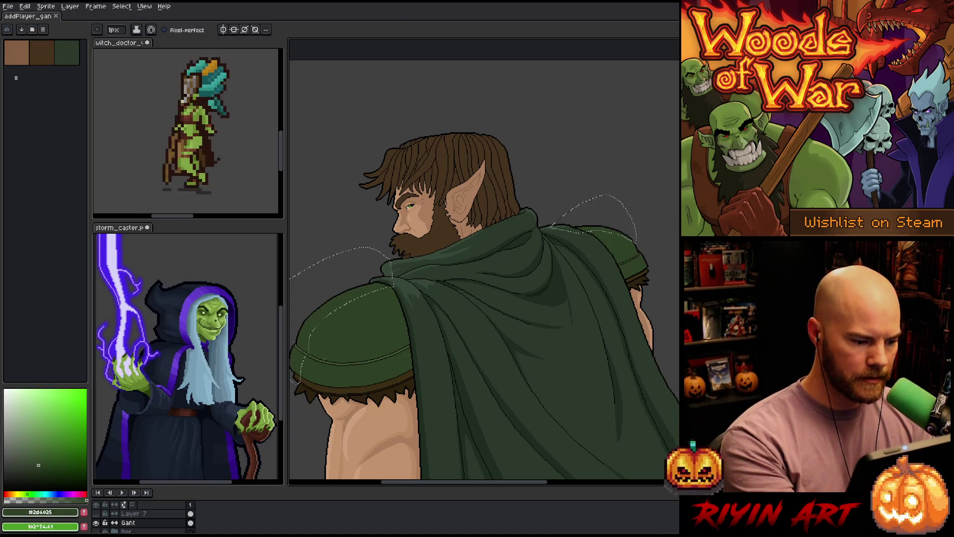
click(319, 355)
key(w)
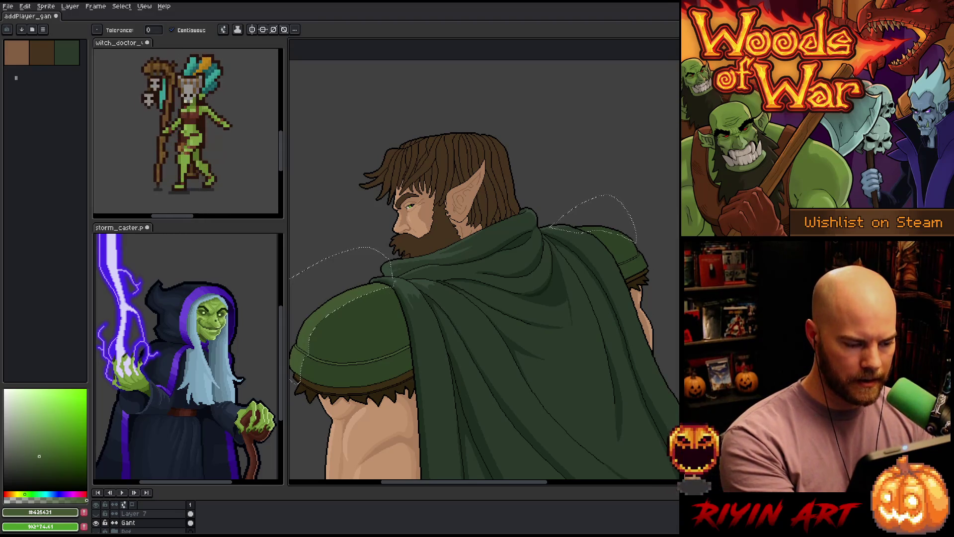
key(i)
click(333, 329)
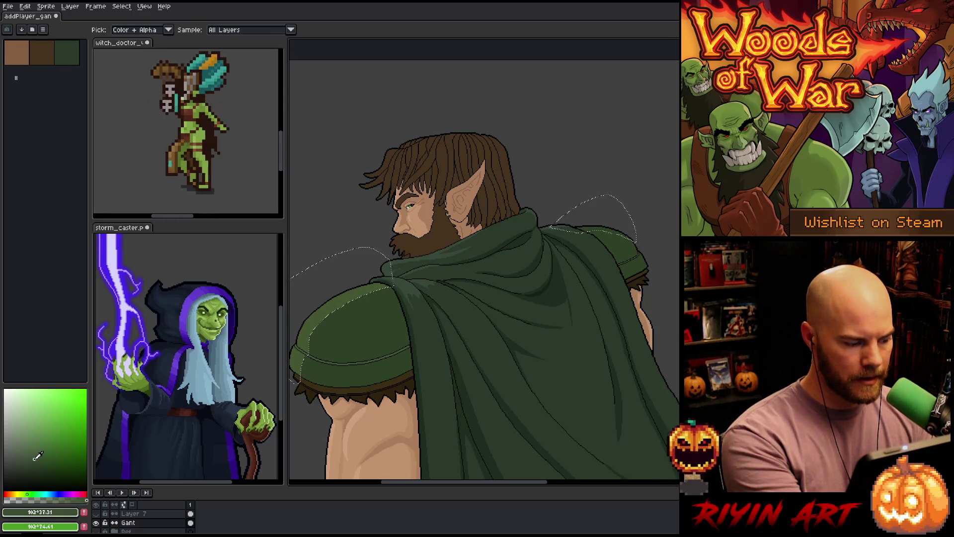
key(w)
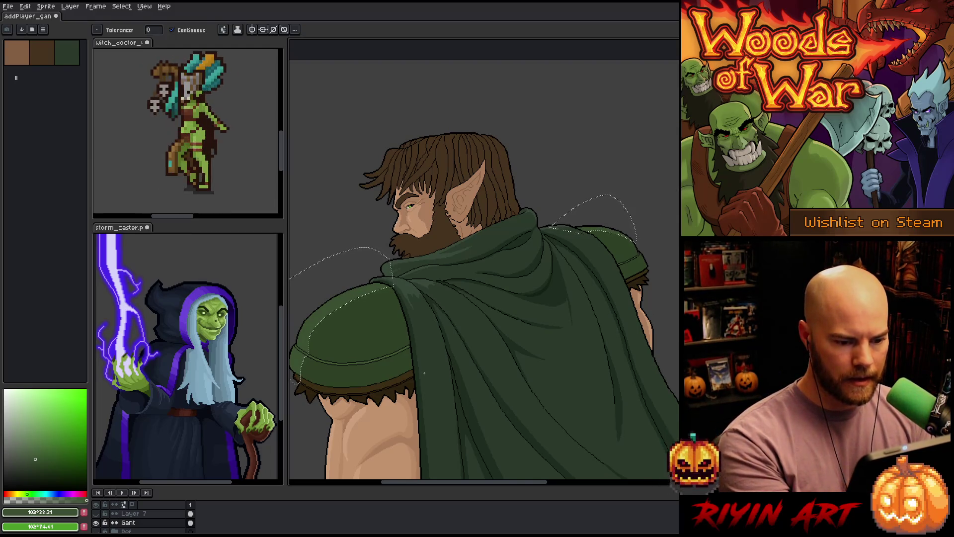
key(v)
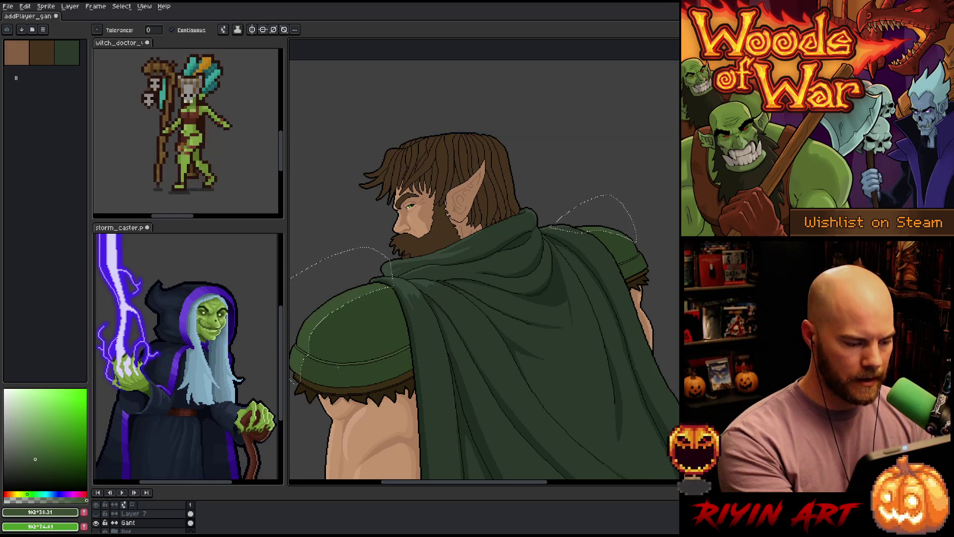
key(w)
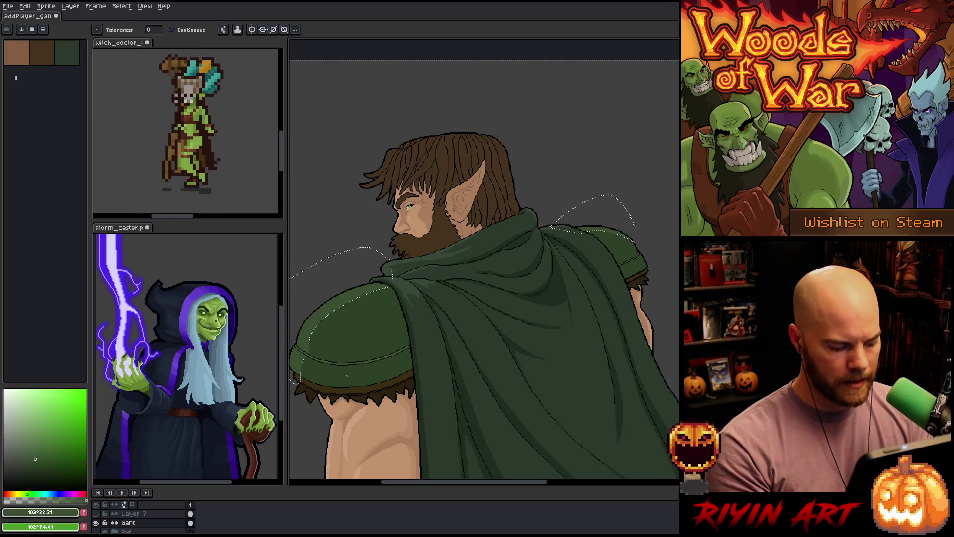
key(shift+r)
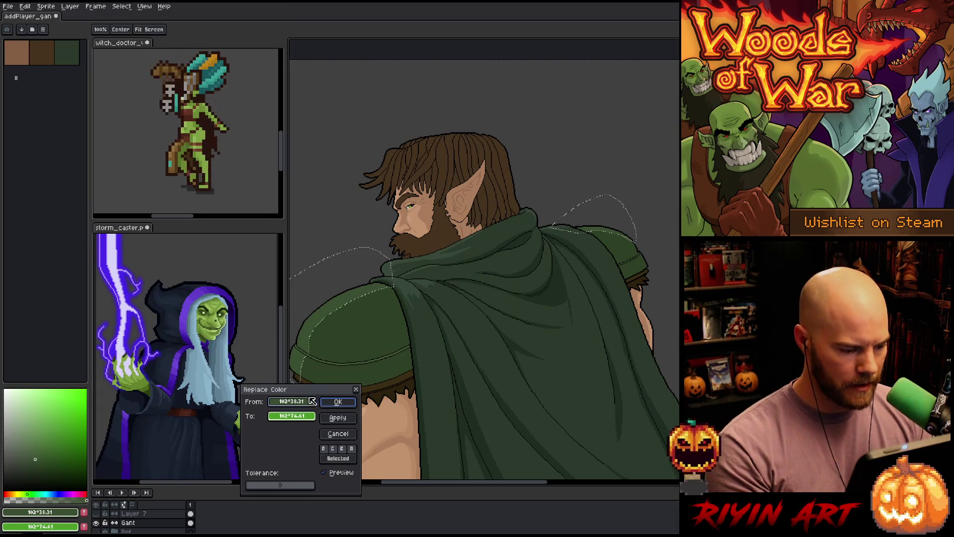
- Replace the armour line green #425631 with #2d4025 and clear the selection
click(330, 353)
click(332, 362)
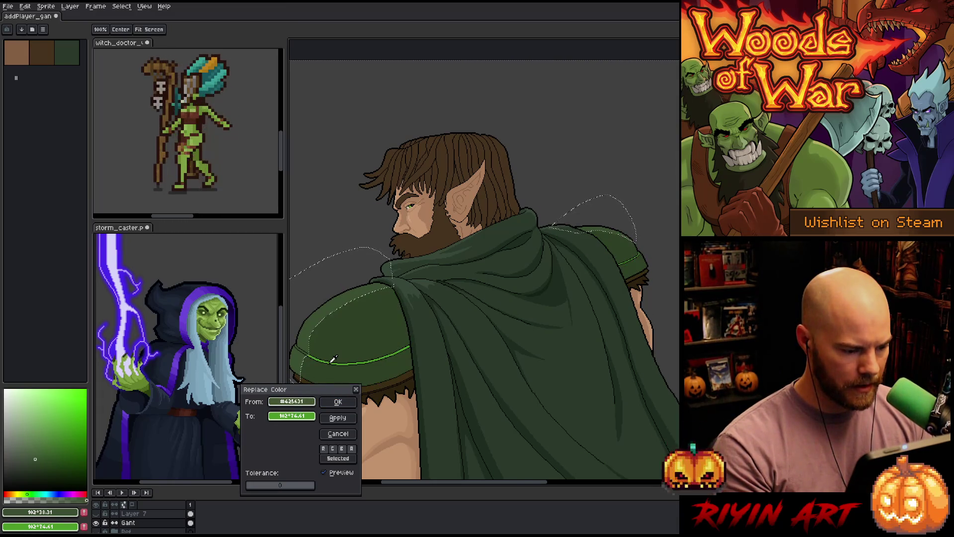
right_click(311, 338)
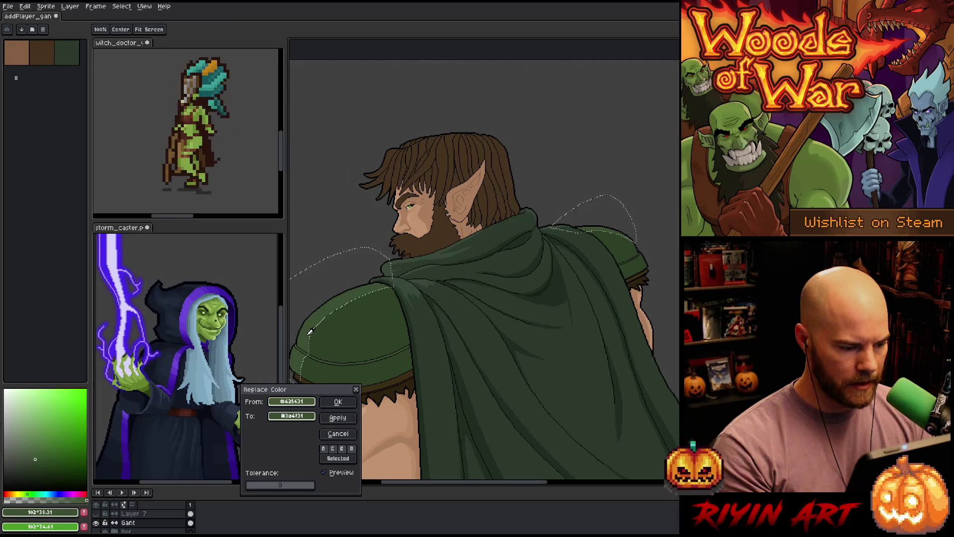
right_click(336, 338)
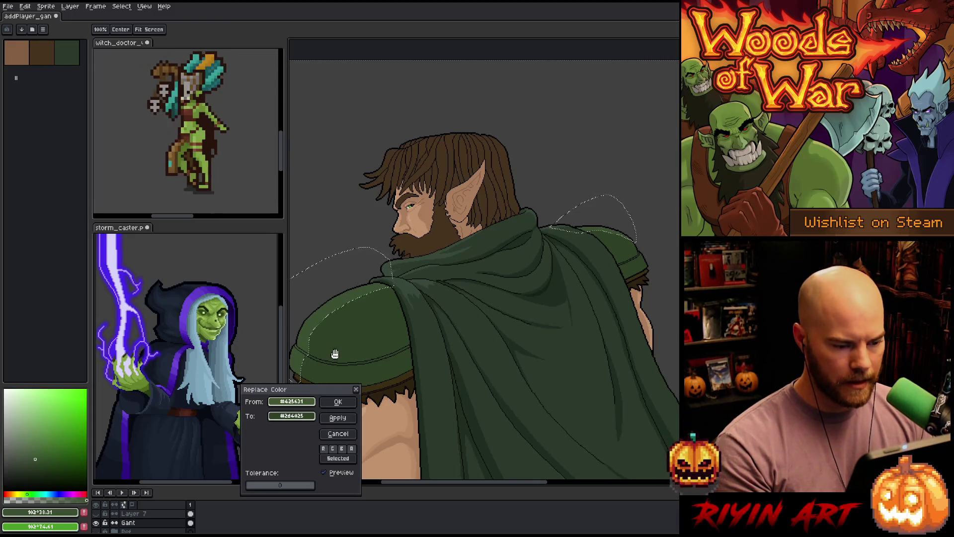
click(340, 403)
scroll(485, 268, down, 2)
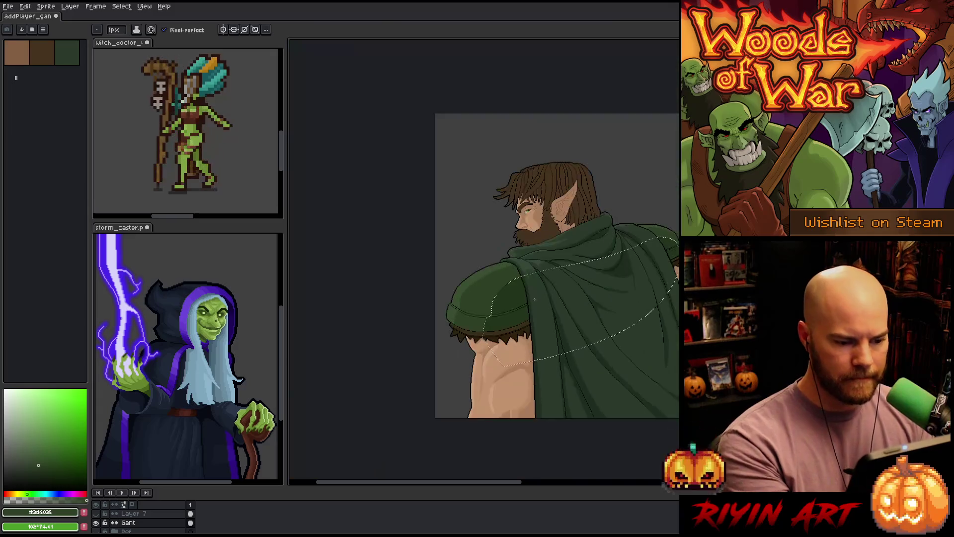
scroll(492, 294, up, 4)
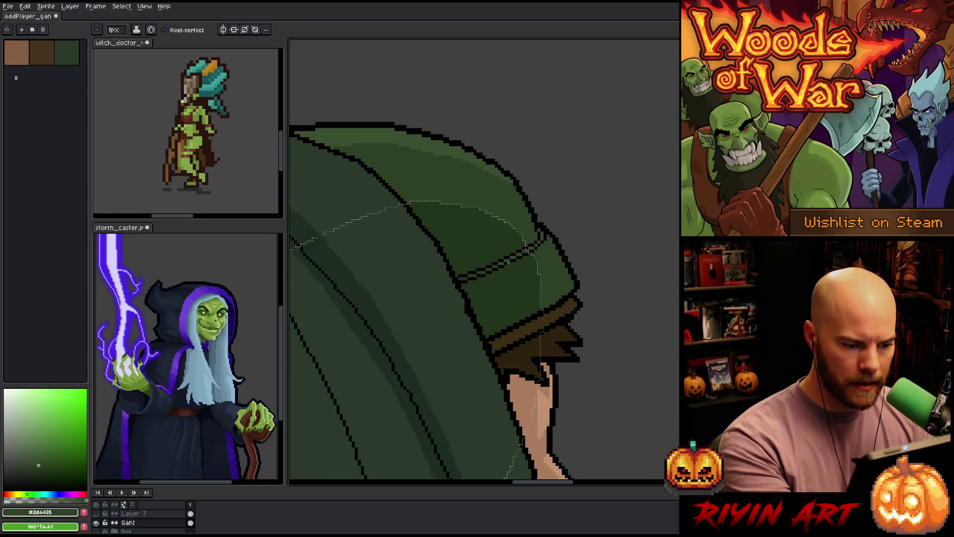
scroll(492, 293, up, 1)
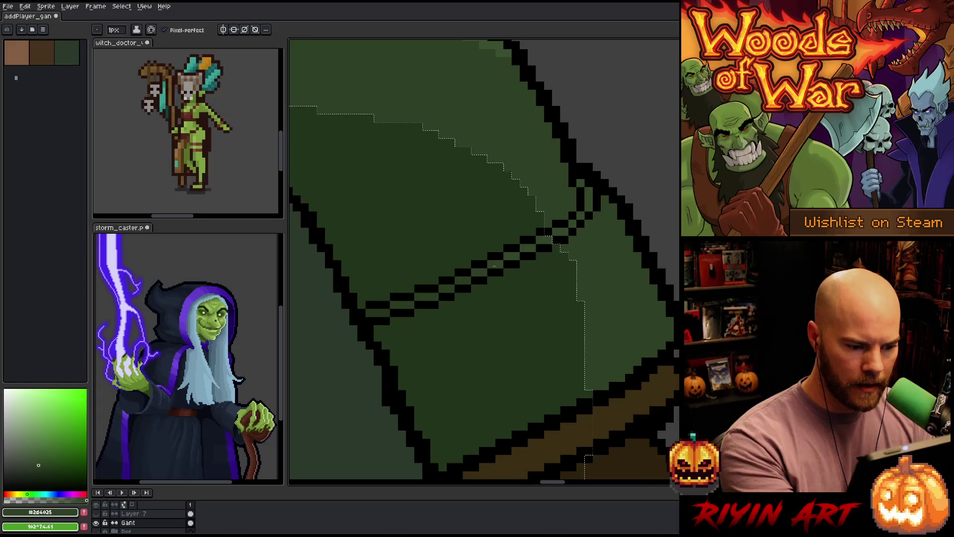
key(w)
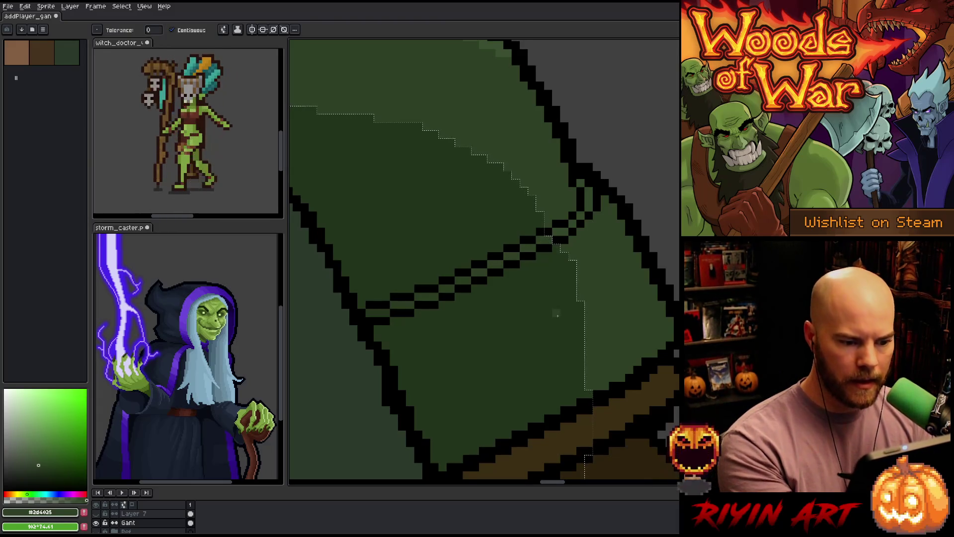
key(ctrl+d)
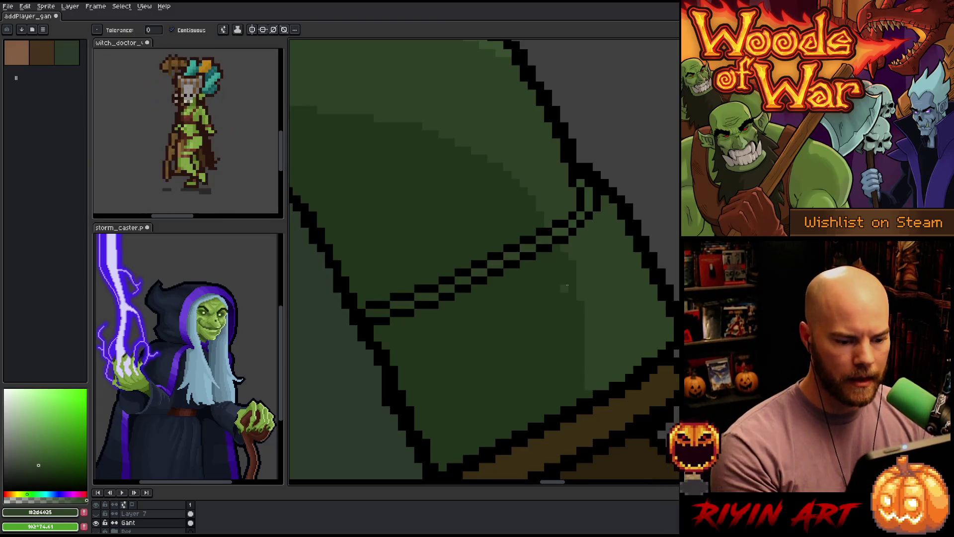
- Shade the cloak's shoulder with dark and mid green 1px pencil strokes
alt+click(588, 329)
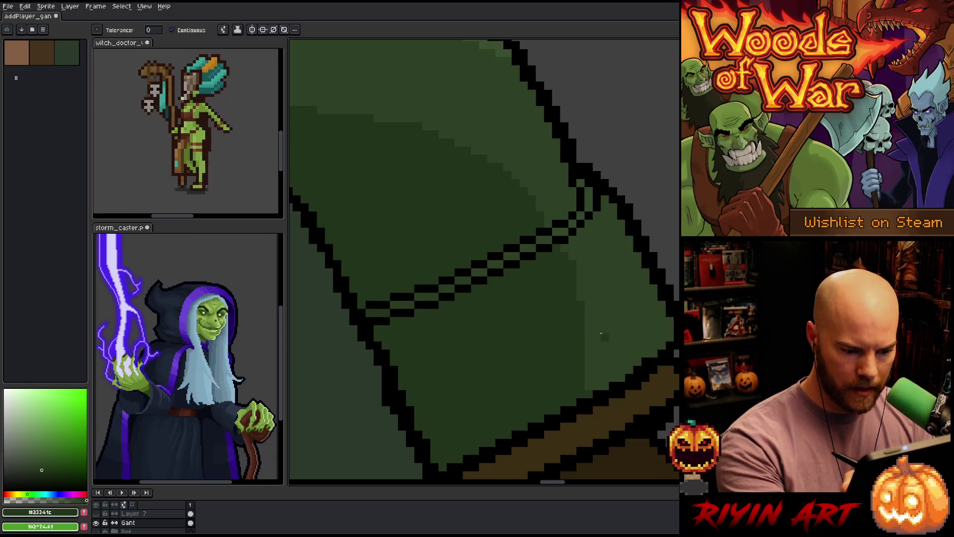
key(b)
drag(603, 328, 602, 389)
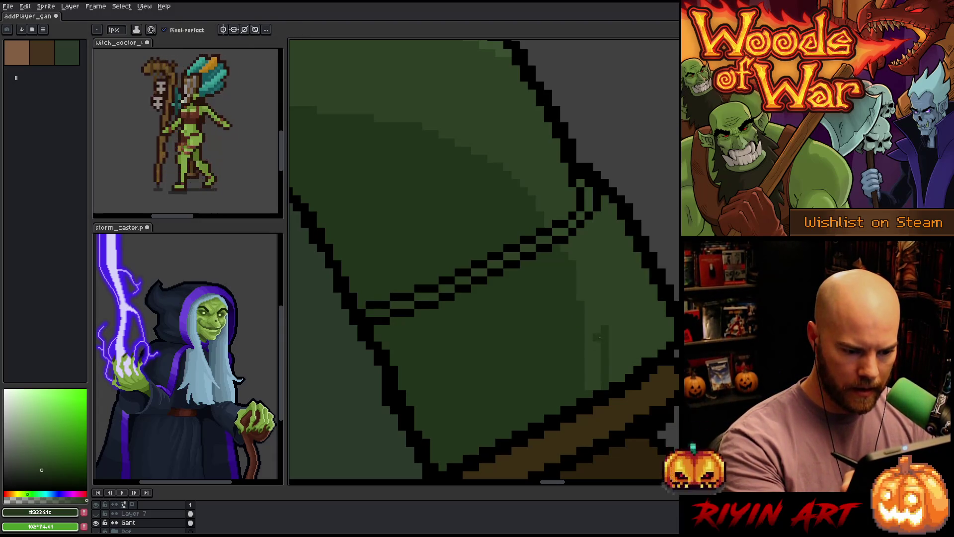
drag(597, 325, 589, 373)
alt+click(597, 312)
drag(602, 324, 603, 358)
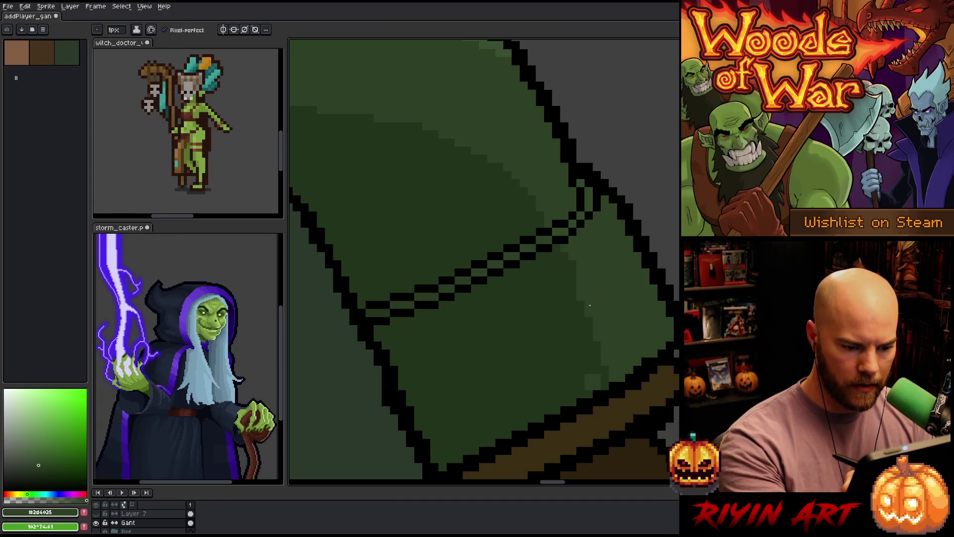
alt+click(582, 310)
drag(598, 369, 589, 389)
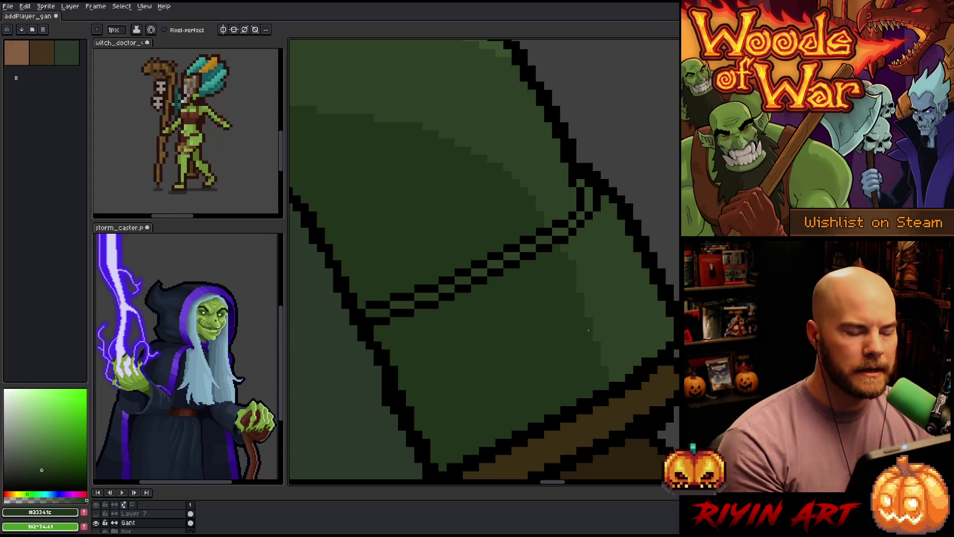
- Centre the view on the cloak and save the file
scroll(589, 331, down, 10)
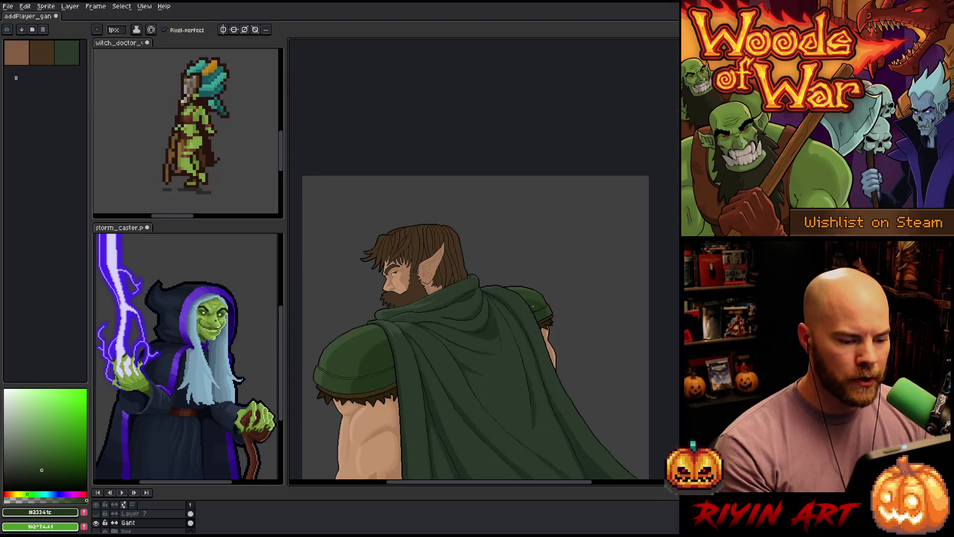
drag(498, 342, 511, 290)
scroll(492, 293, up, 2)
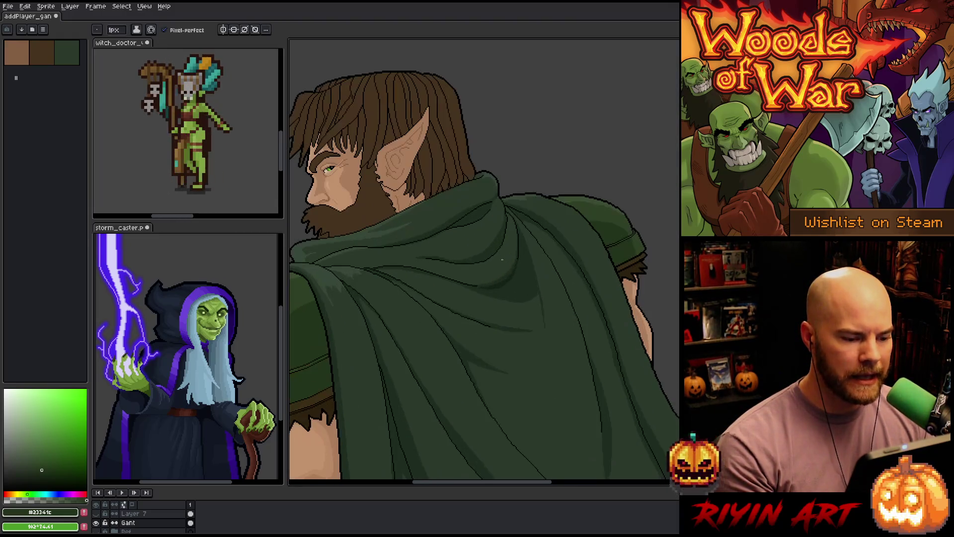
scroll(472, 251, up, 2)
scroll(418, 251, down, 2)
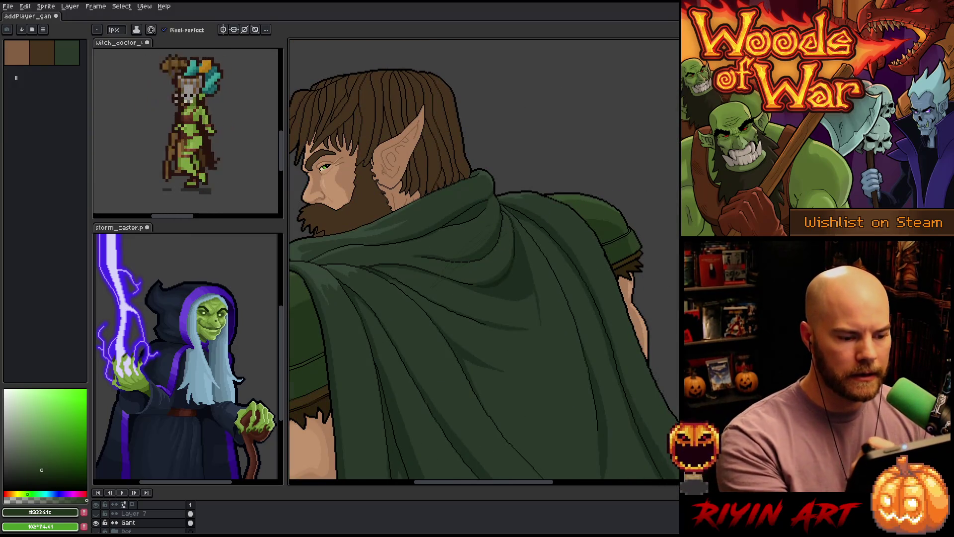
scroll(535, 215, down, 1)
scroll(535, 216, down, 2)
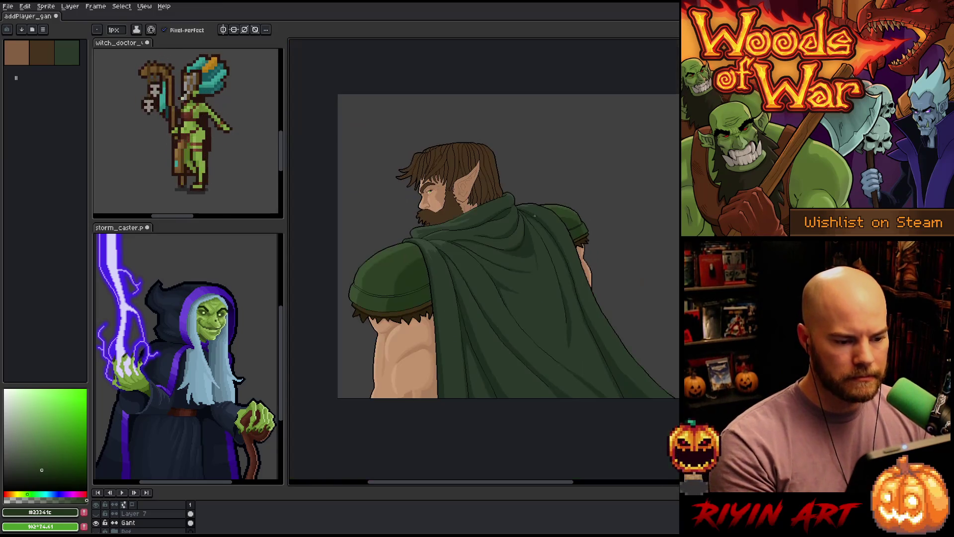
key(ctrl+s)
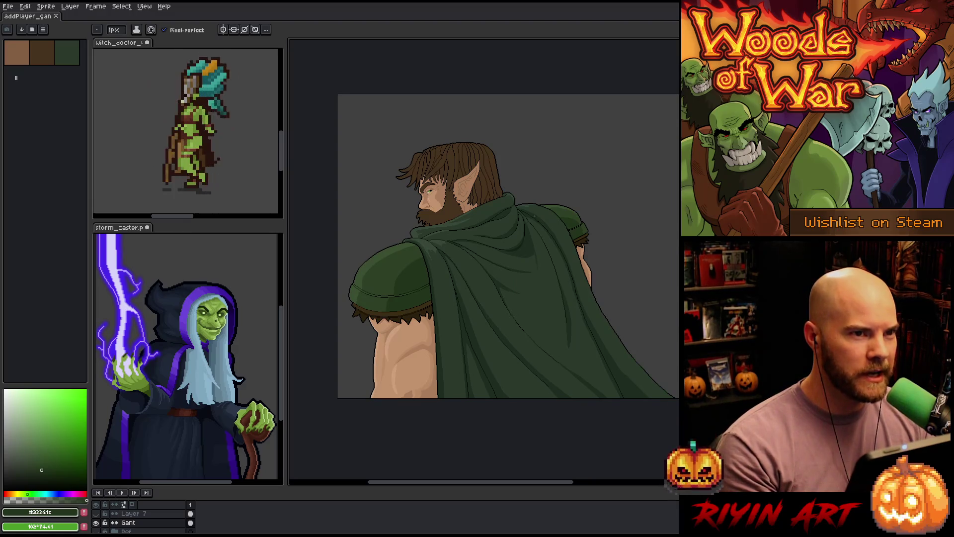
- Bring the face and ear into view and lasso a region across the cloak
scroll(618, 198, up, 1)
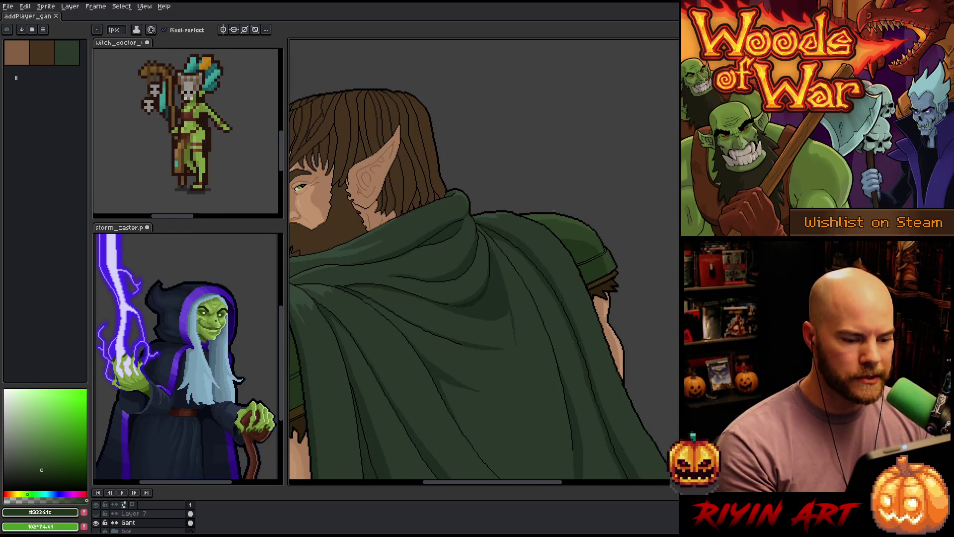
mouse_move(564, 273)
mouse_down()
mouse_move(546, 277)
mouse_move(615, 241)
mouse_up()
scroll(580, 245, down, 2)
scroll(574, 235, up, 1)
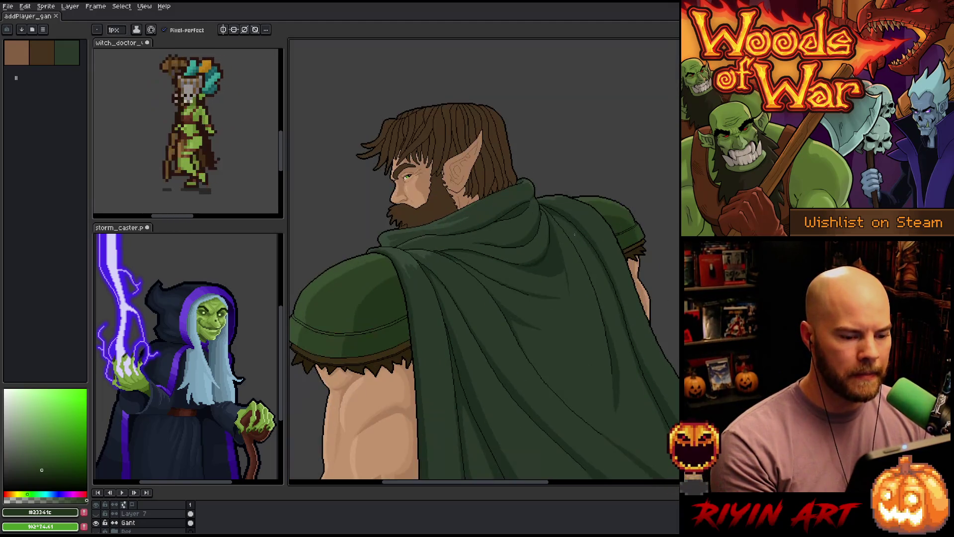
key(m)
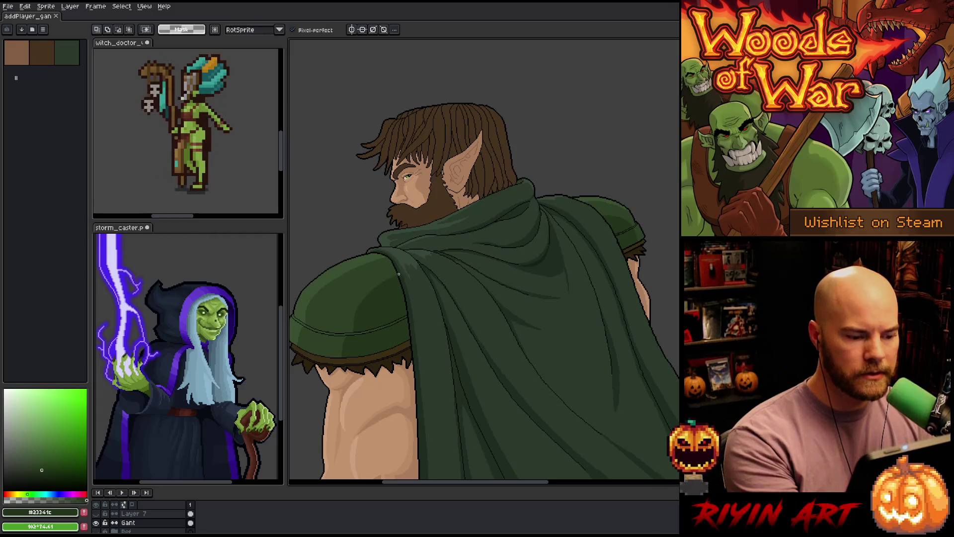
mouse_move(401, 273)
mouse_down()
mouse_move(573, 212)
mouse_move(605, 211)
mouse_move(630, 235)
mouse_up()
- Drop the cloak selection, zoom onto the hood, and lasso an area along it
key(w)
key(ctrl+d)
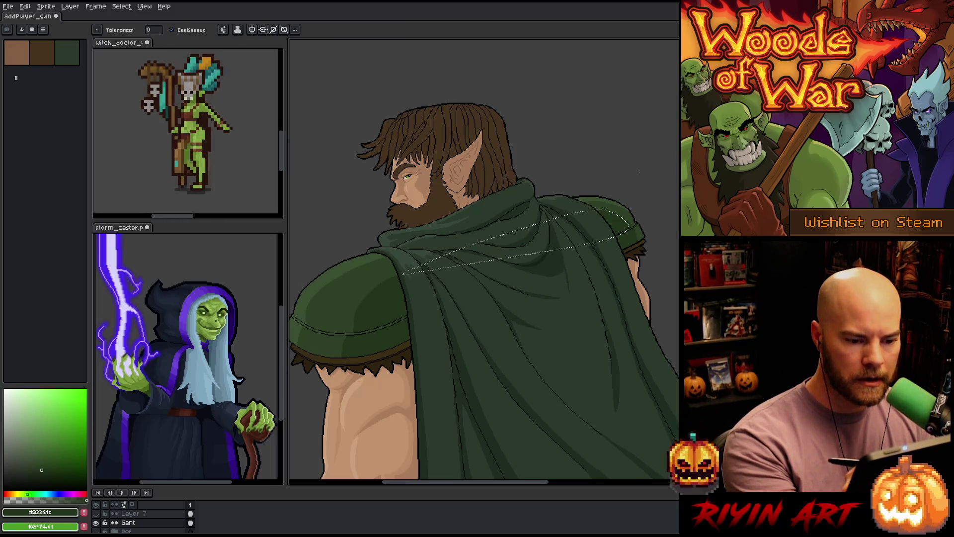
scroll(636, 188, up, 5)
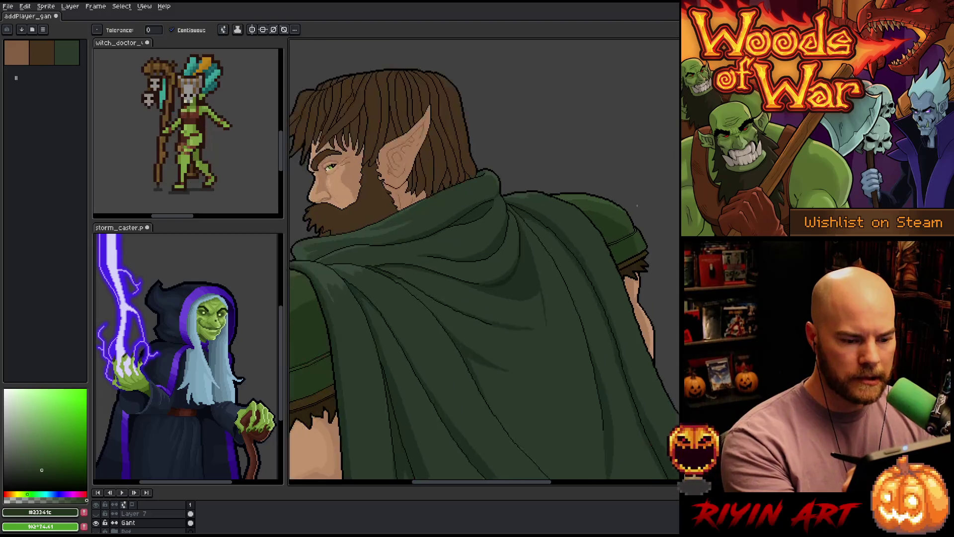
mouse_move(512, 368)
mouse_down()
mouse_move(477, 334)
mouse_move(487, 318)
mouse_up()
key(w)
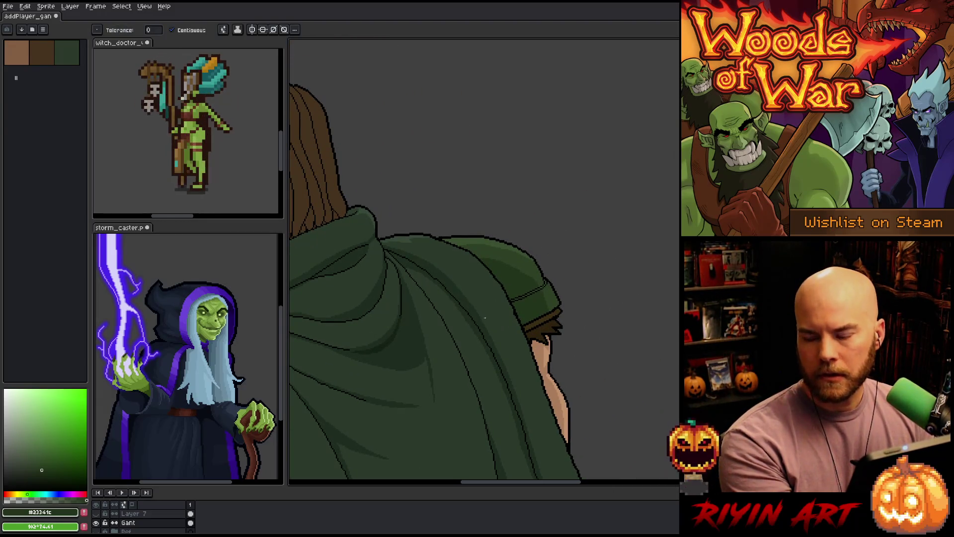
scroll(537, 264, up, 2)
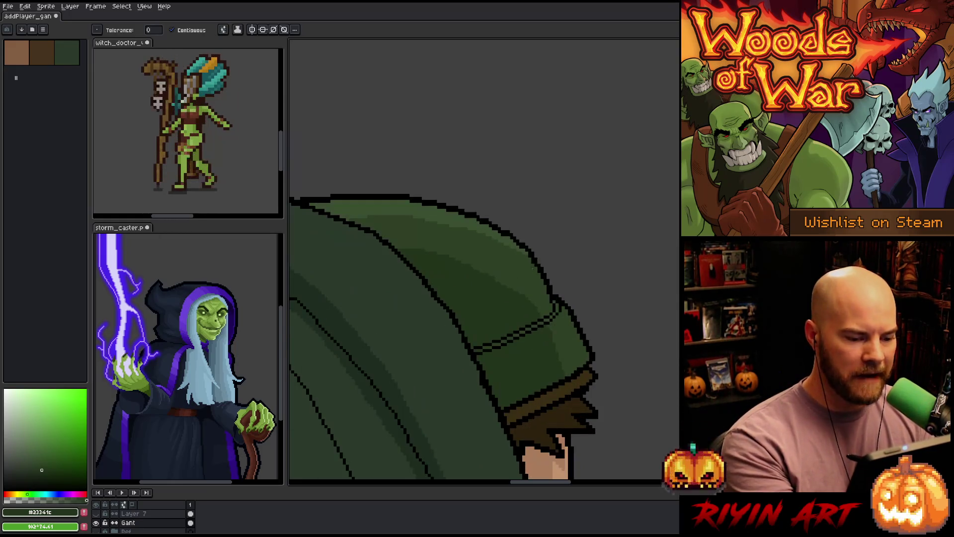
key(m)
mouse_move(536, 311)
mouse_down()
mouse_move(498, 270)
mouse_move(450, 251)
mouse_move(413, 253)
mouse_up()
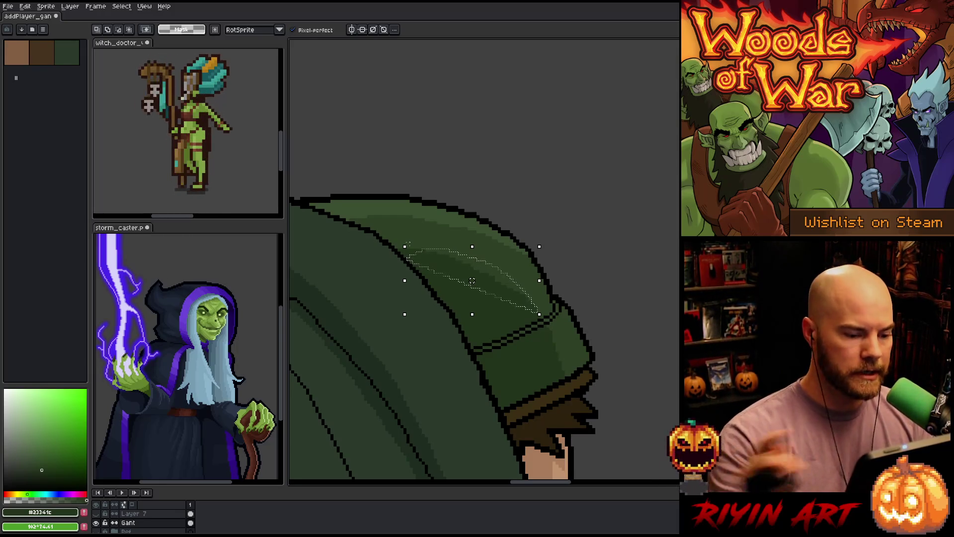
- Outline the highlight along the hood's top edge, deselect, and pick the lighter green #3a4f31
key(i)
key(w)
key(ctrl+d)
key(b)
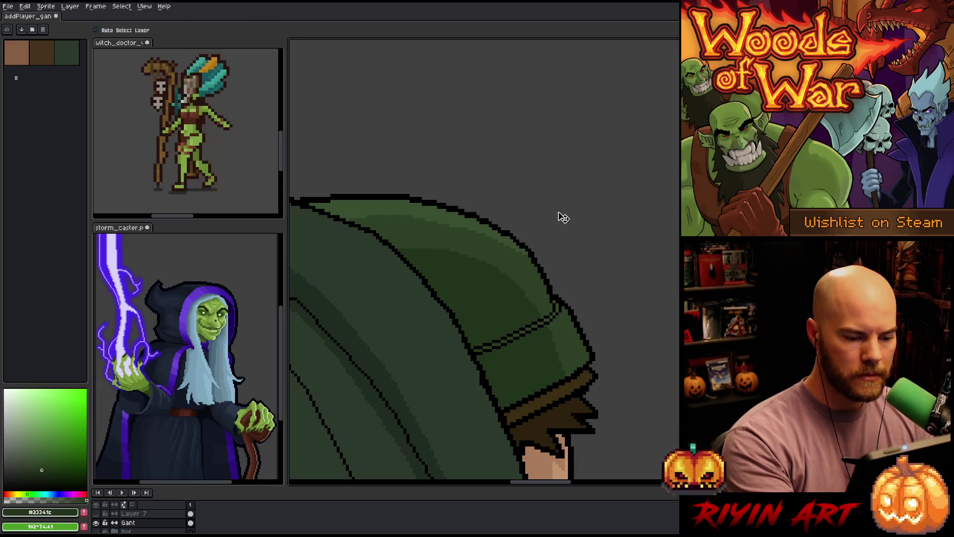
alt+click(519, 254)
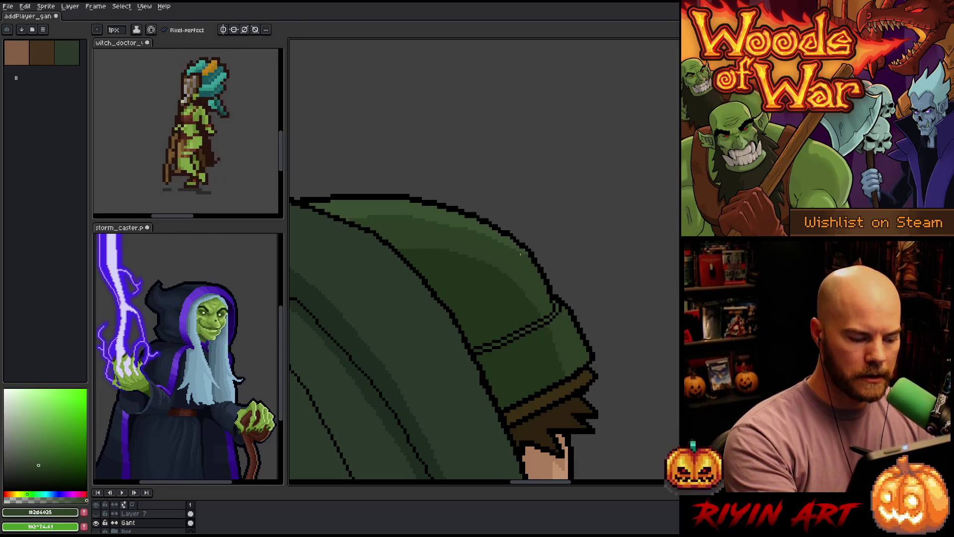
key(m)
mouse_move(527, 255)
mouse_down()
mouse_move(437, 215)
mouse_move(401, 222)
mouse_move(524, 256)
mouse_up()
key(w)
key(b)
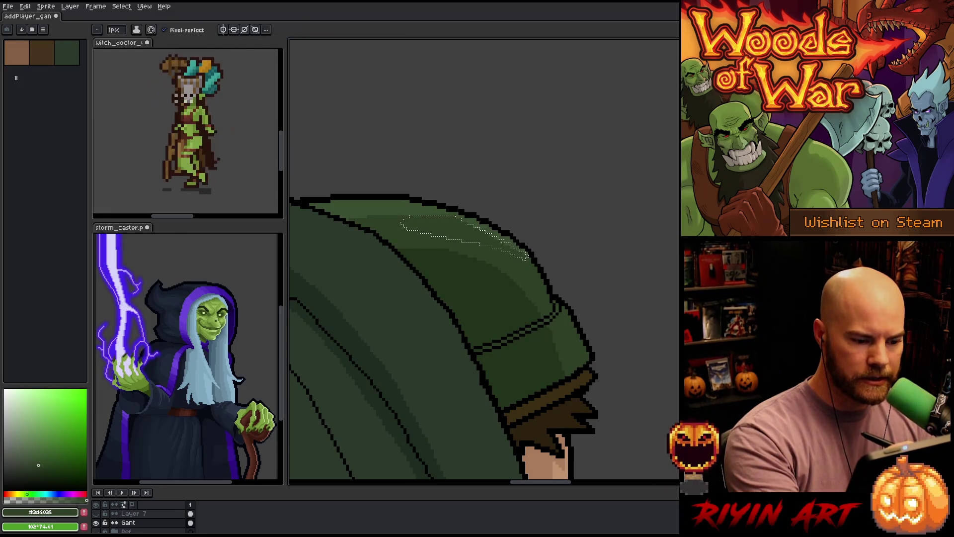
key(ctrl+d)
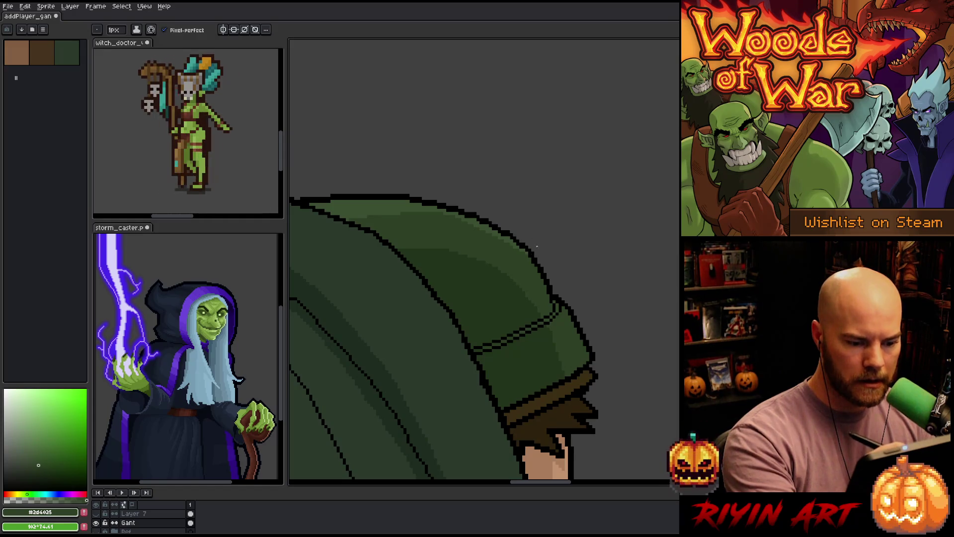
alt+click(519, 246)
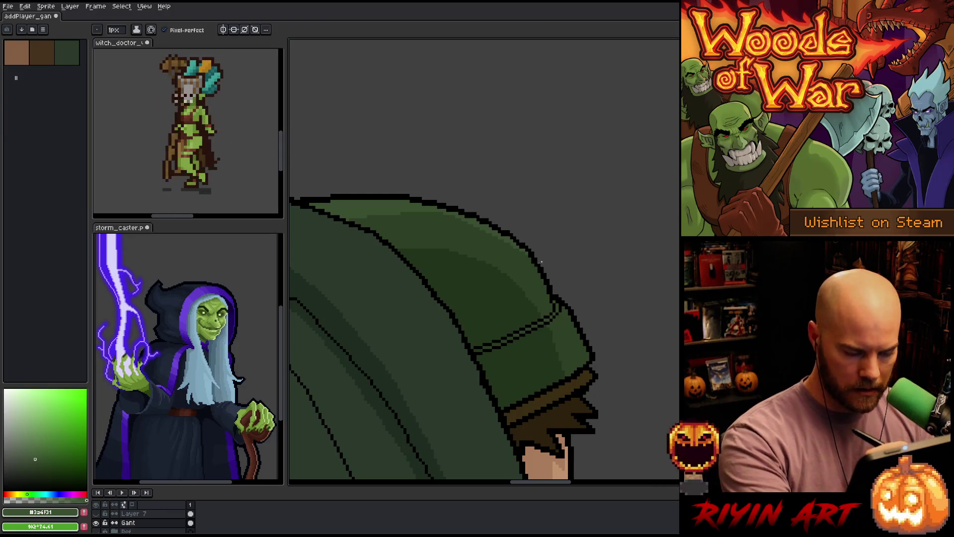
- Extend the shoulder pad's black outline downward with the 1px pencil
scroll(541, 261, up, 3)
key(m)
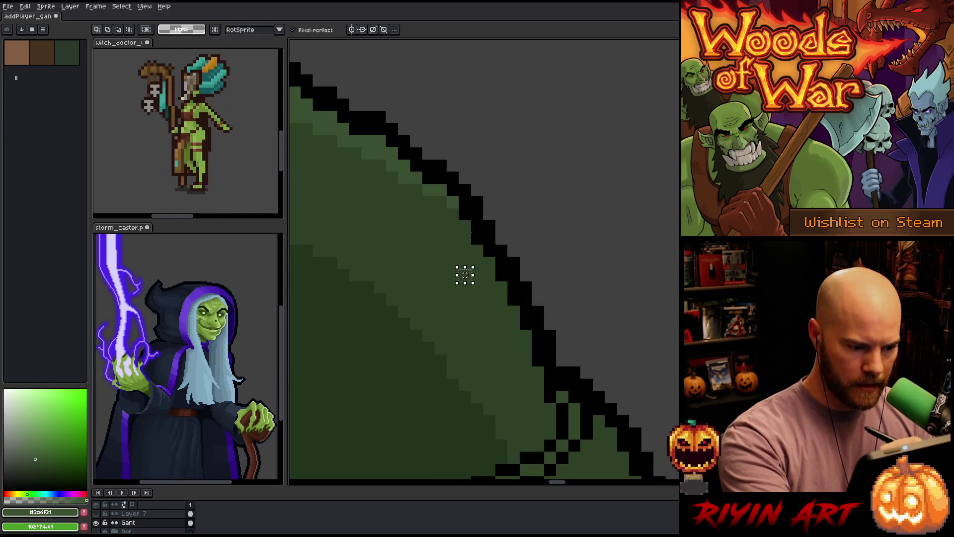
key(b)
drag(484, 254, 487, 264)
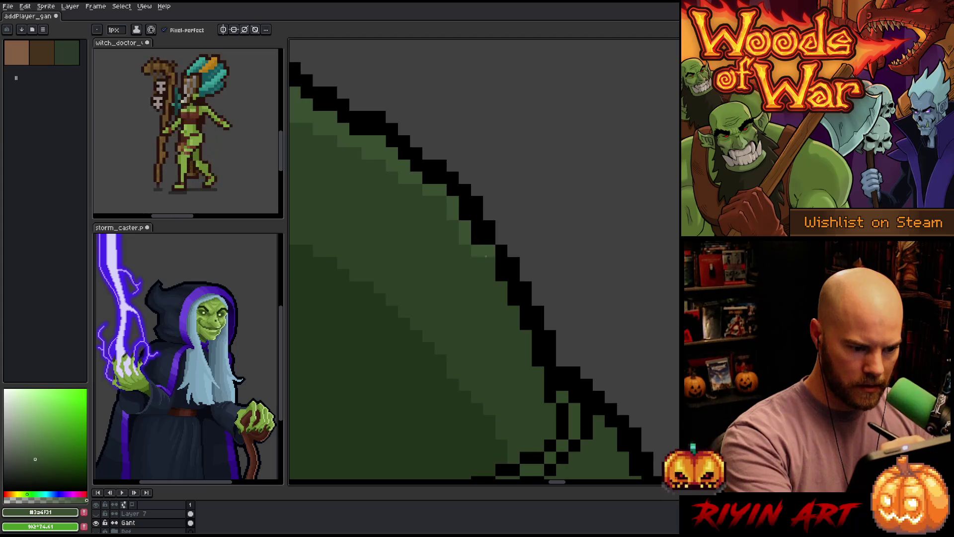
- Paint light-green highlight pixels along the inside of the shoulder pad outline
scroll(580, 379, down, 2)
click(565, 337)
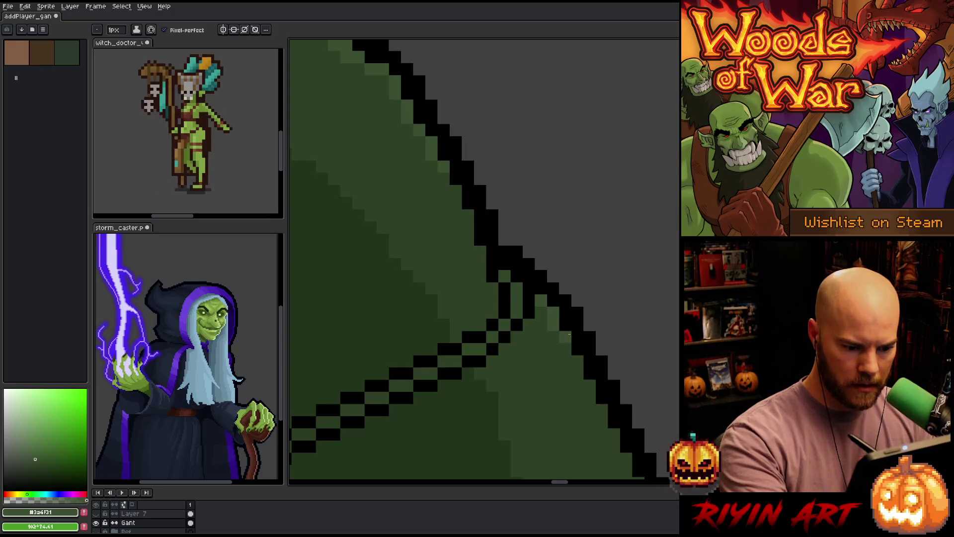
shift+click(602, 434)
scroll(615, 436, down, 3)
drag(583, 293, 583, 280)
click(595, 315)
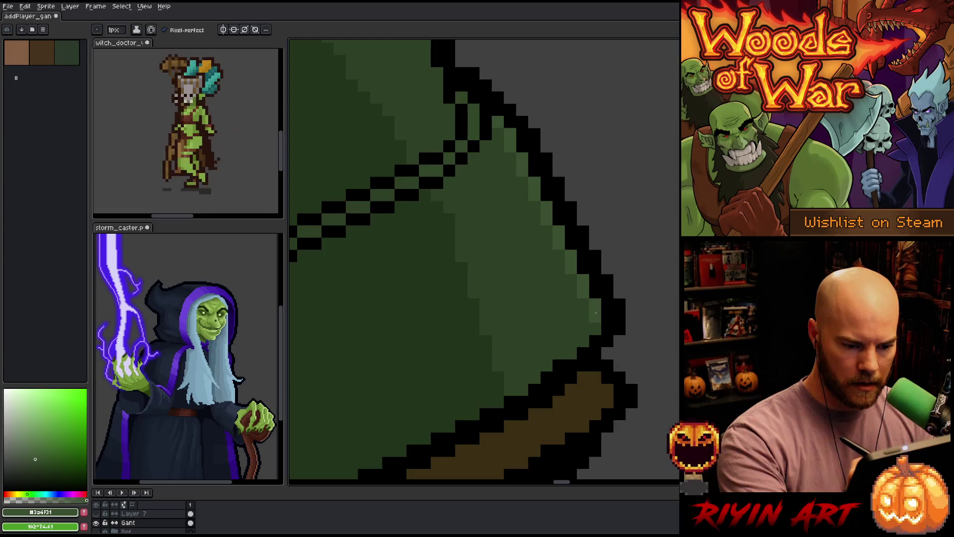
scroll(618, 209, down, 4)
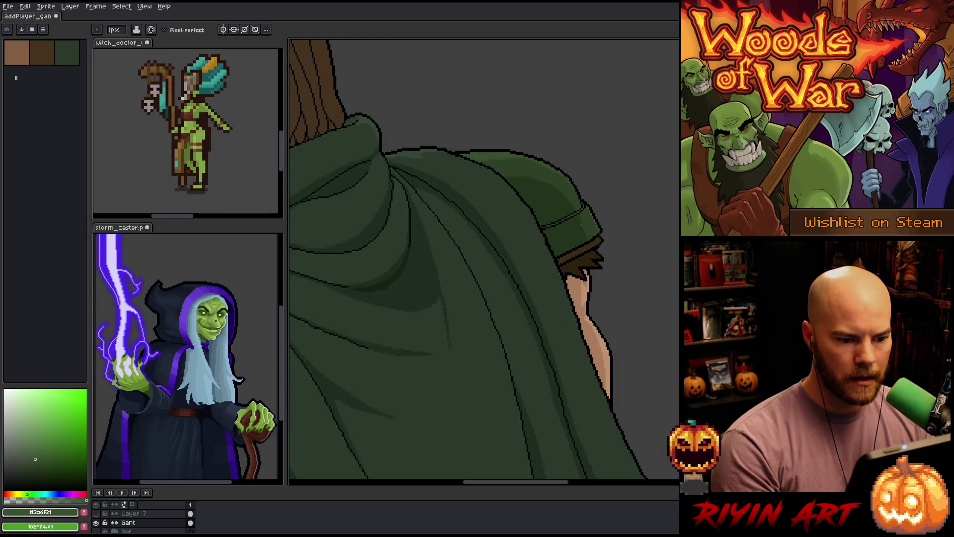
scroll(549, 211, up, 4)
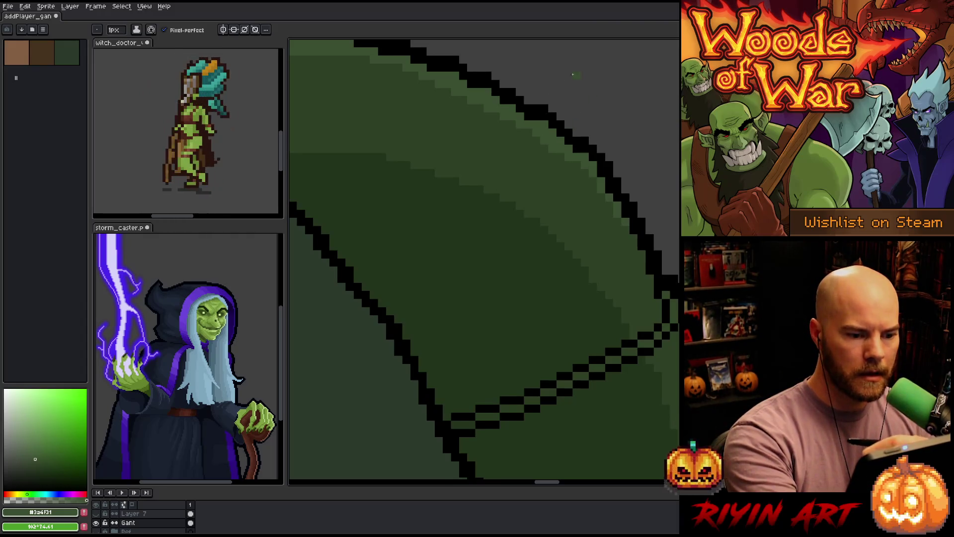
scroll(577, 115, down, 4)
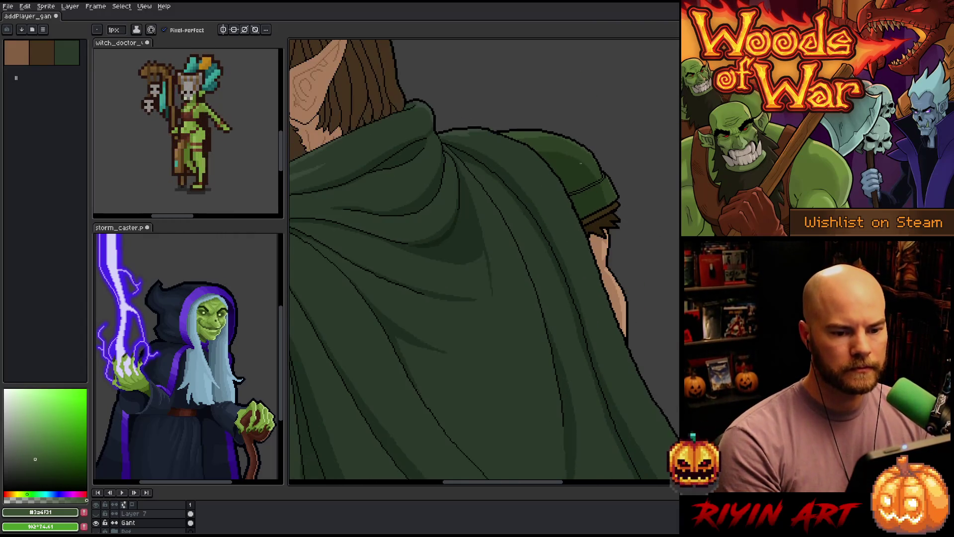
scroll(547, 209, down, 3)
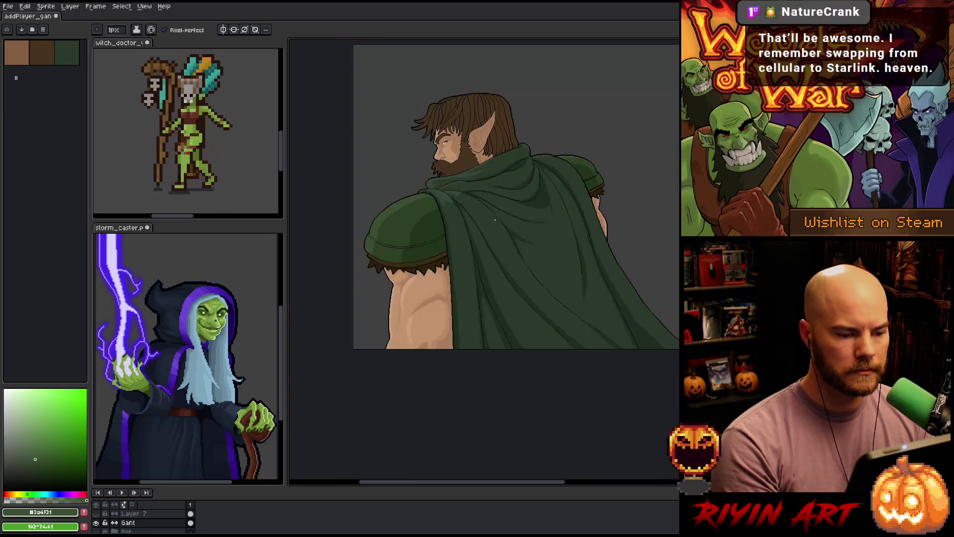
scroll(493, 219, up, 5)
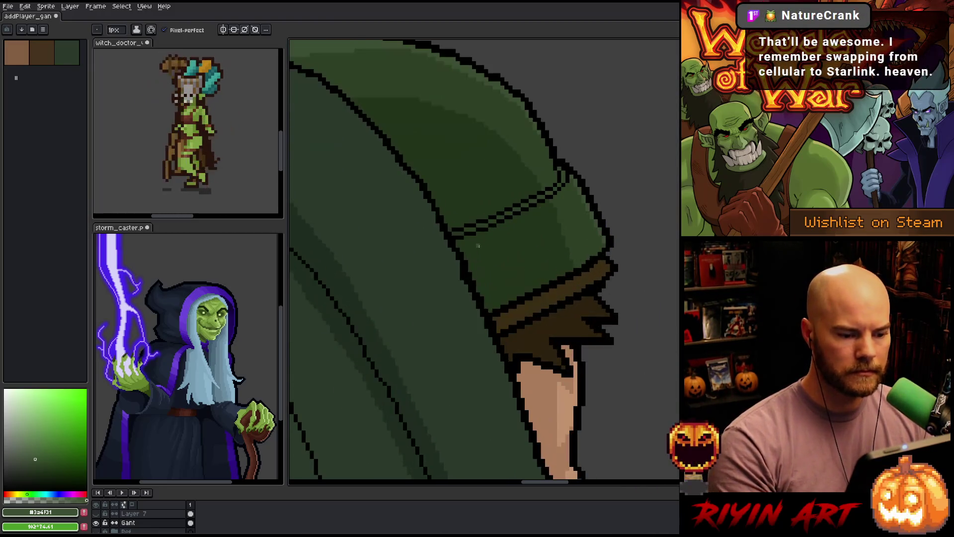
drag(522, 319, 466, 318)
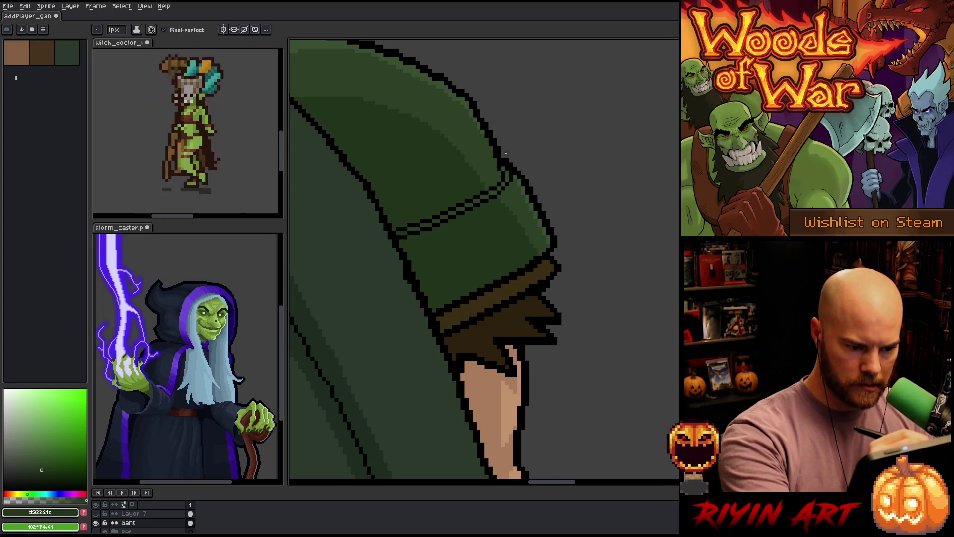
- Draw black strokes along the shoulder pad's right edge, redoing the first attempt
mouse_move(531, 164)
mouse_down()
mouse_move(497, 348)
mouse_move(432, 240)
mouse_up()
alt+click(428, 238)
mouse_move(420, 227)
mouse_down()
mouse_move(477, 298)
mouse_move(462, 302)
mouse_move(465, 291)
mouse_up()
key(ctrl+z)
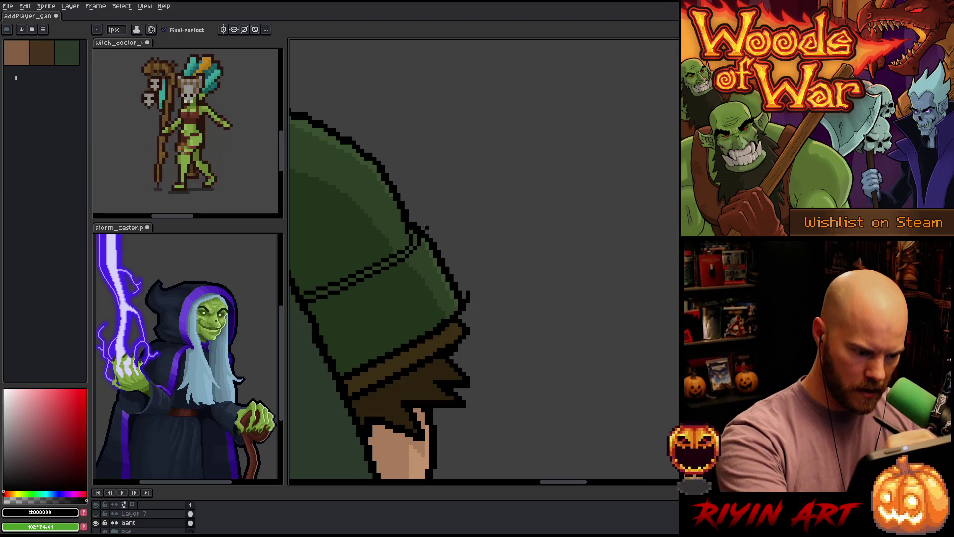
mouse_move(443, 255)
mouse_down()
mouse_move(466, 289)
mouse_move(450, 271)
mouse_up()
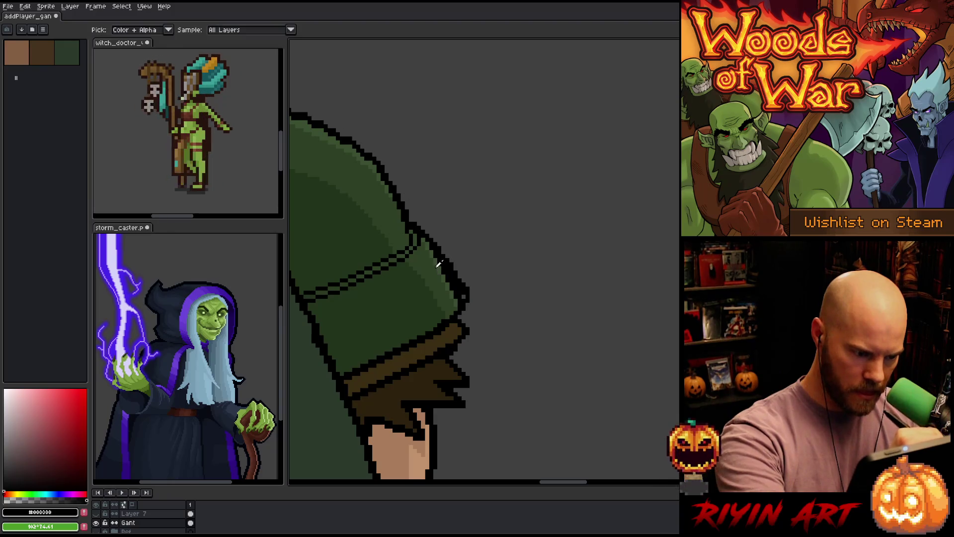
- Paint green over the right-edge outline to thin it, then pick dark brown #3b2d13
alt+click(422, 233)
drag(426, 238, 458, 288)
key(ctrl+z)
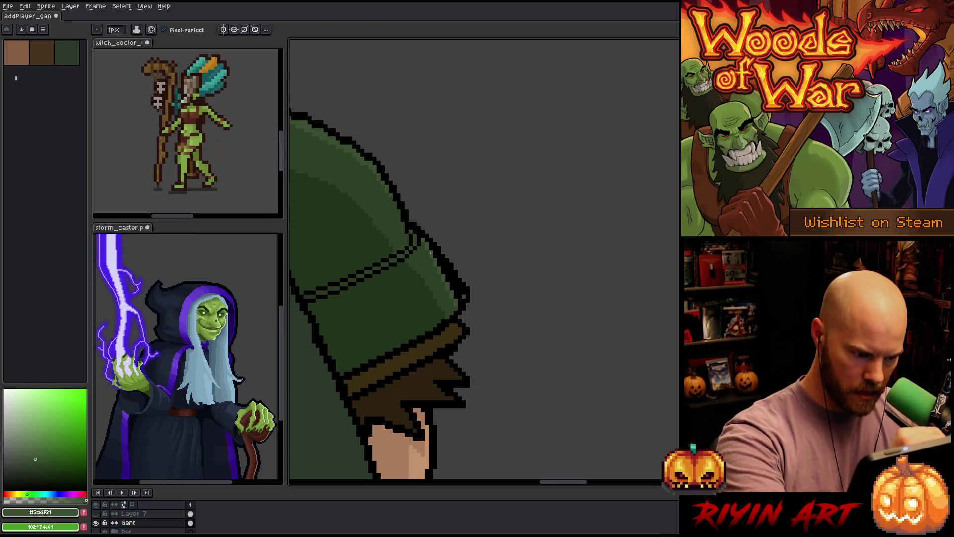
drag(433, 255, 459, 294)
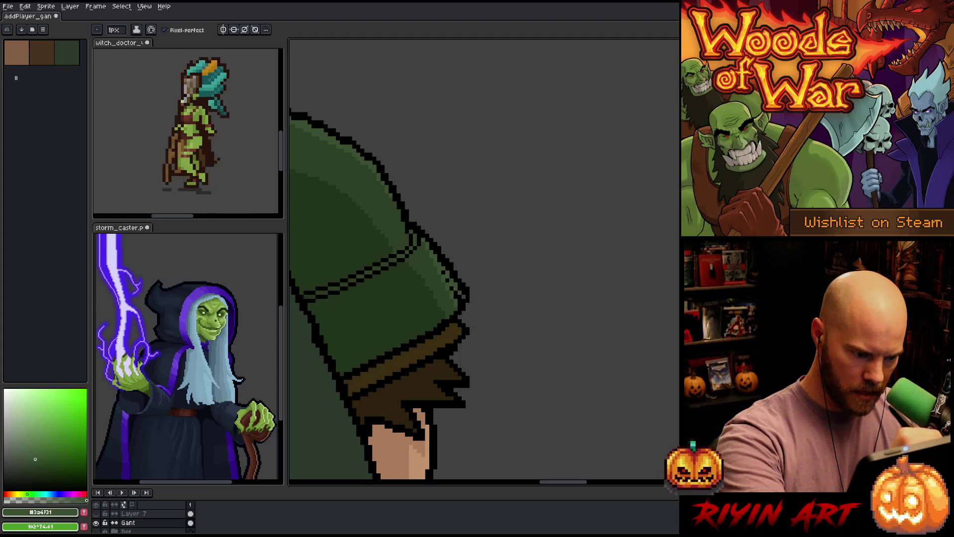
alt+click(436, 267)
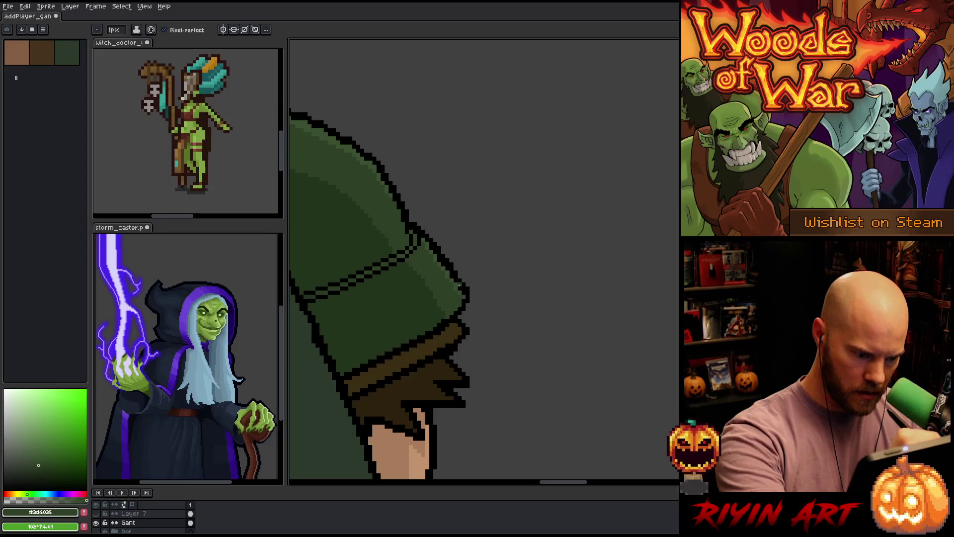
alt+click(460, 280)
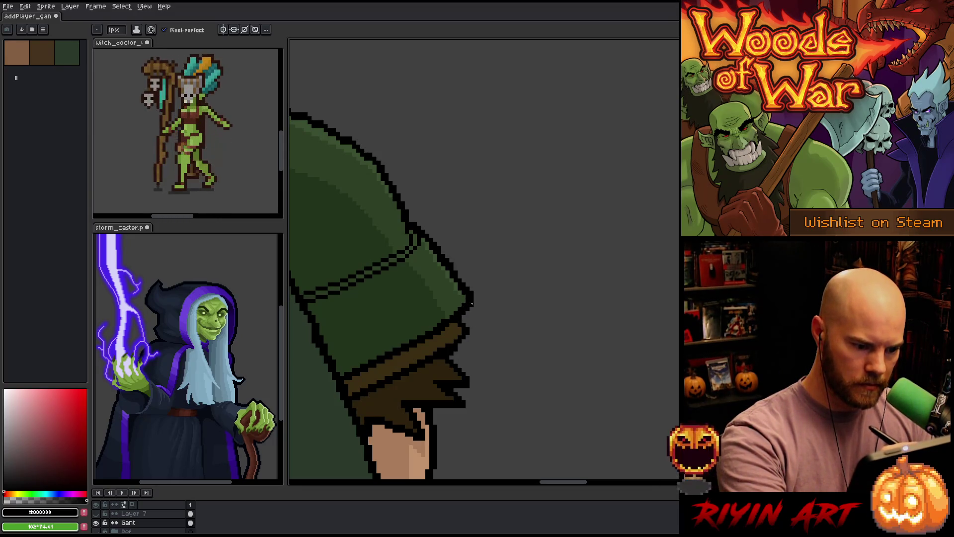
alt+click(461, 326)
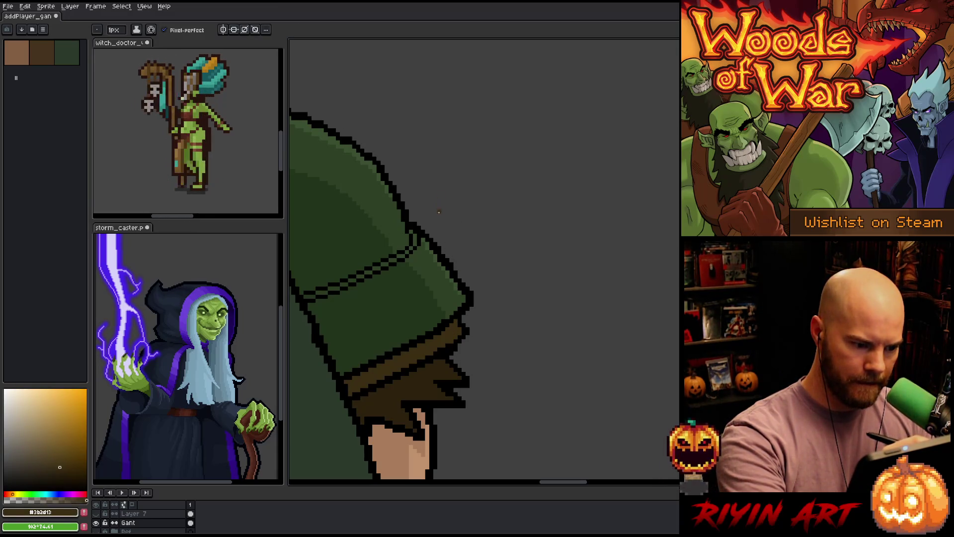
scroll(474, 211, down, 8)
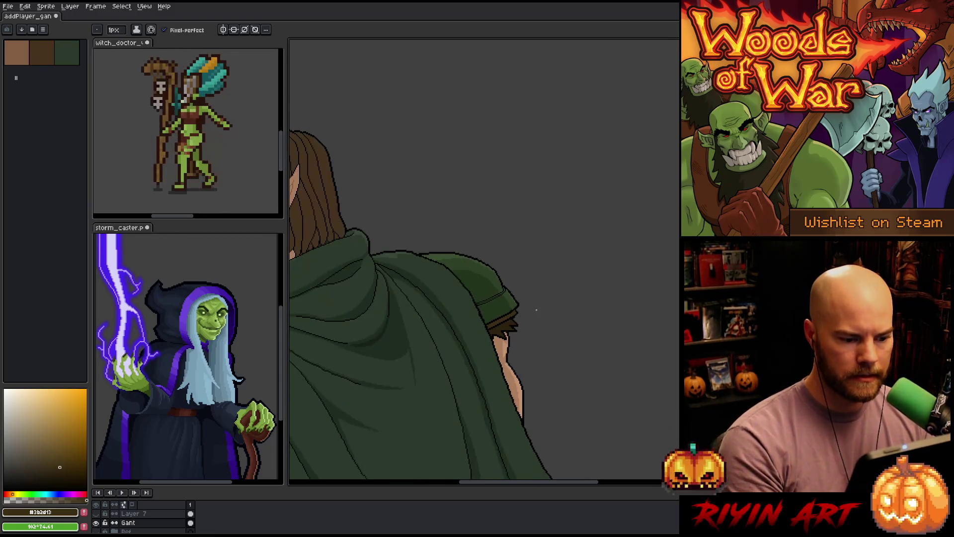
- Add black pixels along the shoulder pad tip's edge and erase the outline pixel sticking out
drag(537, 272, 541, 266)
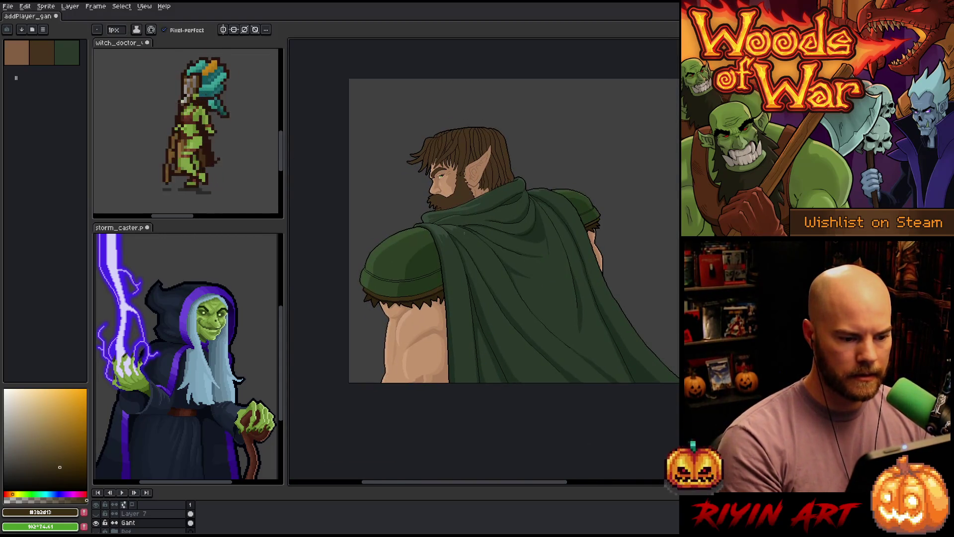
scroll(489, 231, up, 8)
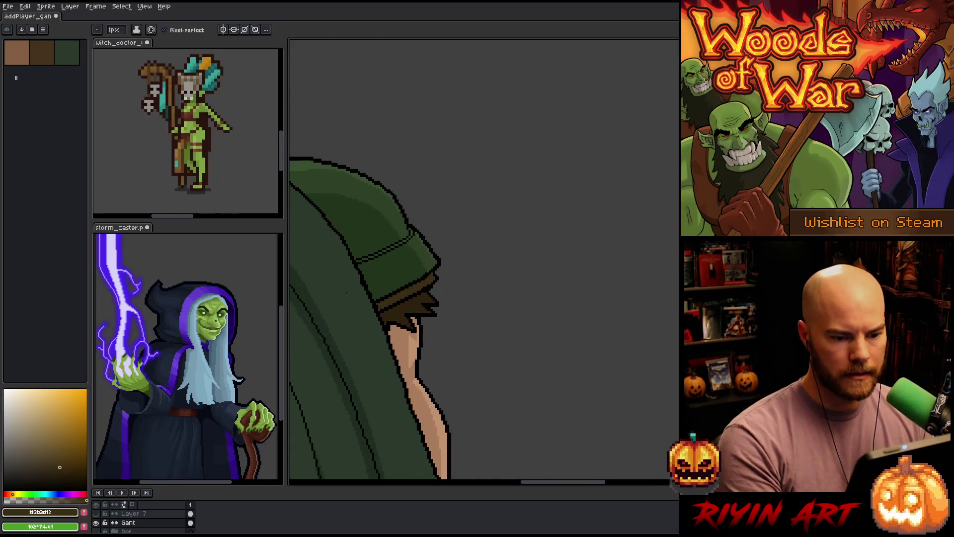
key(alt)
alt+click(443, 228)
click(448, 248)
click(448, 242)
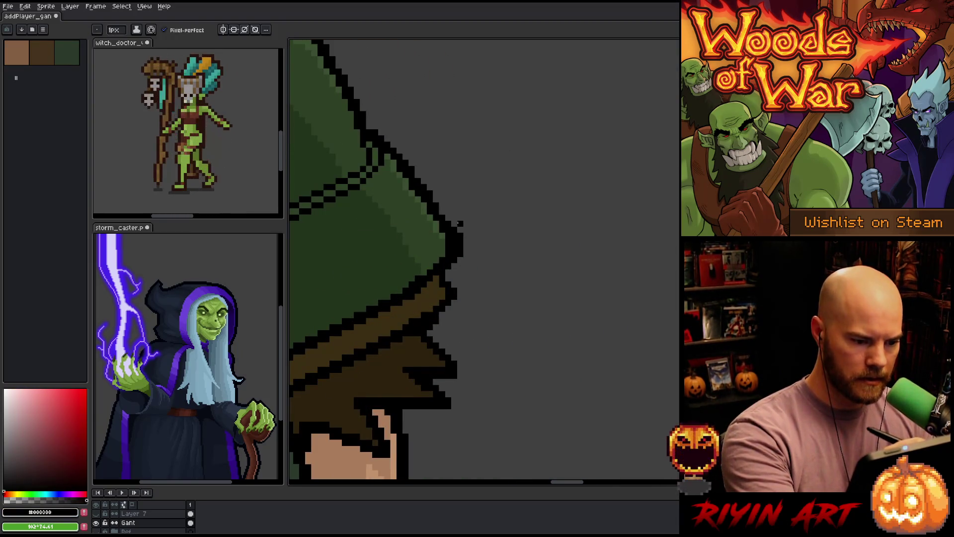
click(444, 236)
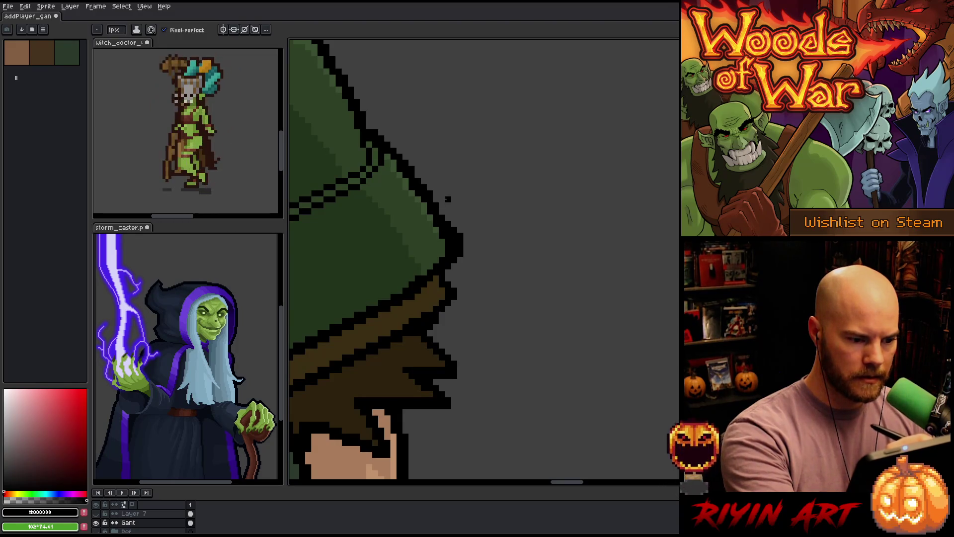
key(e)
click(460, 251)
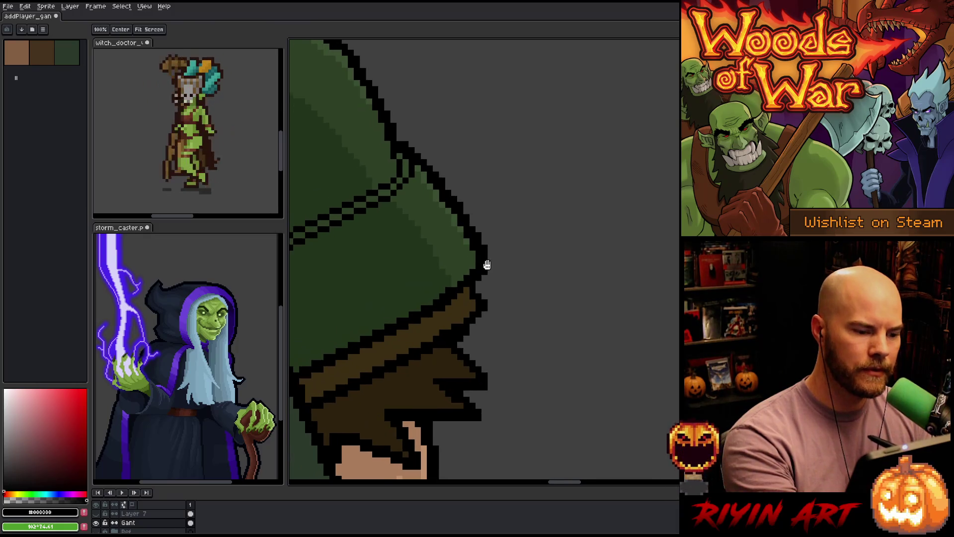
- Sample the shoulder pad's darker and lighter greens, ending on the lighter cloak green #3a4f31
drag(454, 248, 484, 260)
alt+click(468, 241)
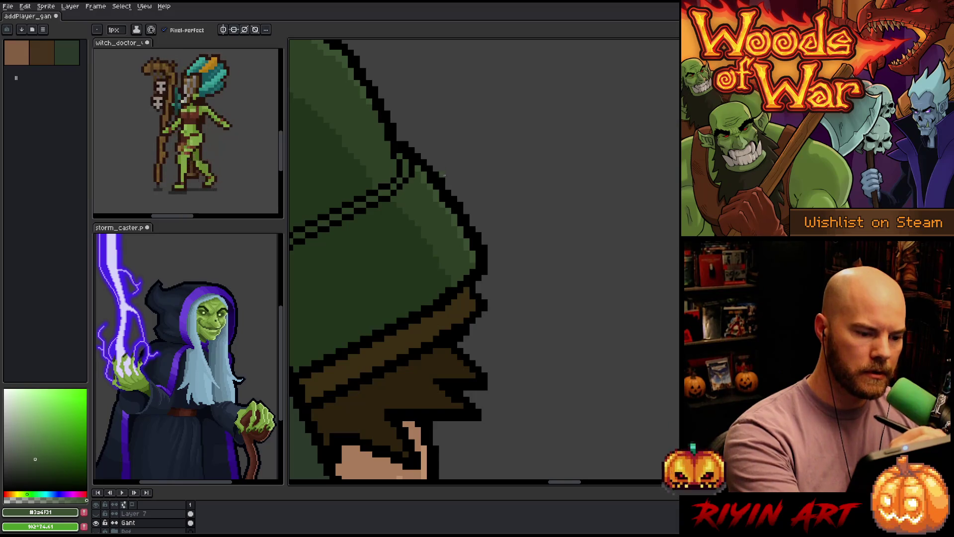
alt+click(444, 209)
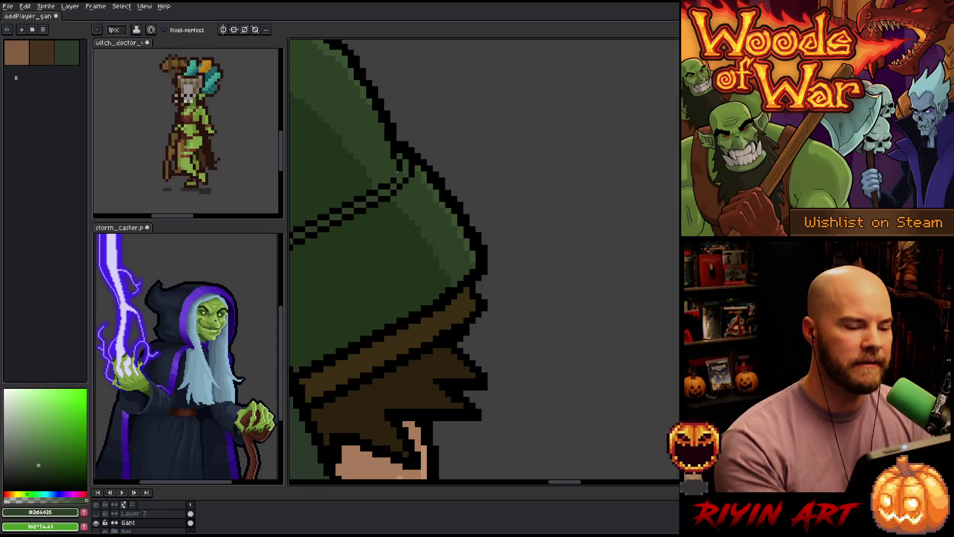
alt+click(450, 208)
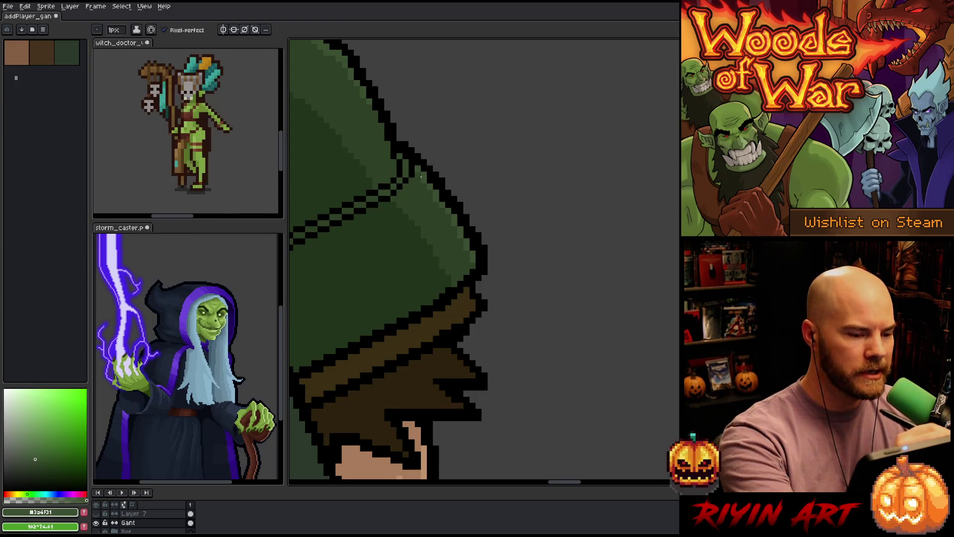
alt+click(448, 214)
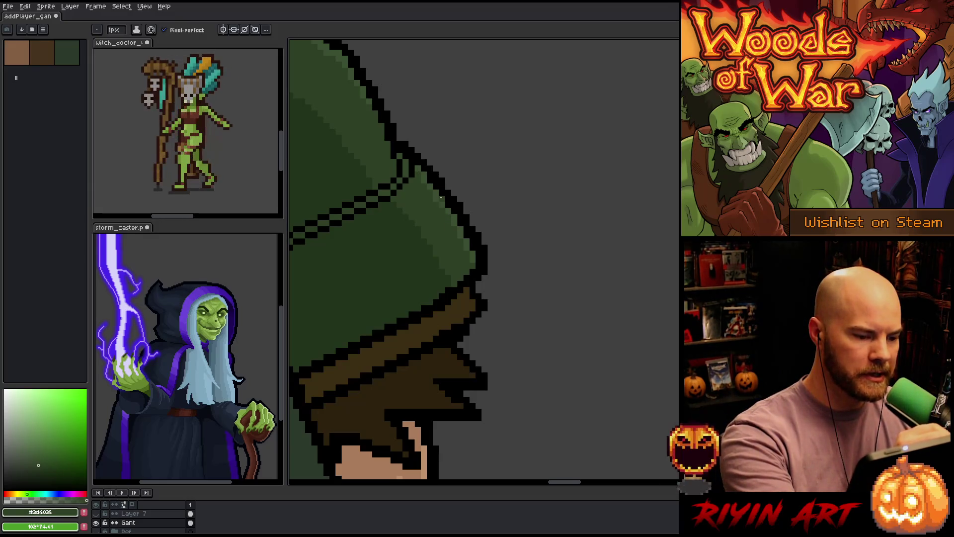
alt+click(434, 184)
alt+click(424, 168)
alt+click(435, 185)
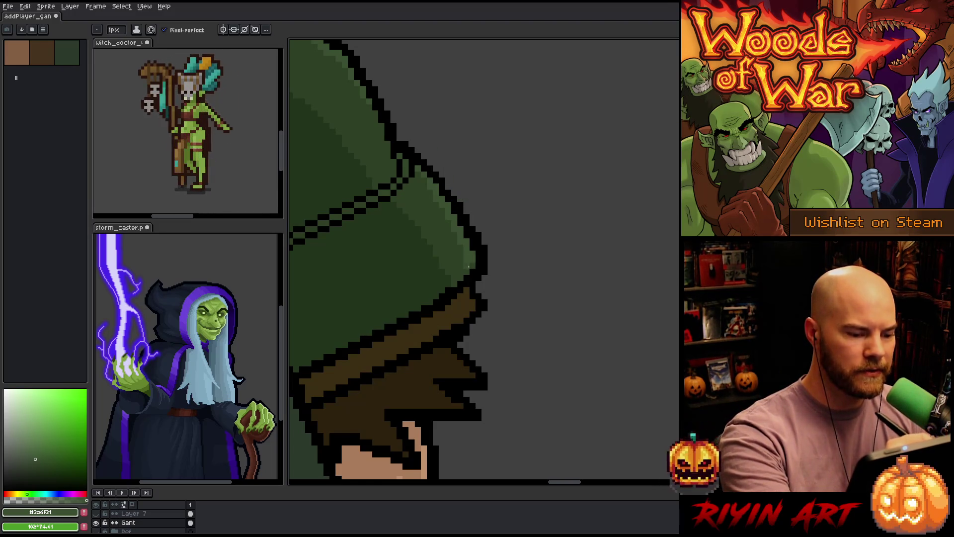
- Sample the darker and lighter cloak greens around the shoulder pad tip and return to the Pencil
alt+click(465, 253)
drag(462, 156, 523, 229)
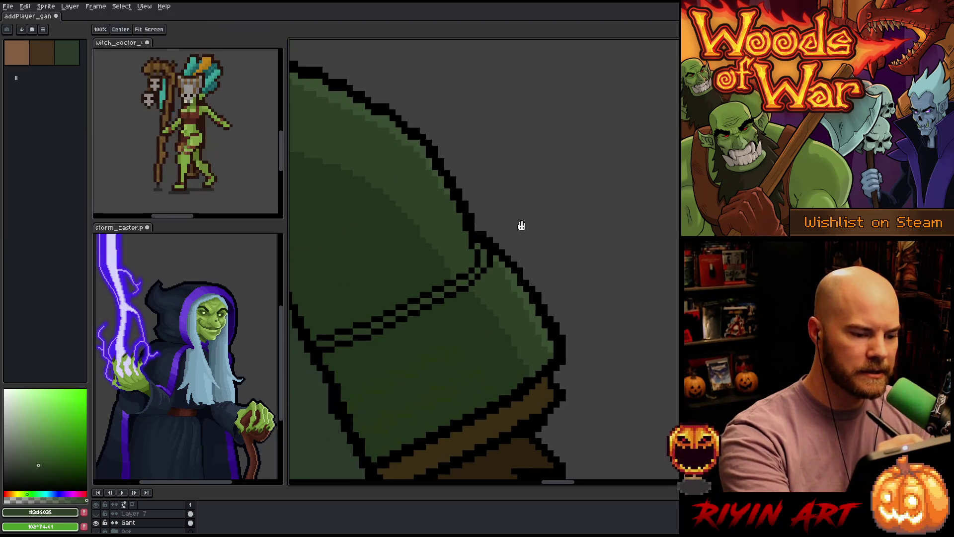
alt+click(447, 188)
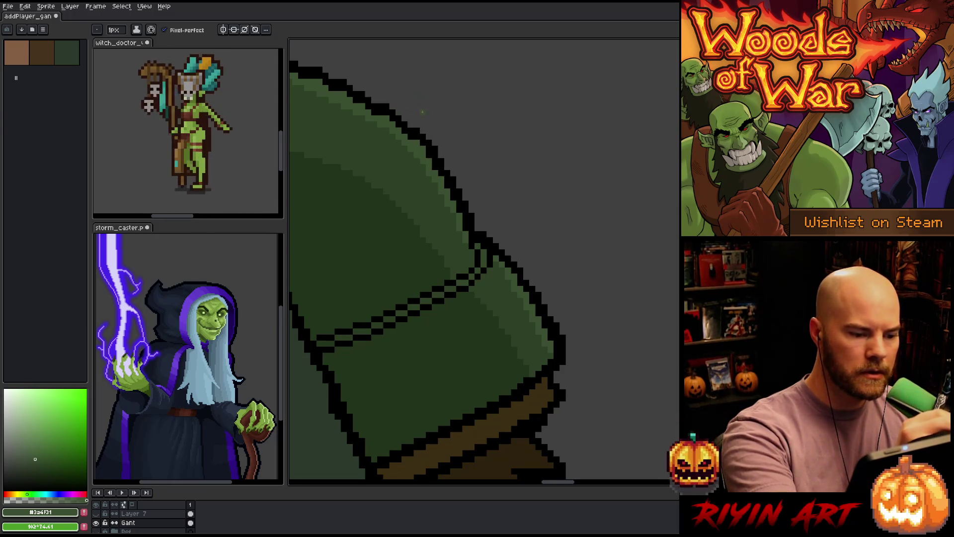
scroll(447, 149, down, 3)
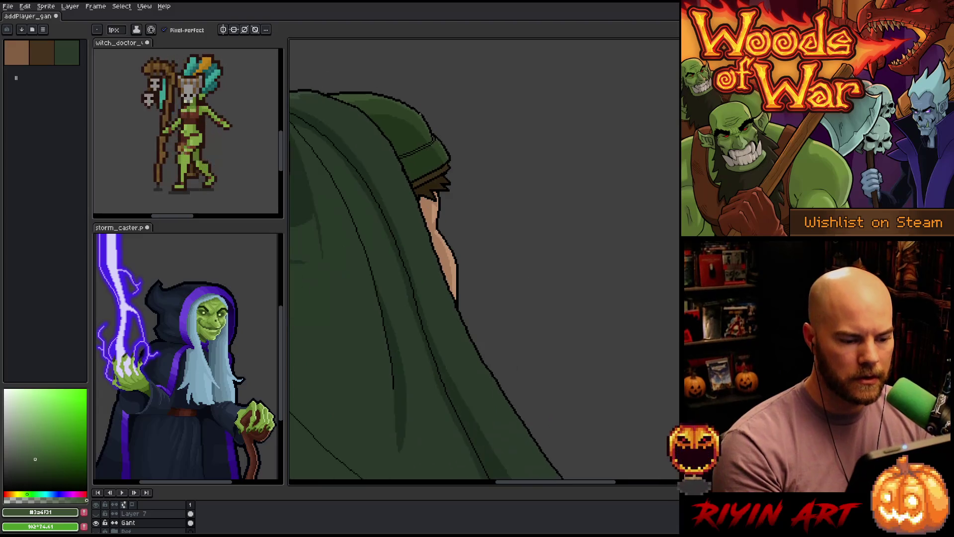
key(b)
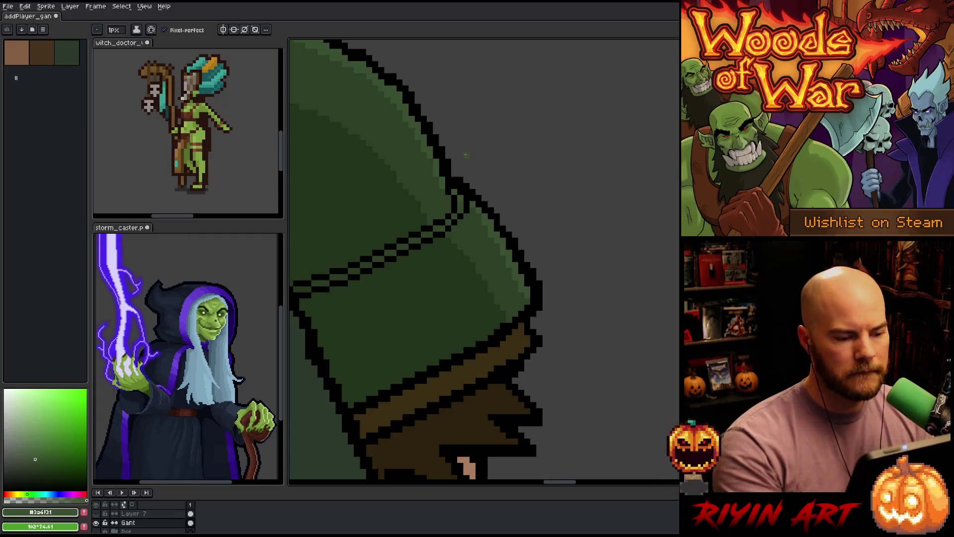
scroll(473, 162, down, 2)
scroll(405, 198, down, 4)
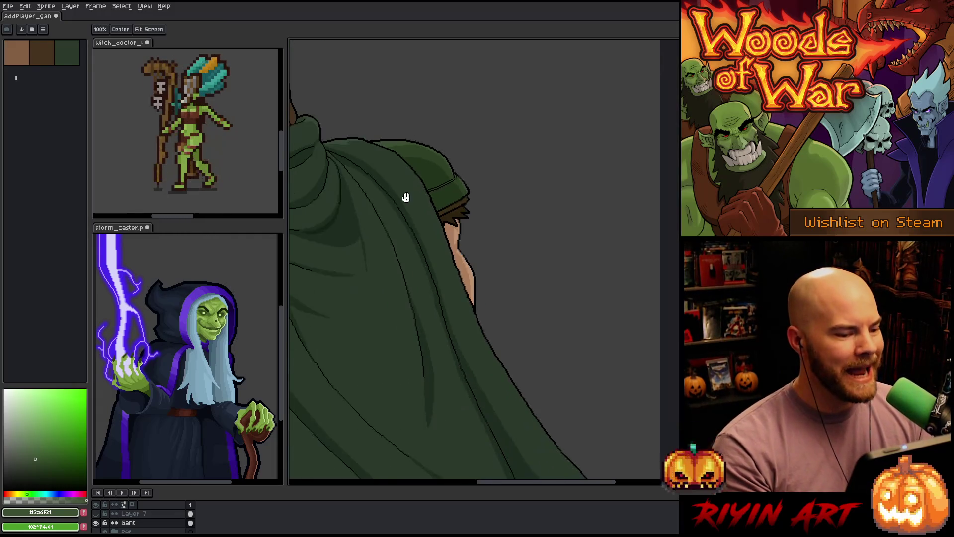
scroll(488, 194, up, 2)
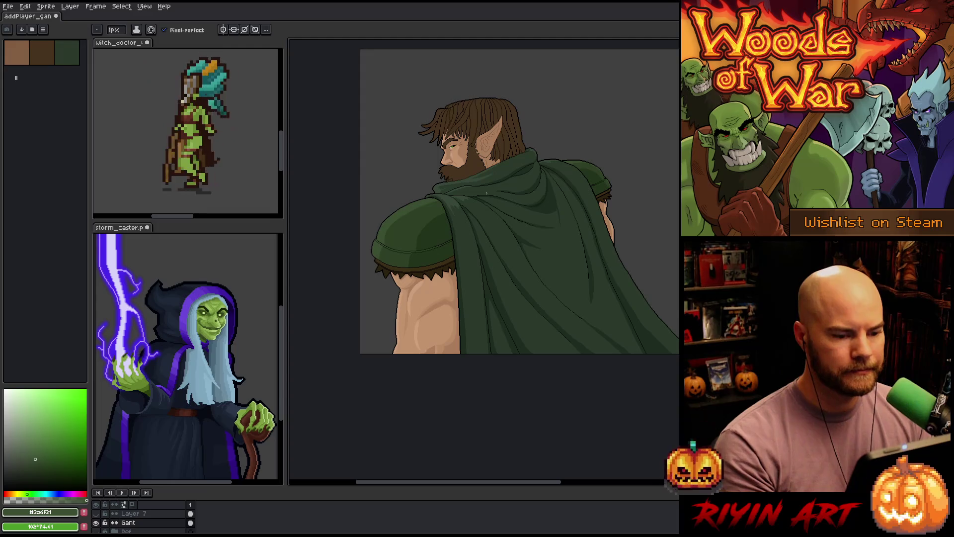
scroll(508, 193, up, 5)
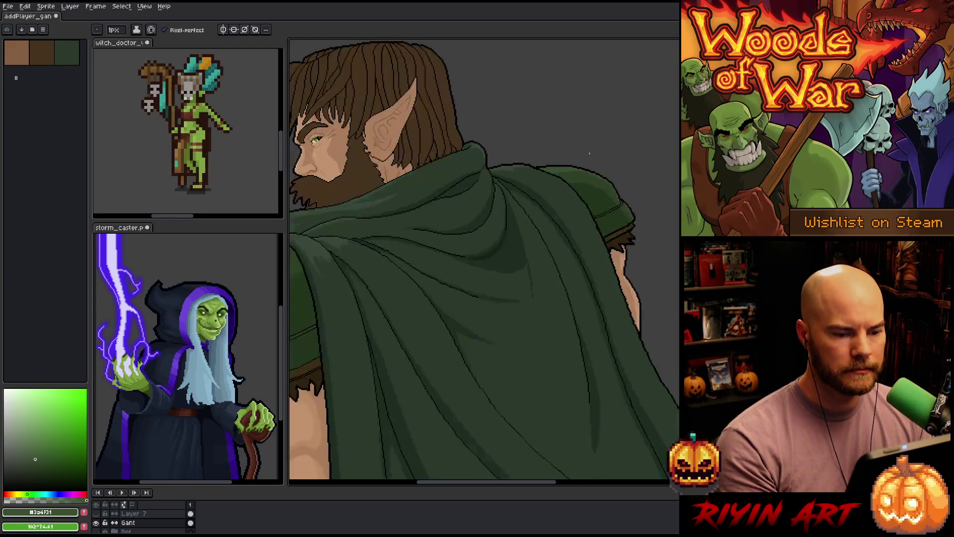
- Paint a lighter green highlight line along the pad's top edge, then pick the darker green #2d4025
alt+click(608, 287)
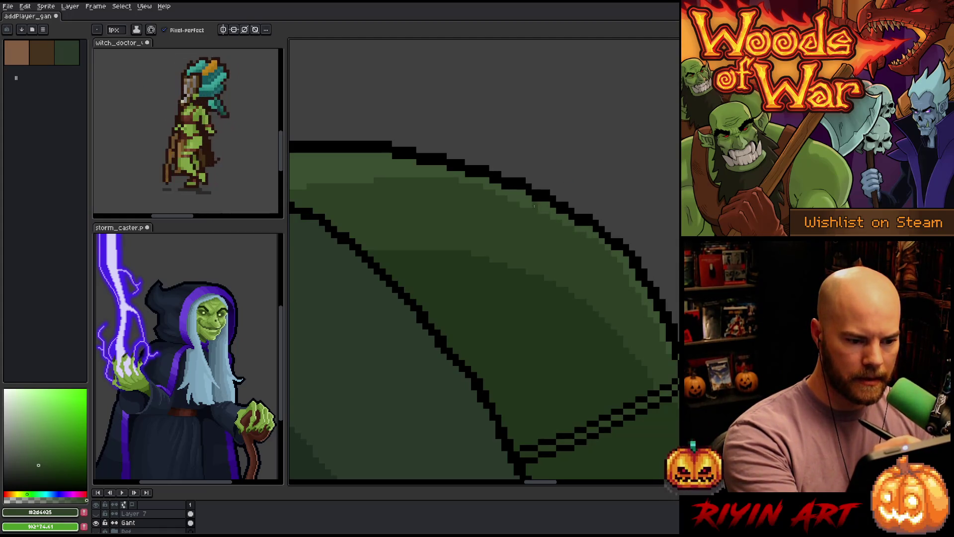
alt+click(505, 187)
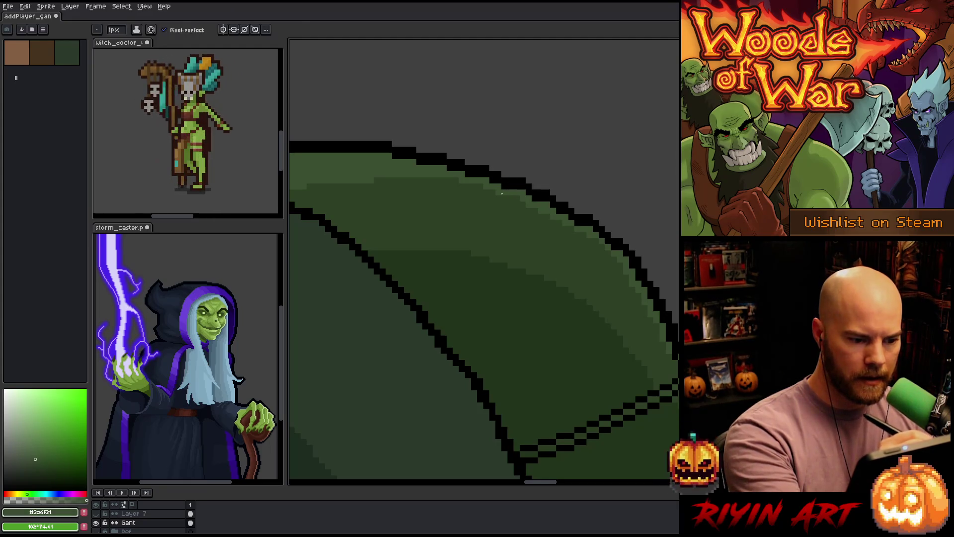
mouse_move(495, 191)
mouse_down()
mouse_move(421, 181)
mouse_move(418, 203)
mouse_move(385, 206)
mouse_up()
scroll(522, 268, left, 5)
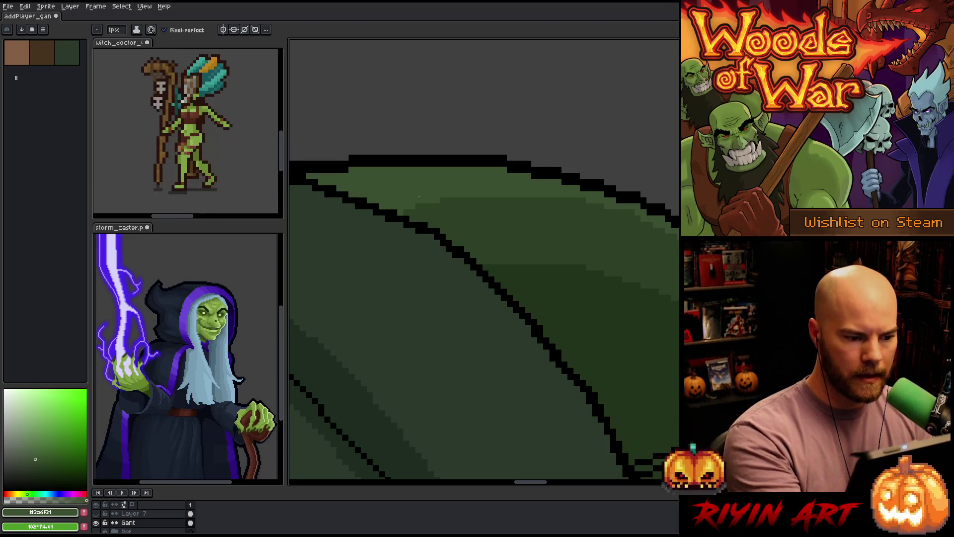
alt+click(504, 241)
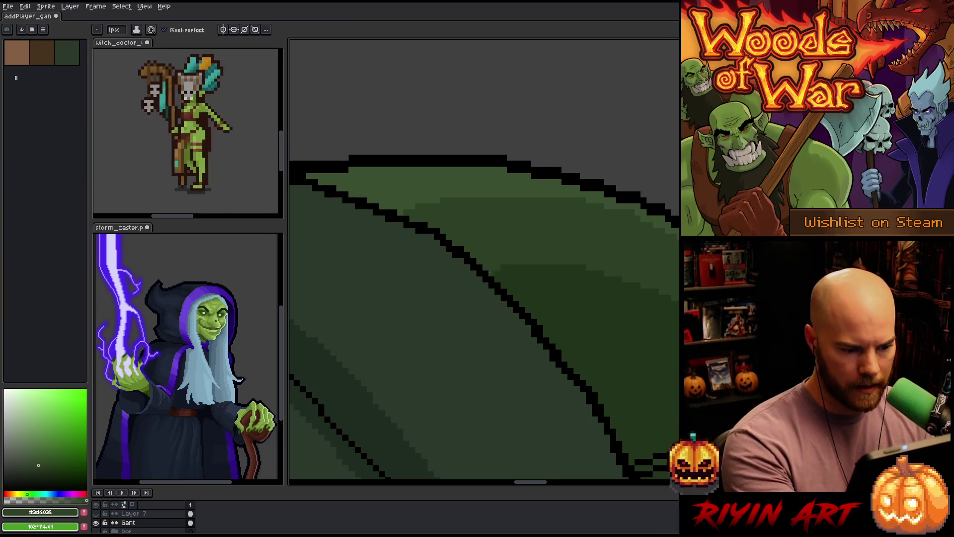
scroll(509, 249, down, 4)
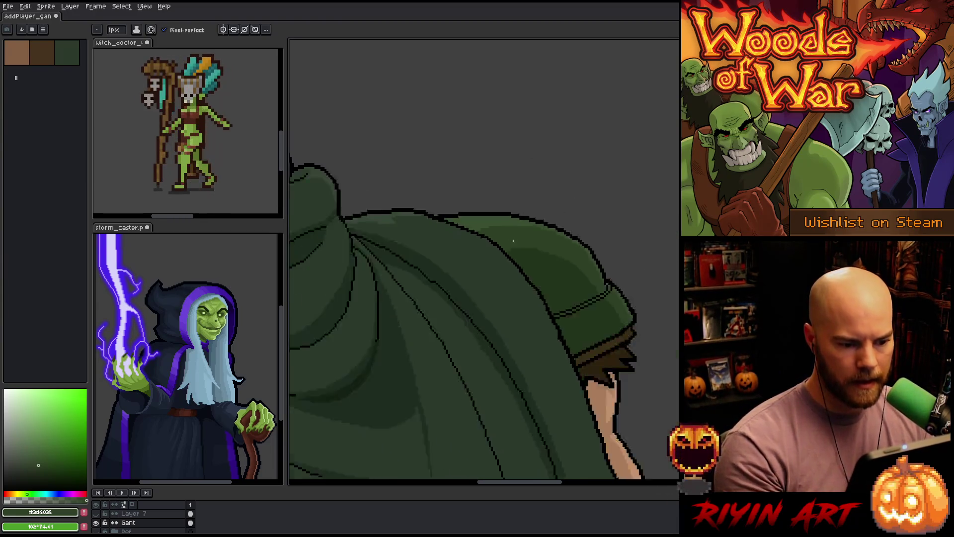
- Lasso a shading area along the shoulder pad edge, fill it with darker green, and deselect
scroll(483, 280, down, 4)
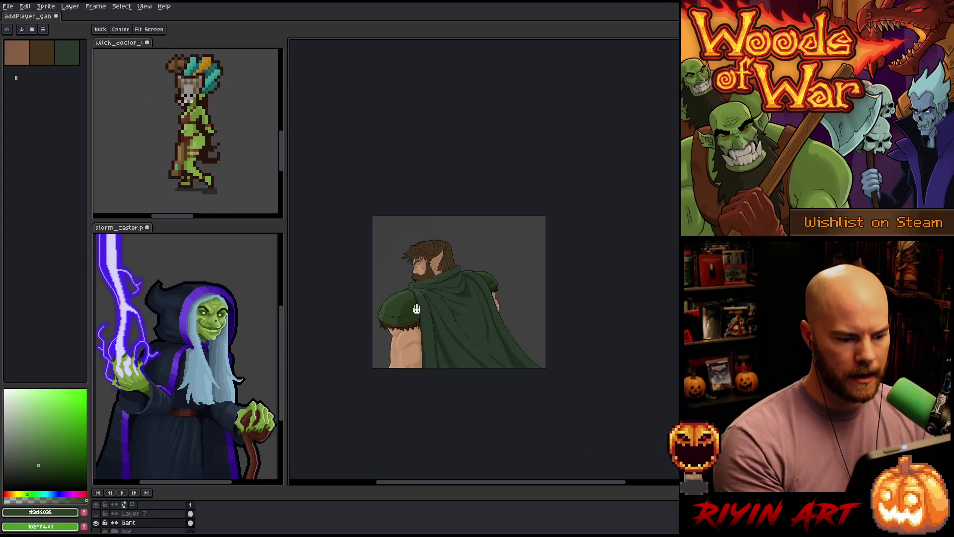
scroll(489, 277, up, 3)
scroll(493, 277, down, 4)
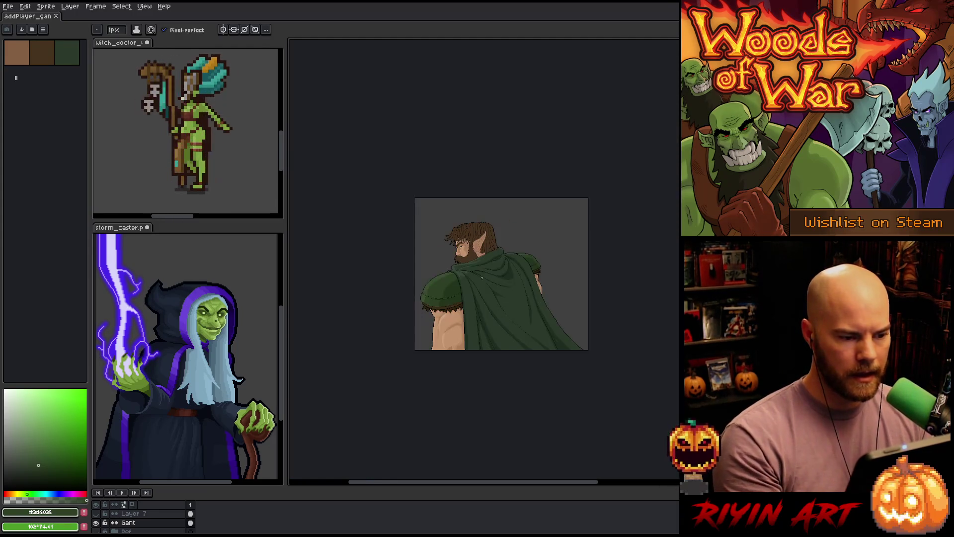
scroll(474, 245, up, 4)
scroll(475, 245, down, 1)
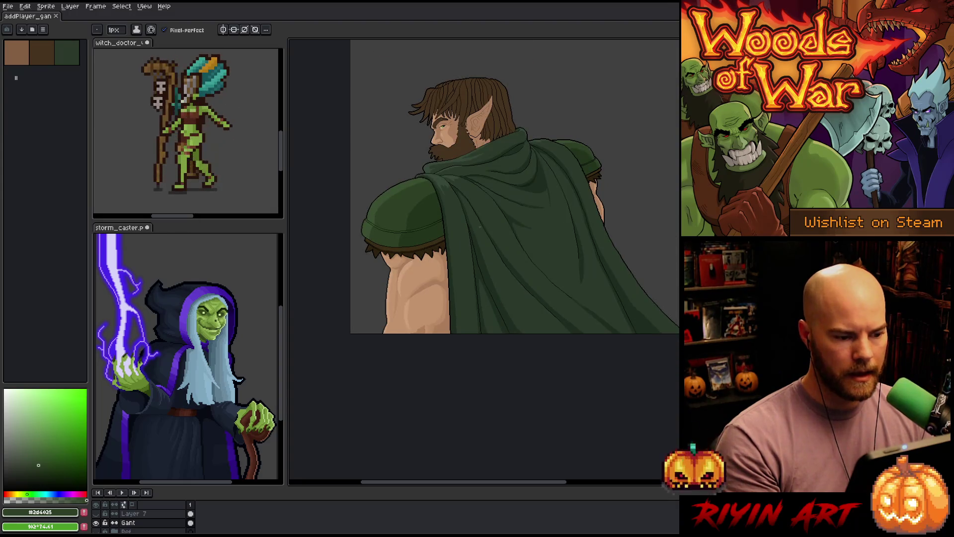
scroll(392, 205, up, 3)
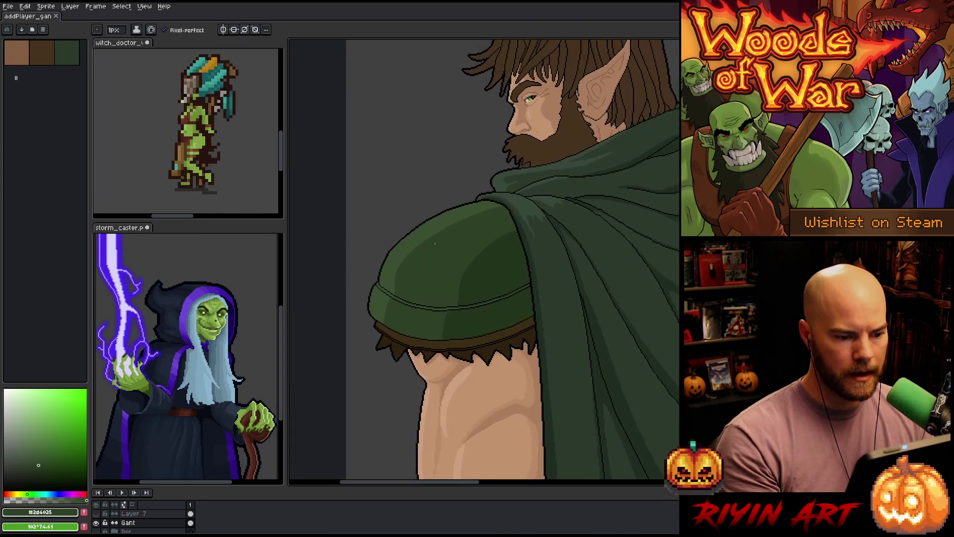
key(q)
mouse_move(542, 190)
mouse_down()
mouse_move(467, 209)
mouse_move(390, 267)
mouse_move(383, 326)
mouse_up()
key(b)
key(g)
key(ctrl+d)
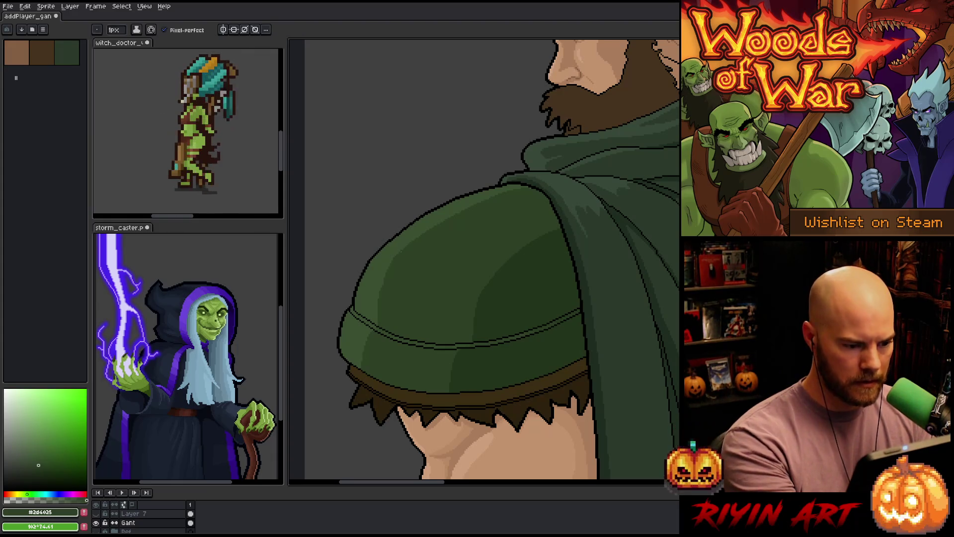
- Lasso and fill a small darker green shading patch on the shoulder top
key(q)
mouse_move(397, 256)
mouse_down()
mouse_move(374, 321)
mouse_move(406, 328)
mouse_move(406, 253)
mouse_up()
key(g)
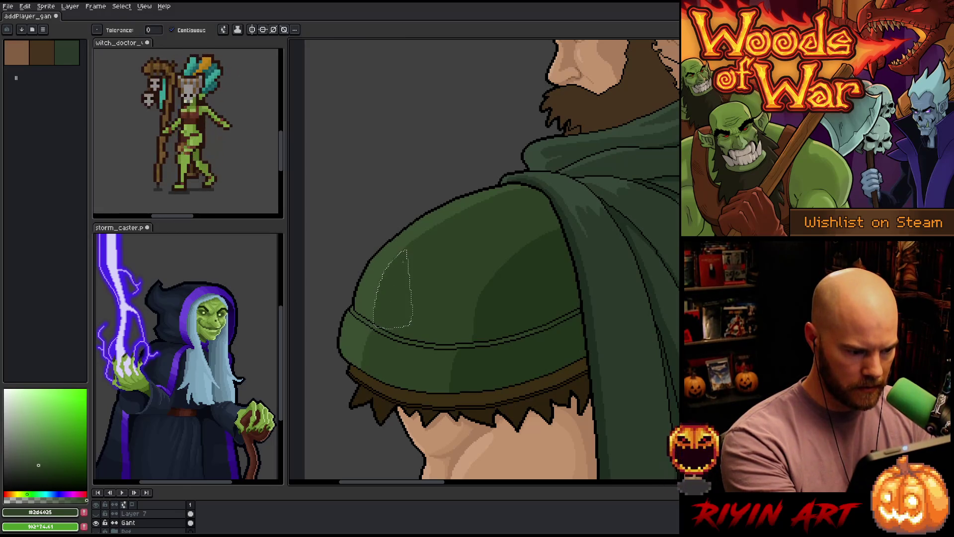
key(ctrl+d)
- Lasso a shading area at the pad's front edge and fill it with the darker green
key(q)
mouse_move(370, 324)
mouse_down()
mouse_move(352, 366)
mouse_move(400, 379)
mouse_move(392, 327)
mouse_up()
key(i)
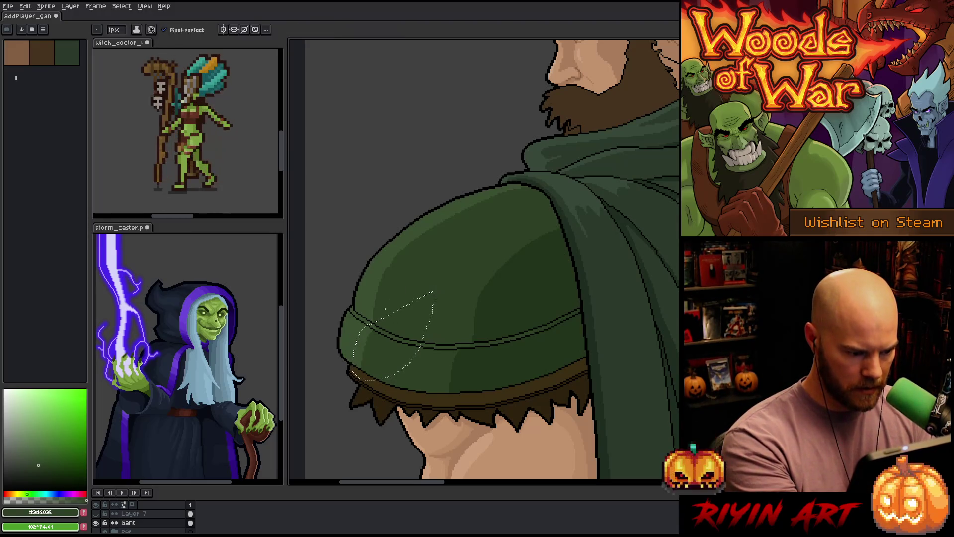
click(386, 328)
click(374, 330)
key(ctrl+d)
key(g)
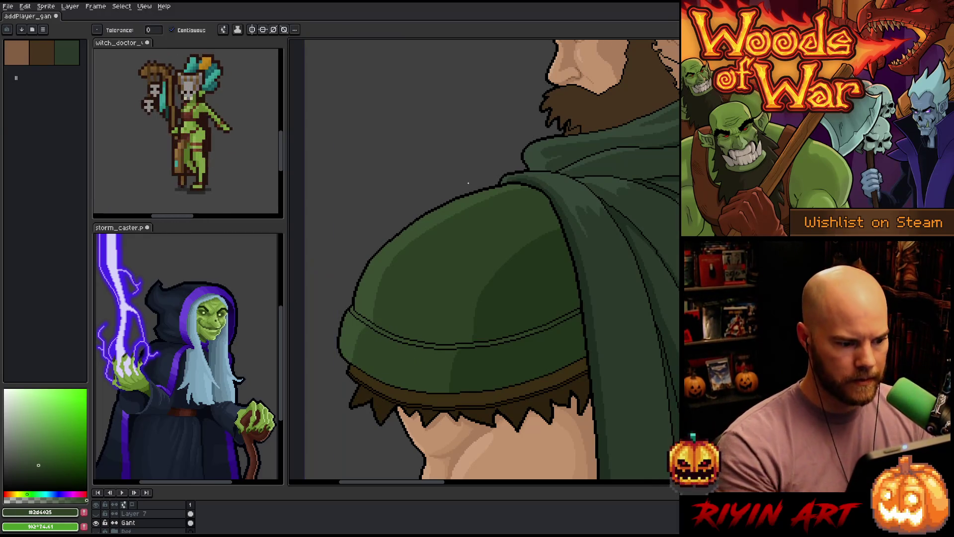
scroll(475, 187, down, 6)
scroll(480, 190, up, 2)
scroll(481, 190, down, 2)
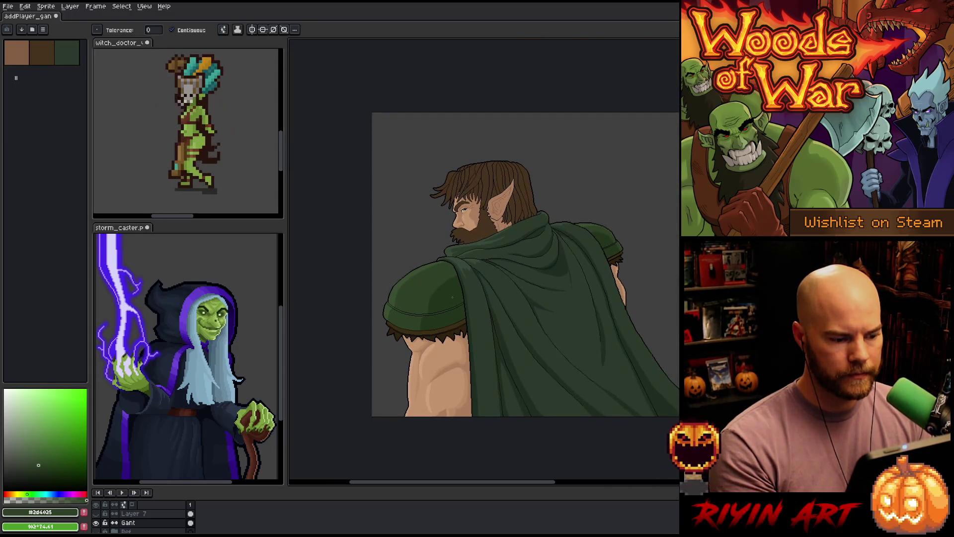
scroll(452, 297, up, 5)
- Thicken the shoulder pad's lower-left black outline along its left and bottom edges
key(i)
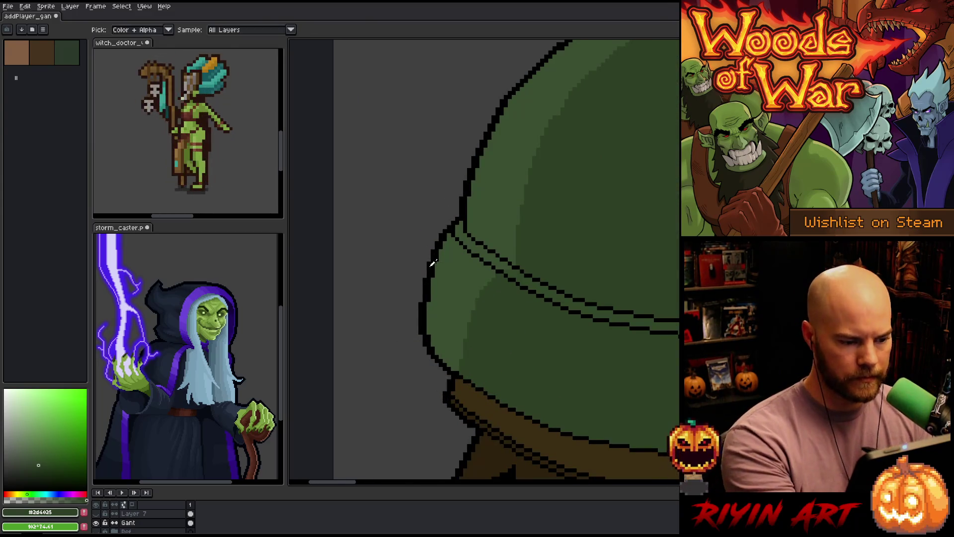
click(434, 263)
key(g)
key(b)
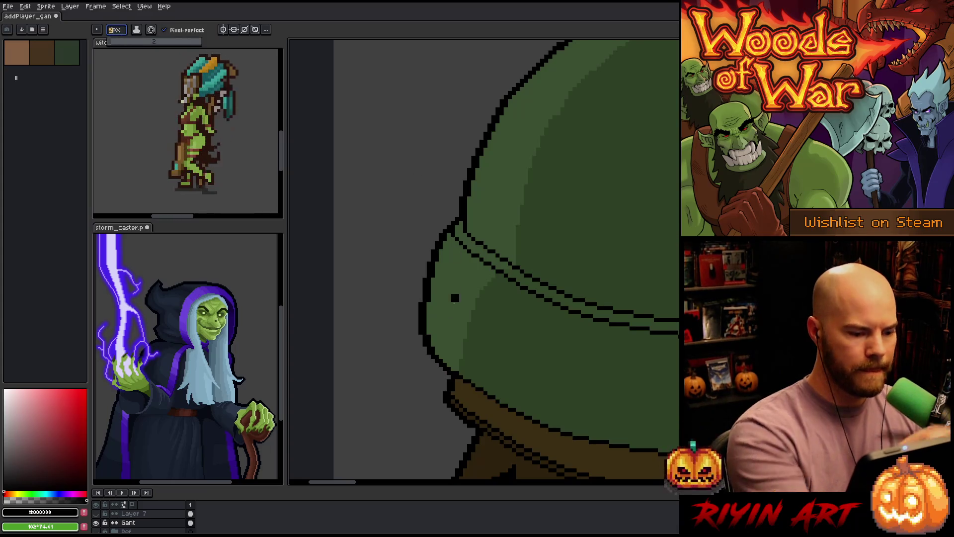
drag(423, 283, 409, 327)
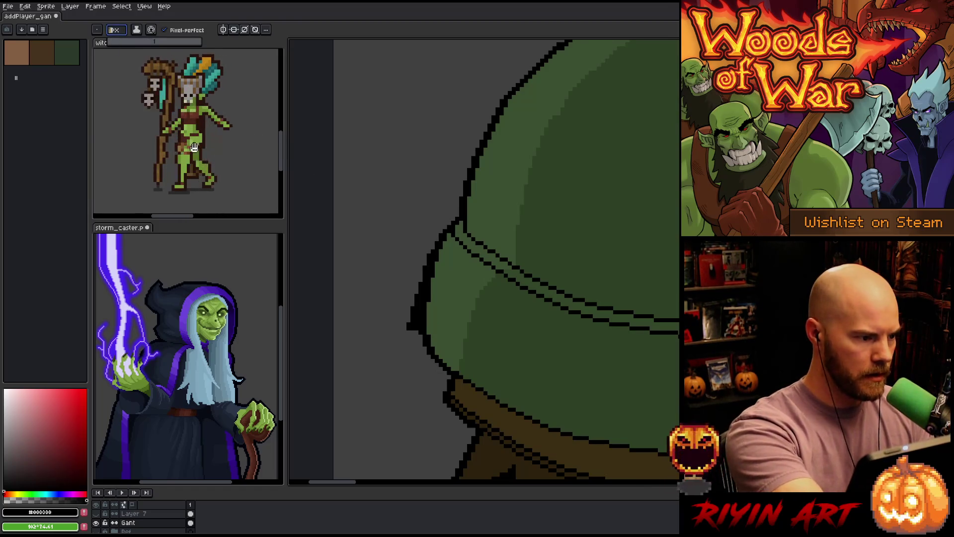
drag(411, 328, 455, 373)
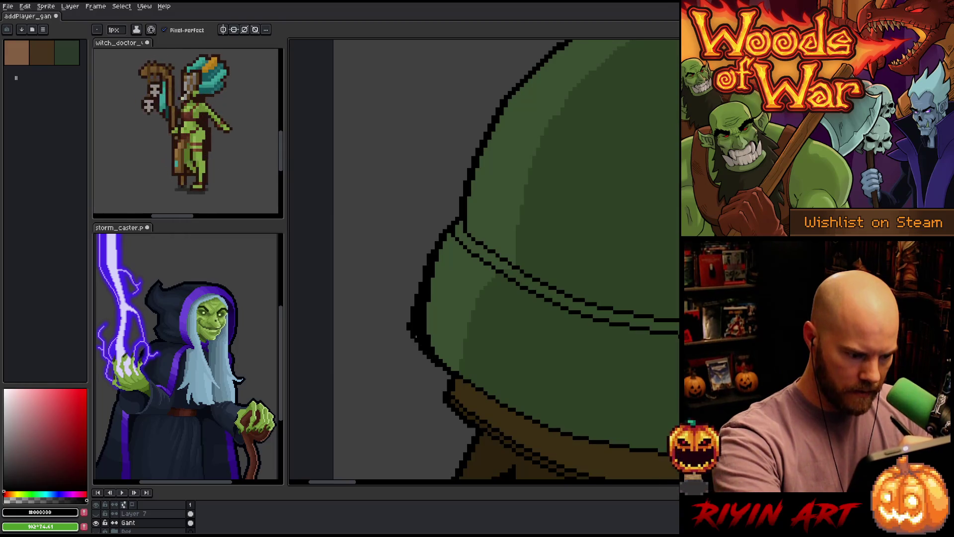
click(411, 333)
- Paint green over excess outline and erase stray black pixels at the pad's left tip
alt+click(442, 331)
mouse_move(425, 333)
mouse_down()
mouse_move(434, 354)
mouse_move(422, 332)
mouse_move(429, 298)
mouse_move(424, 328)
mouse_up()
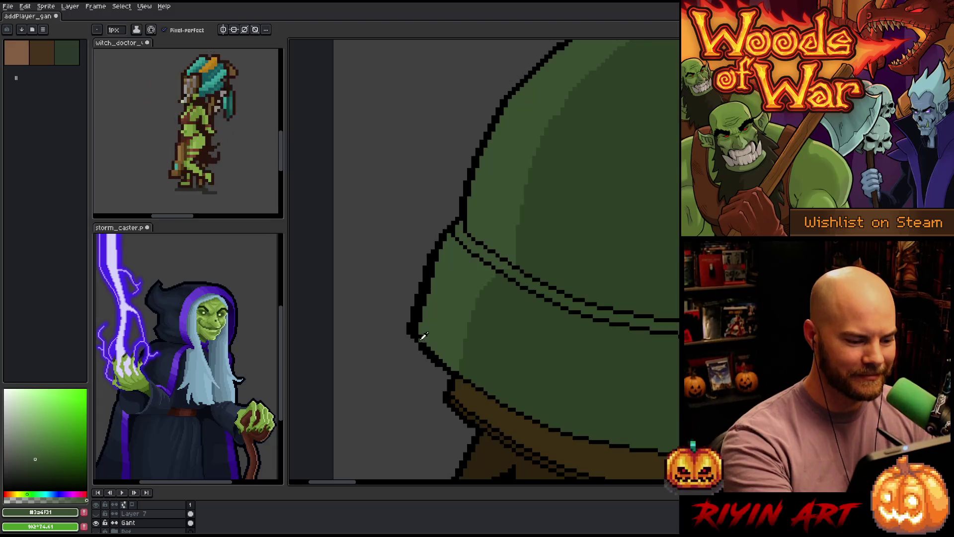
alt+click(418, 343)
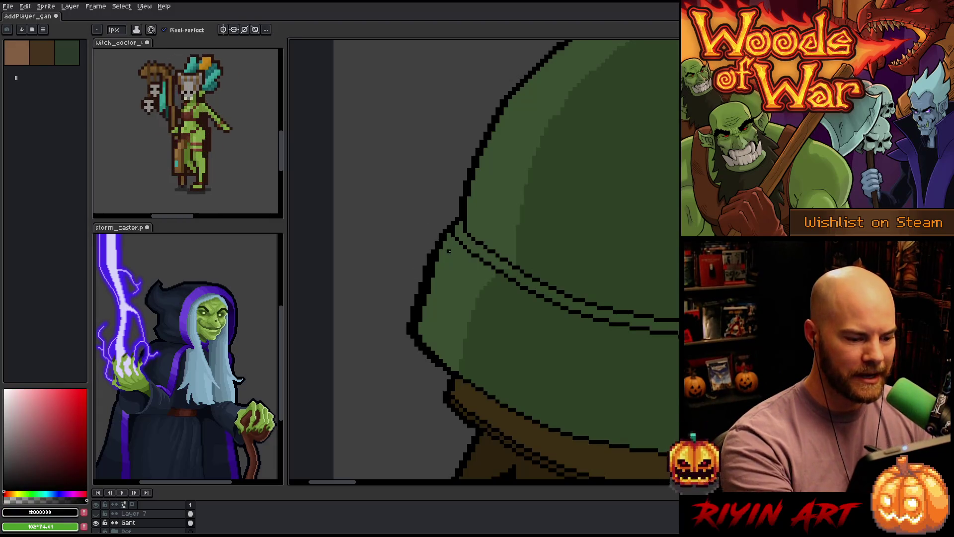
key(e)
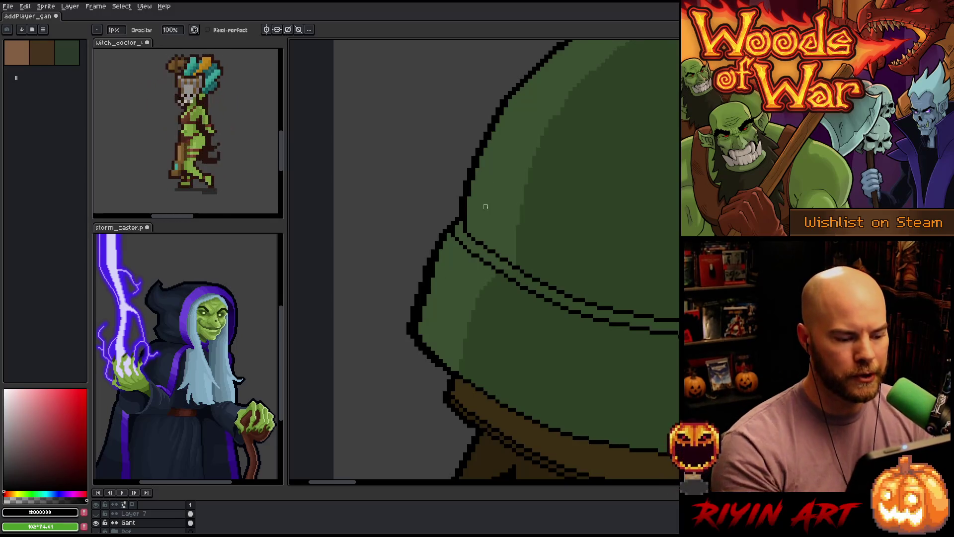
click(412, 328)
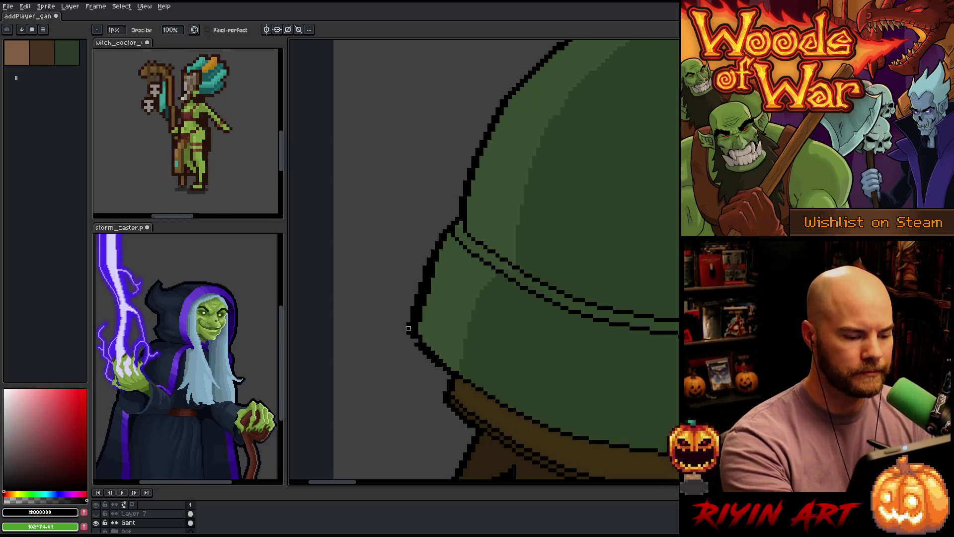
key(b)
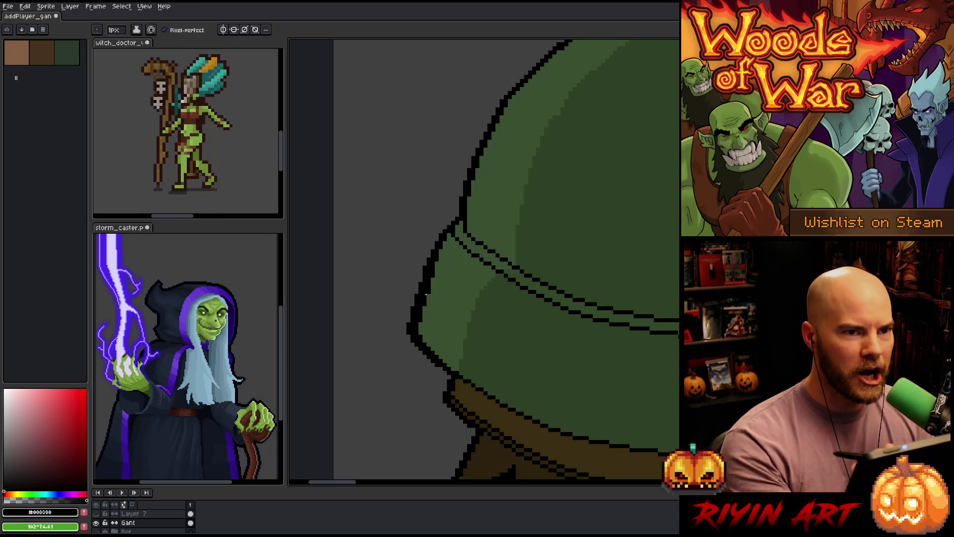
scroll(458, 292, down, 3)
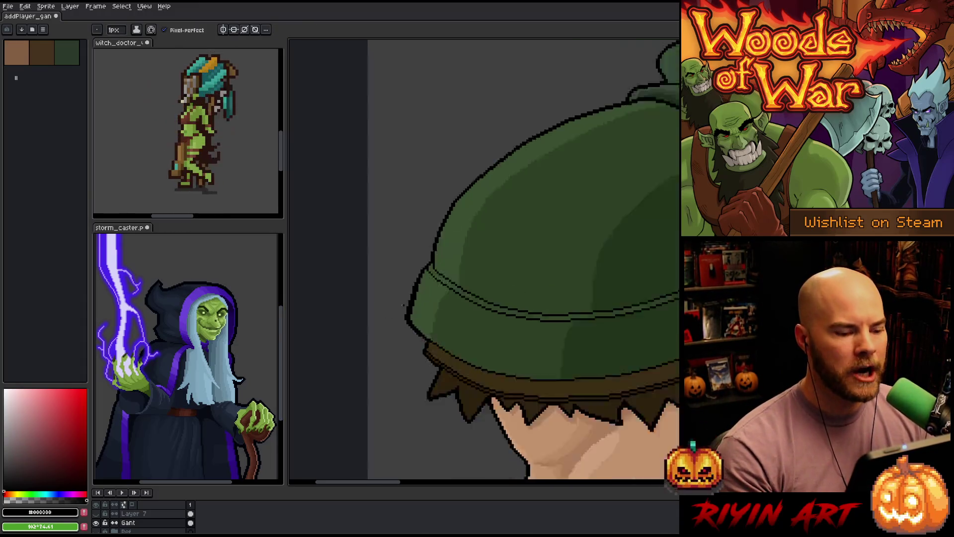
scroll(406, 301, up, 3)
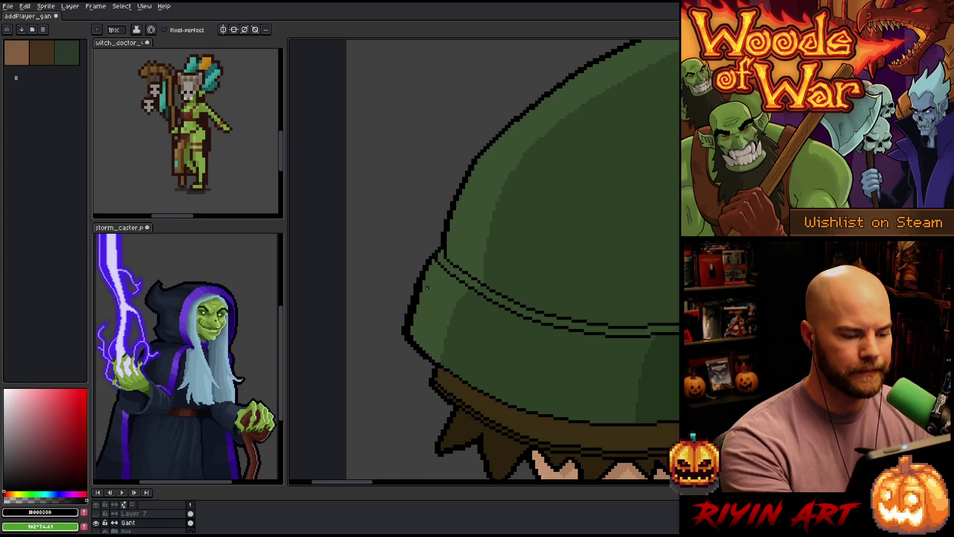
alt+click(427, 287)
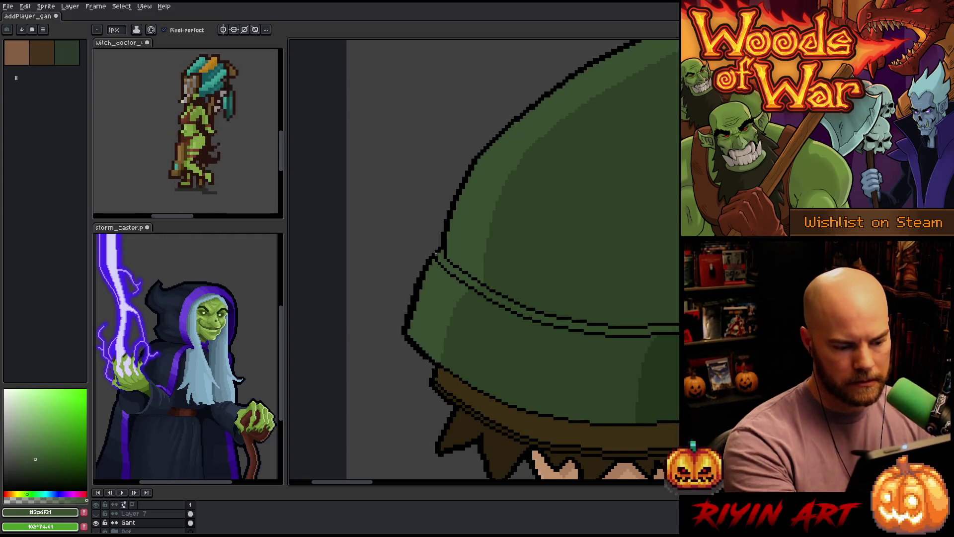
- Sample the cloak's mid green from the canvas and save the drawing
scroll(436, 253, down, 5)
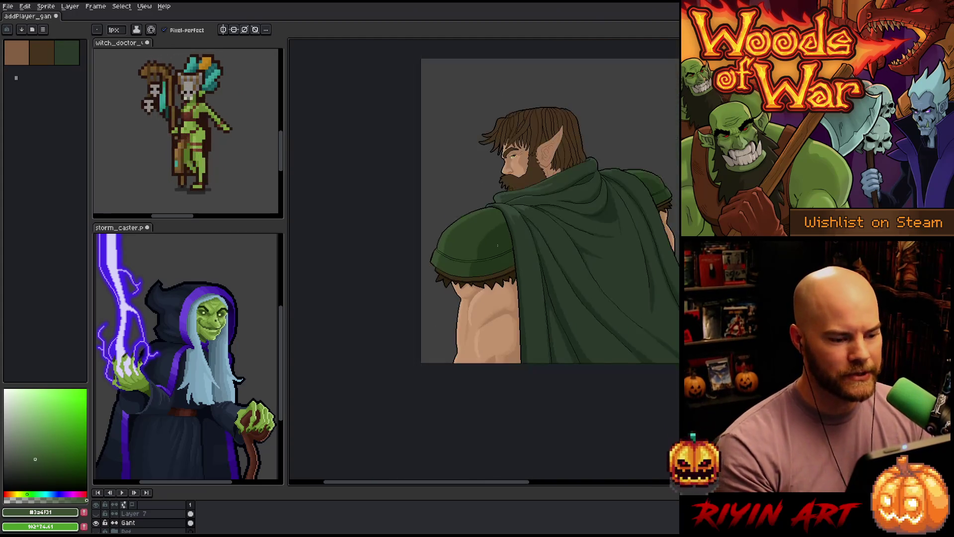
scroll(404, 276, up, 5)
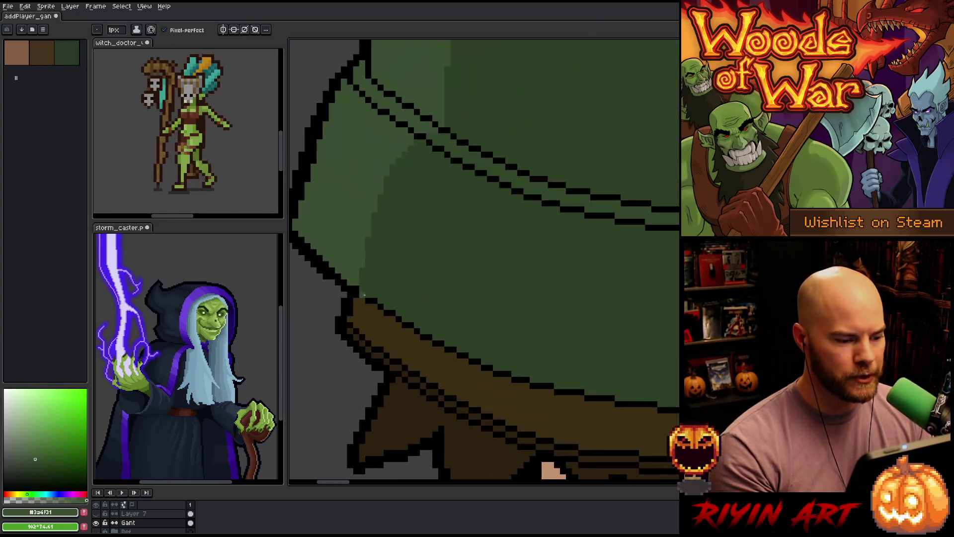
alt+click(357, 294)
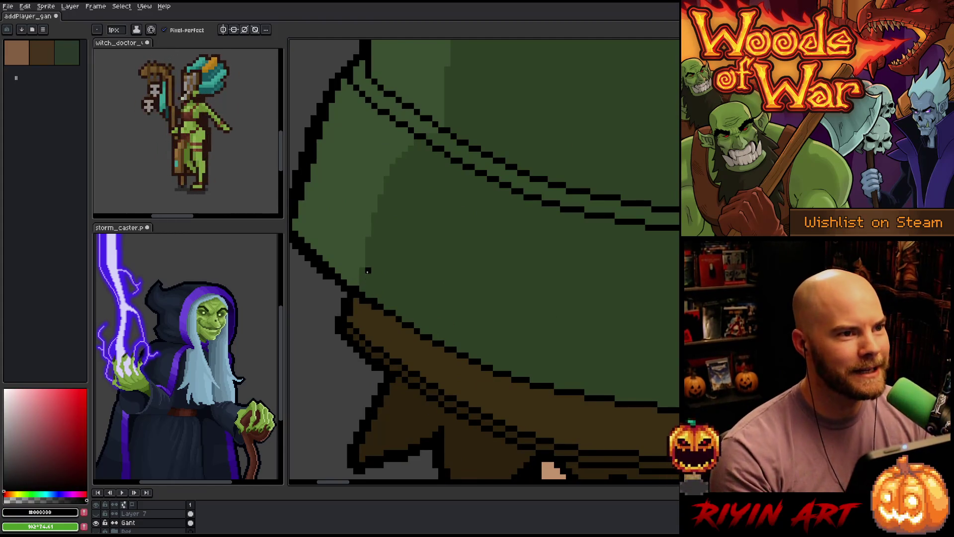
scroll(369, 271, down, 8)
scroll(410, 234, up, 1)
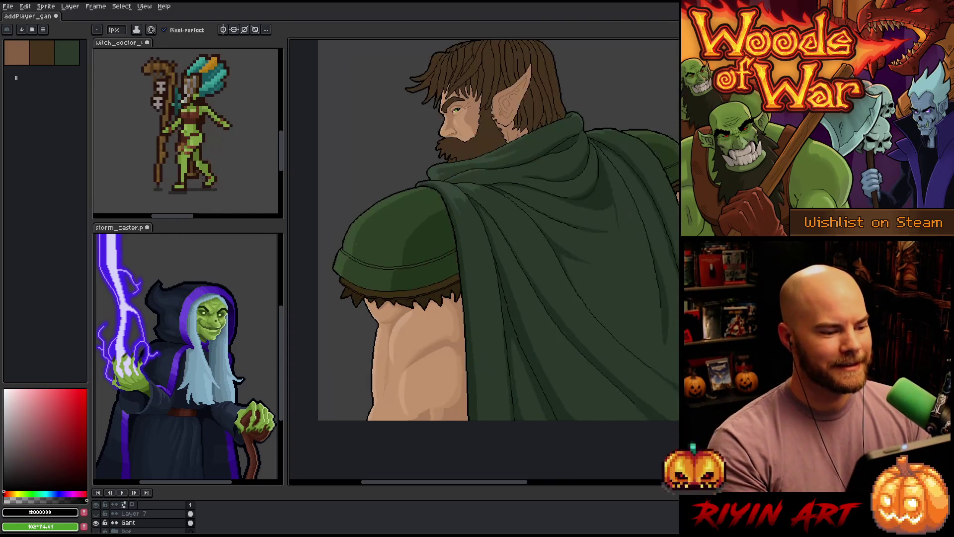
scroll(349, 241, up, 4)
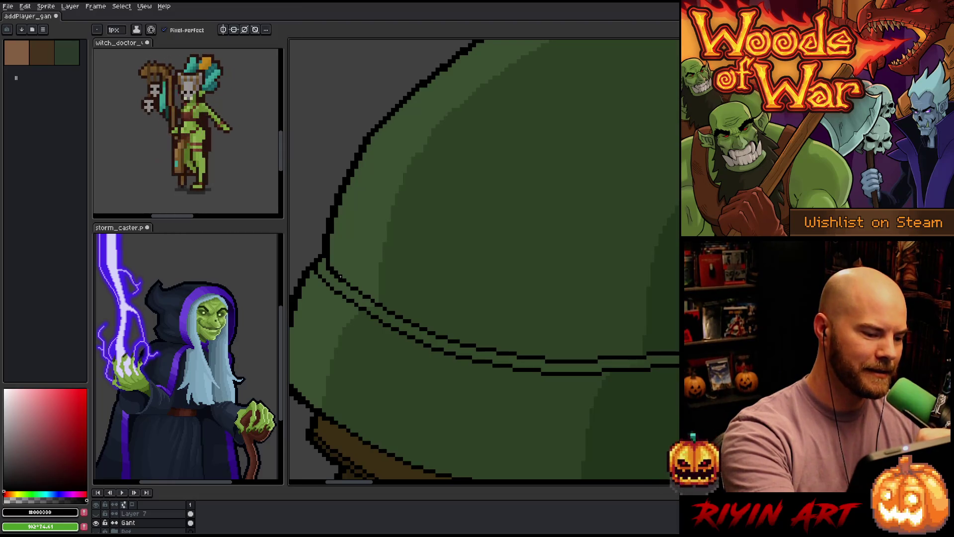
key(alt)
alt+click(345, 284)
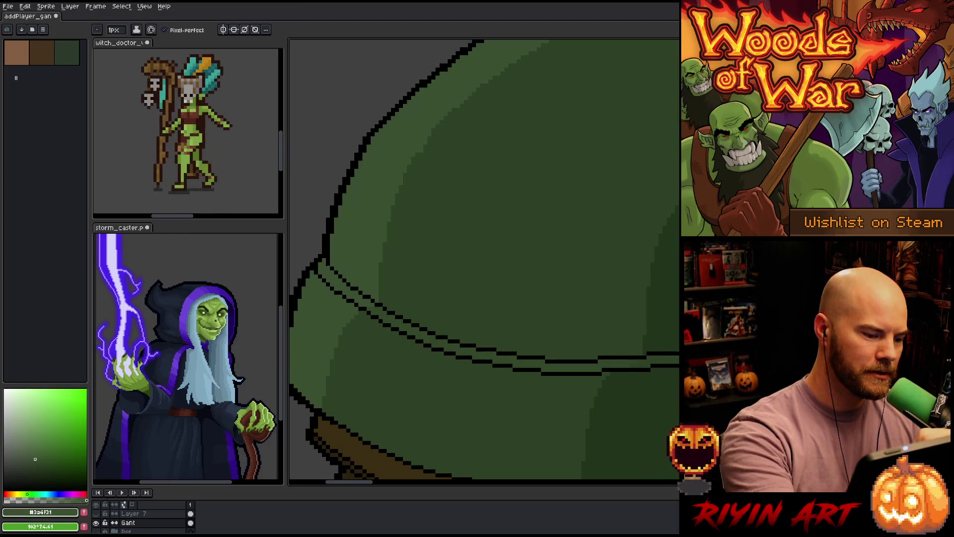
alt+click(333, 272)
alt+click(336, 270)
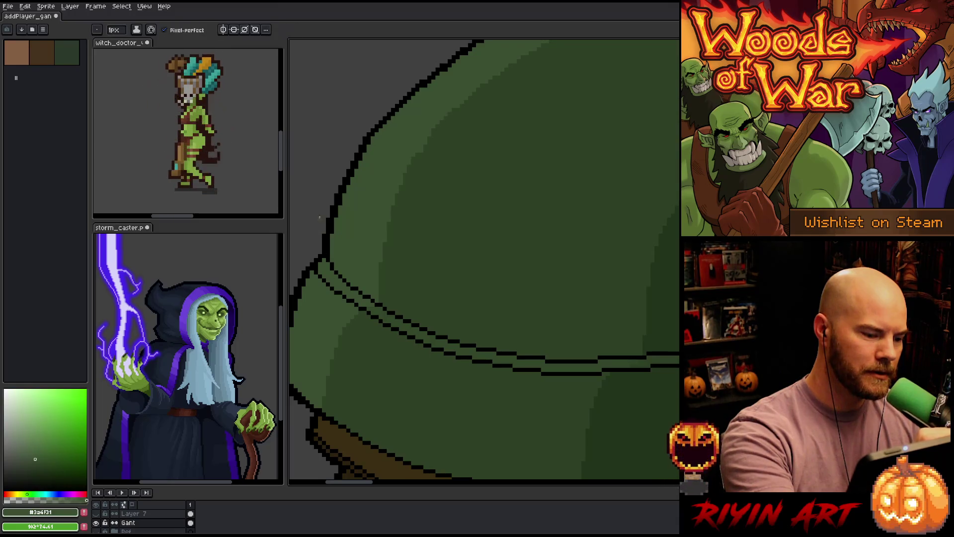
key(ctrl+s)
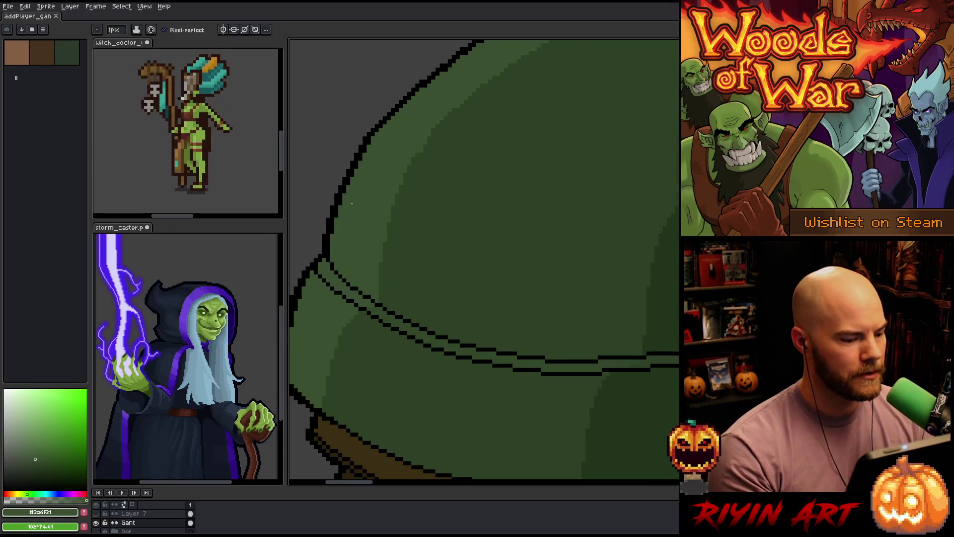
- Pick the darker cloak green #2d4025 and lasso a strip along the cloak's upper edge
scroll(352, 201, down, 6)
scroll(398, 189, up, 2)
scroll(410, 187, down, 1)
scroll(409, 187, up, 1)
scroll(429, 270, down, 1)
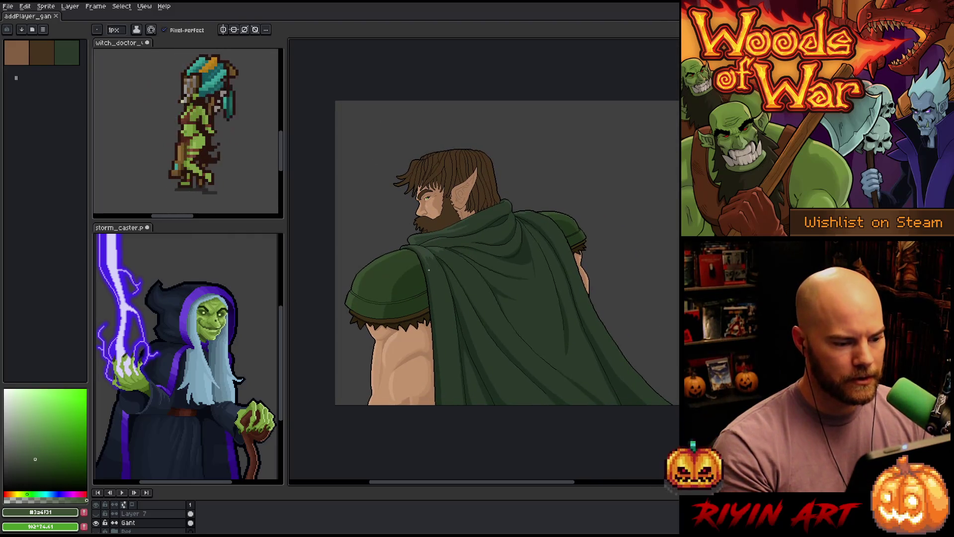
scroll(423, 270, up, 2)
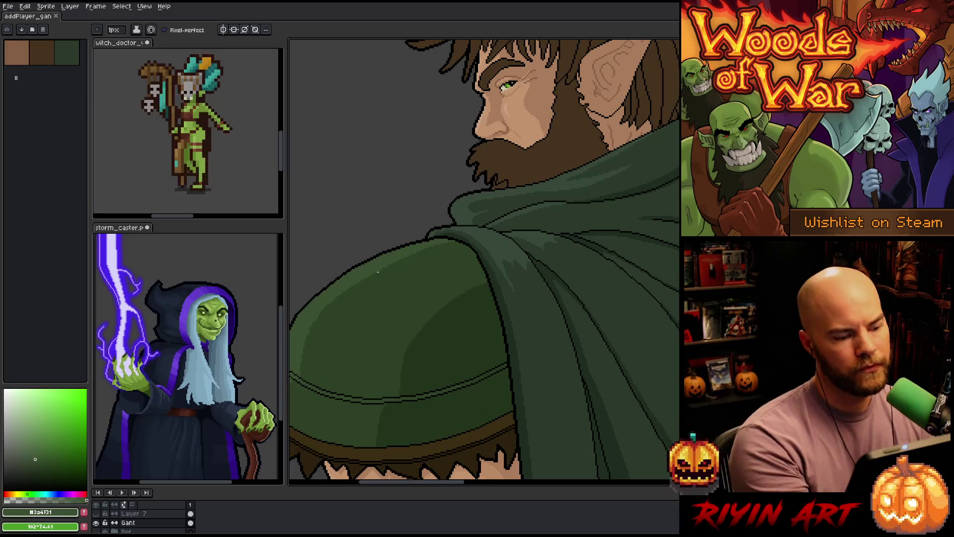
alt+click(348, 305)
key(m)
mouse_move(317, 322)
mouse_down()
mouse_move(358, 280)
mouse_move(427, 246)
mouse_move(463, 244)
mouse_move(389, 279)
mouse_up()
key(ctrl)
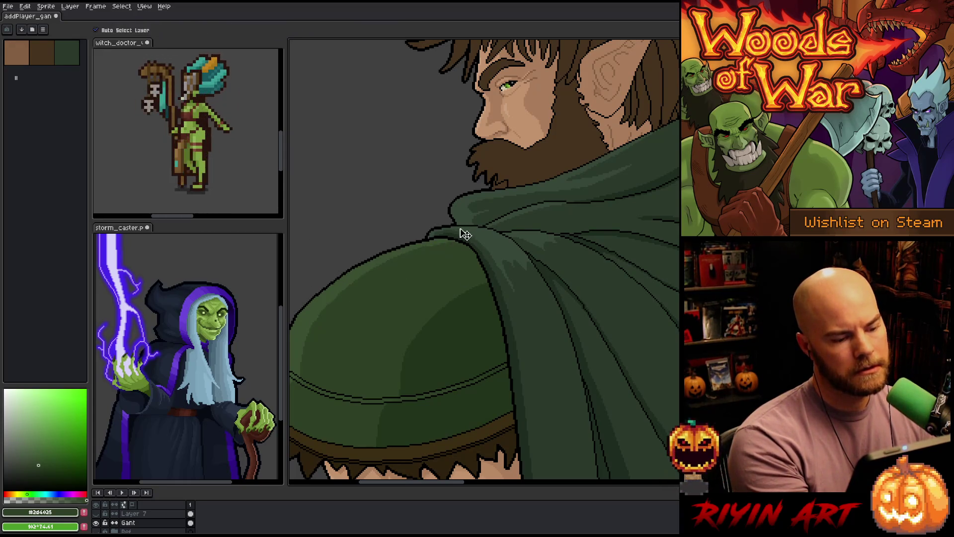
key(w)
scroll(514, 252, down, 4)
scroll(505, 307, up, 3)
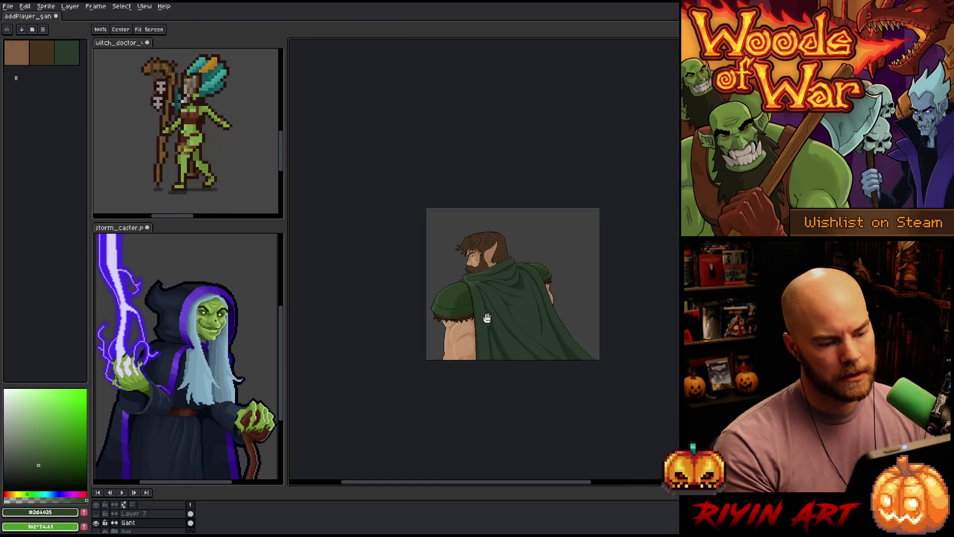
key(ctrl)
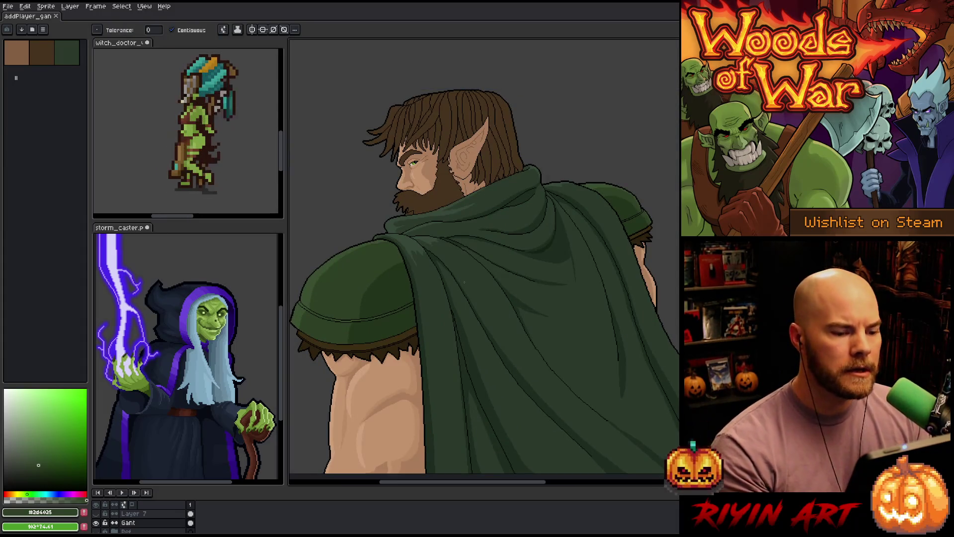
- Fill the lassoed cloak strip with the sampled green #374839 and deselect
scroll(477, 252, up, 2)
mouse_move(592, 179)
mouse_down()
mouse_move(363, 282)
mouse_move(388, 299)
mouse_move(373, 288)
mouse_move(430, 301)
mouse_move(399, 278)
mouse_move(350, 264)
mouse_up()
key(m)
key(i)
click(350, 268)
click(354, 274)
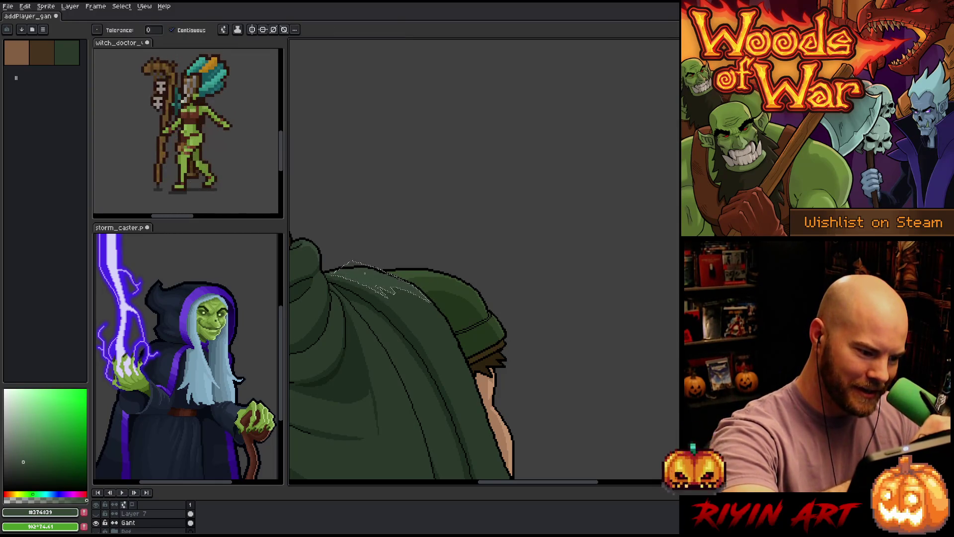
key(ctrl+d)
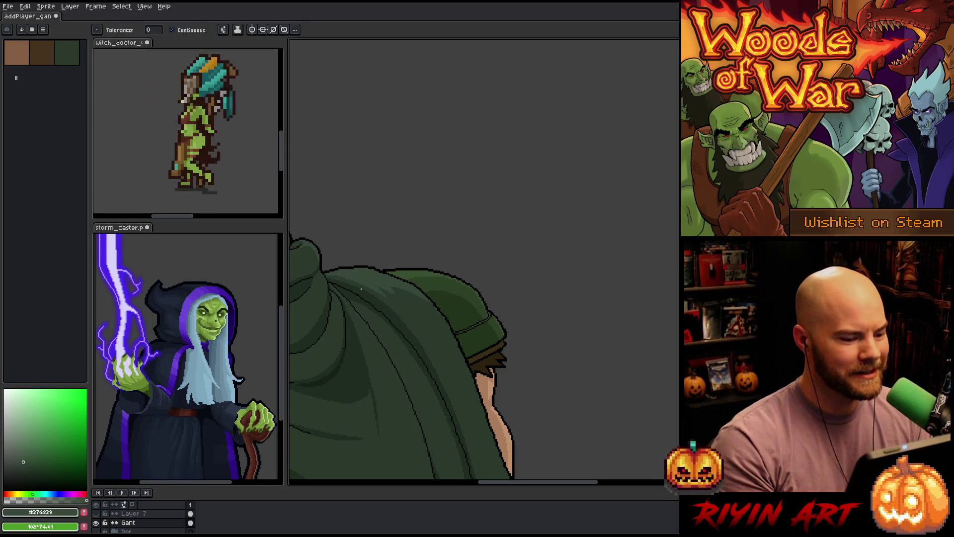
- Sample the dark cloak shadow green and erase stray pixels along the hood's outline
scroll(353, 307, up, 2)
alt+click(393, 272)
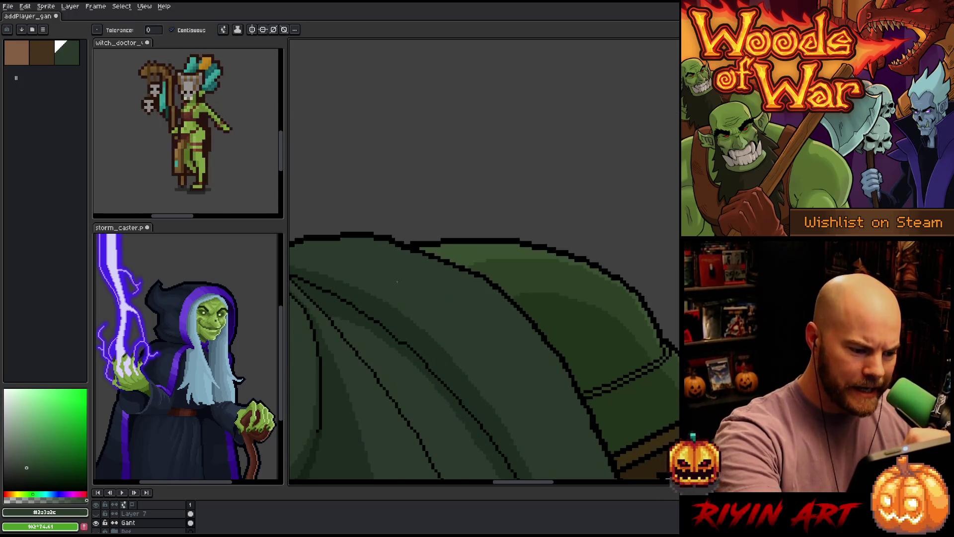
key(b)
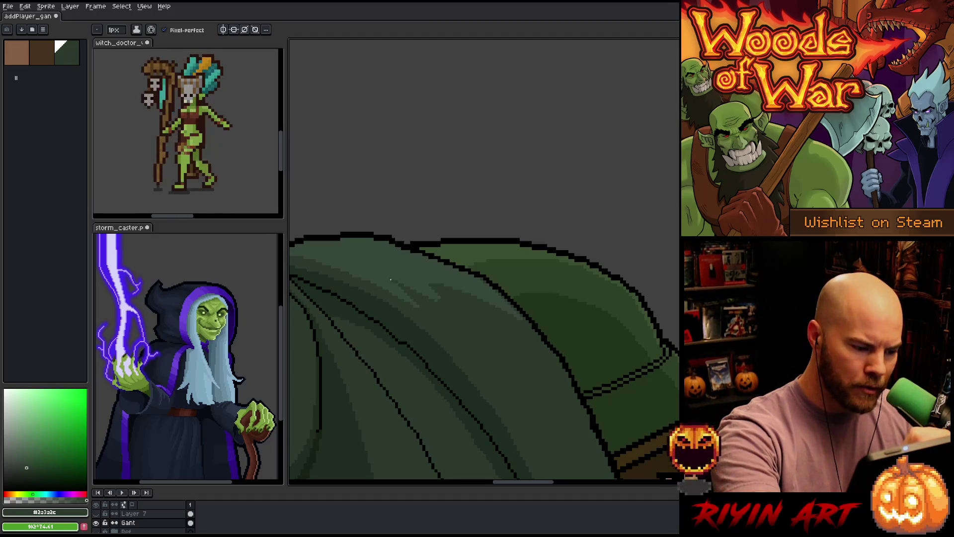
scroll(381, 239, down, 2)
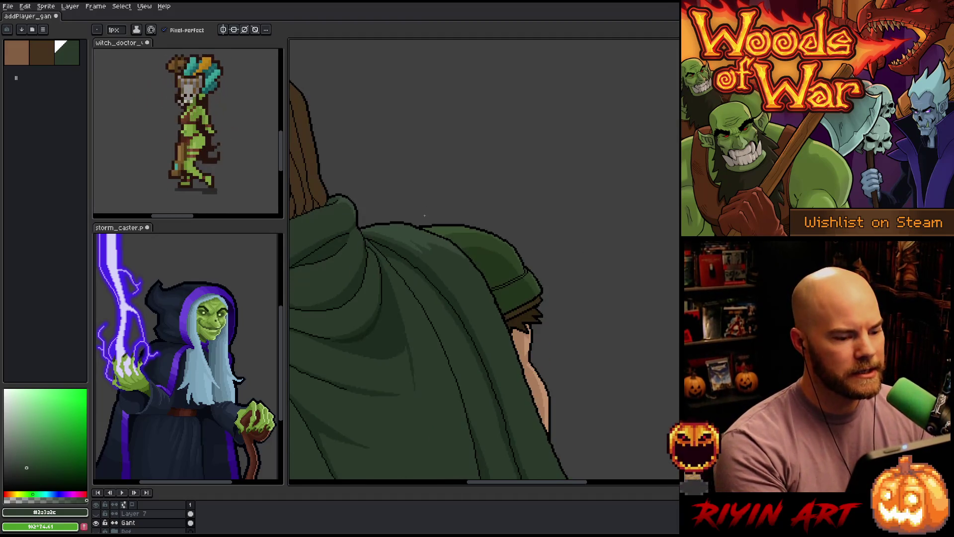
scroll(422, 219, up, 3)
key(e)
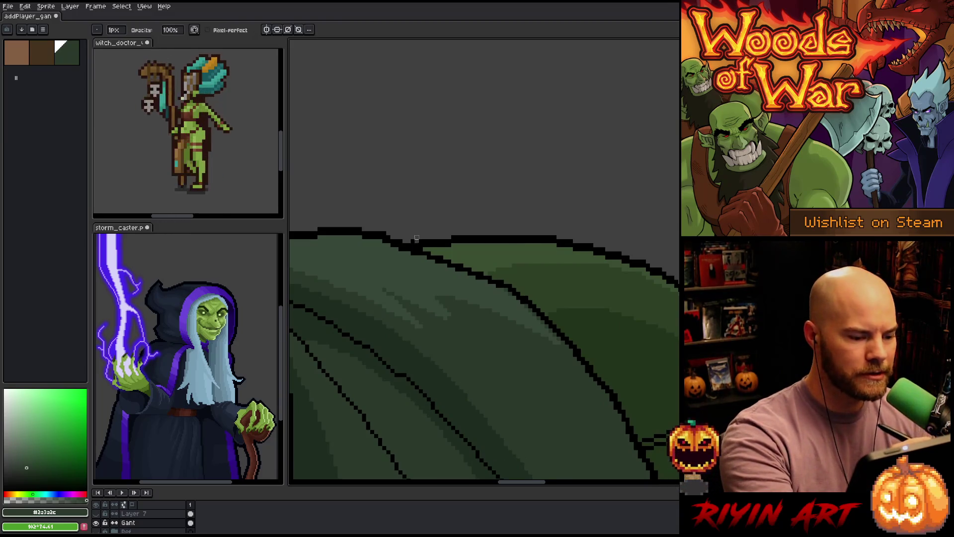
scroll(437, 136, down, 2)
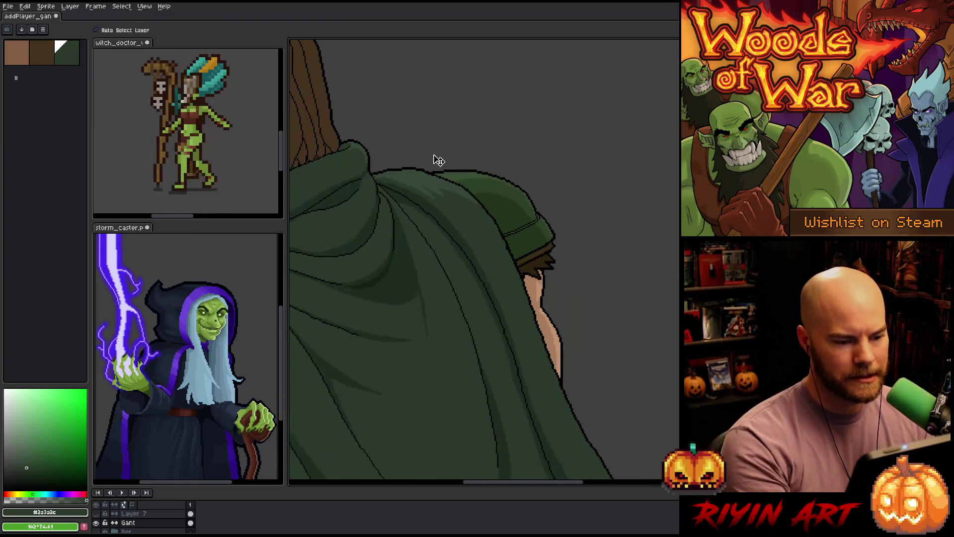
scroll(434, 160, down, 1)
scroll(487, 180, up, 2)
scroll(487, 180, up, 1)
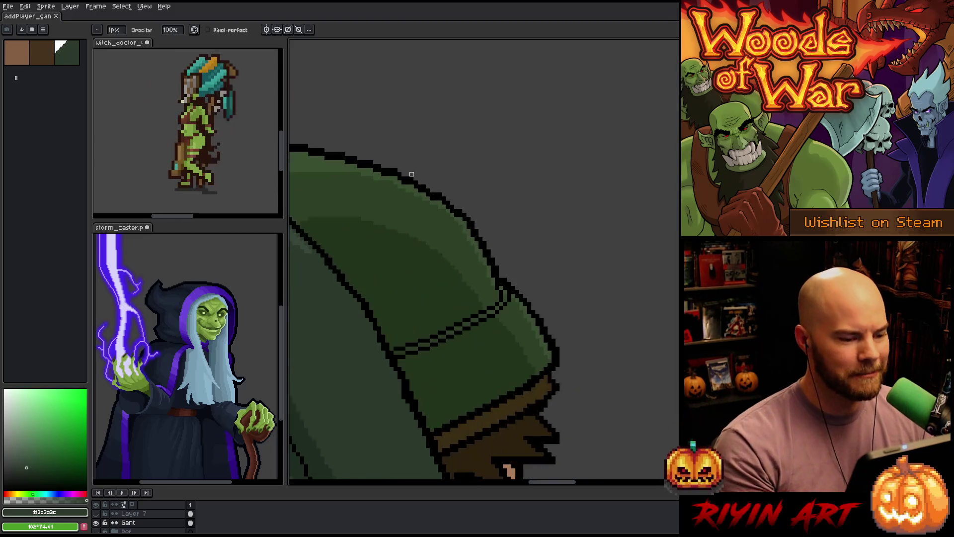
scroll(445, 196, up, 3)
- Pick the cloak's mid green, then sample black #000000 for the hood's outline
alt+click(473, 204)
key(b)
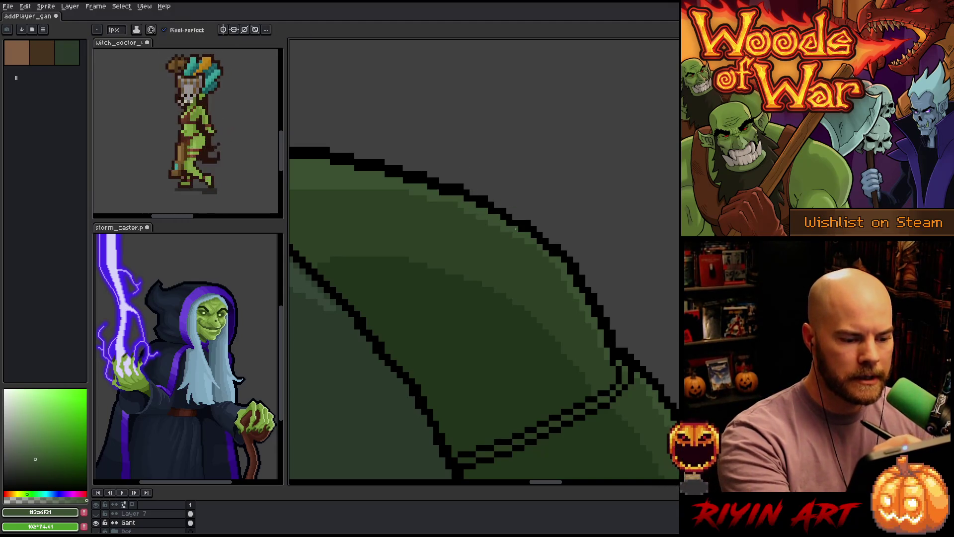
alt+click(515, 222)
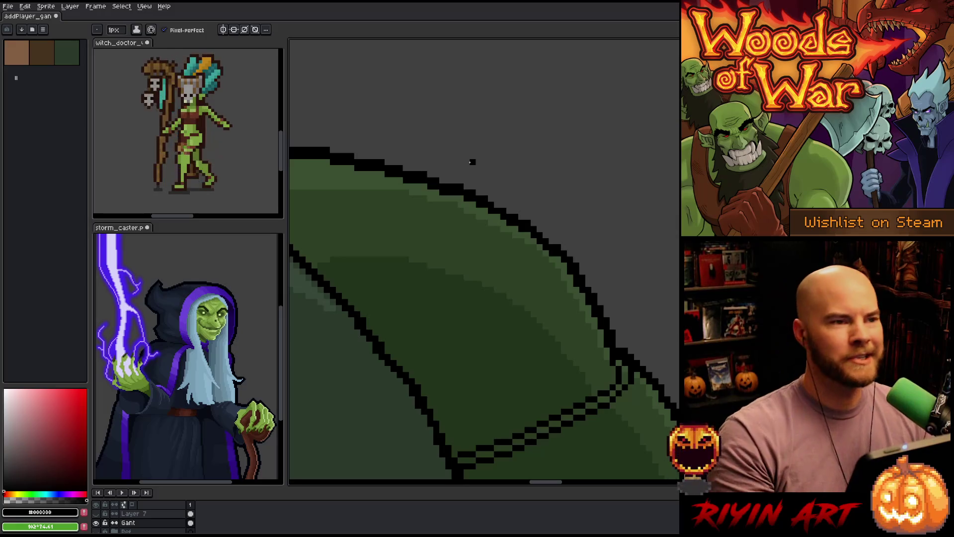
scroll(473, 150, down, 5)
scroll(467, 212, up, 4)
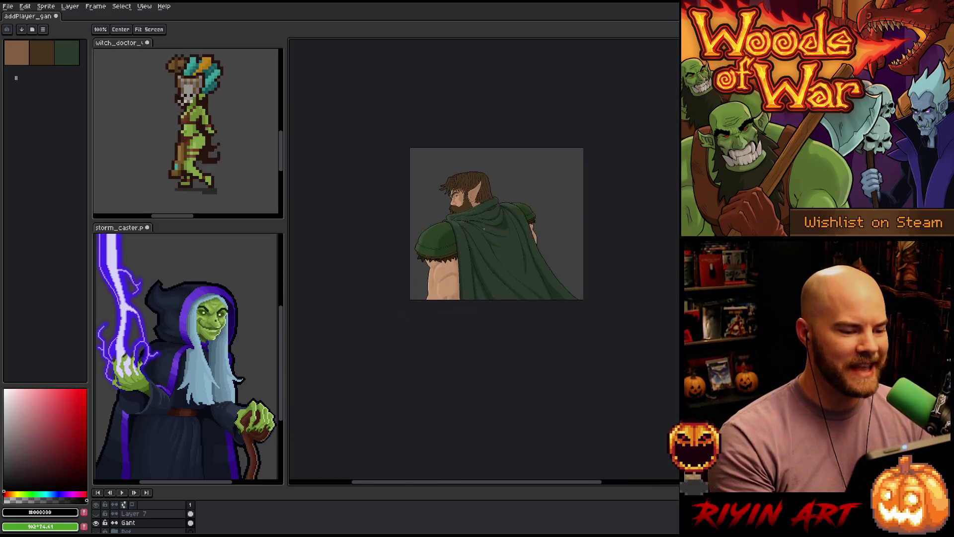
scroll(466, 212, down, 1)
scroll(453, 224, up, 2)
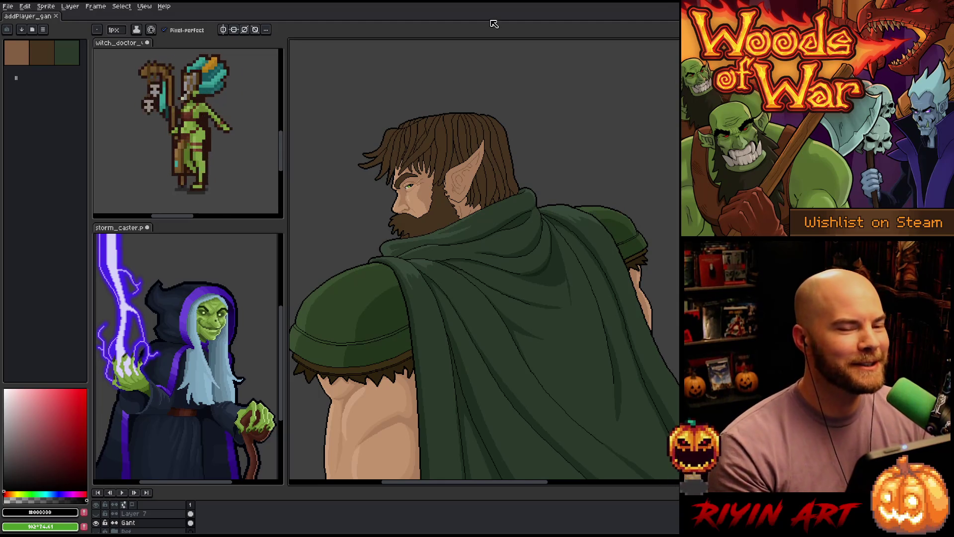
scroll(447, 269, down, 1)
- Draw a dark cloak-green line along the cape's top edge
scroll(447, 269, up, 1)
scroll(447, 269, down, 1)
scroll(449, 264, up, 1)
scroll(449, 264, down, 1)
key(h)
mouse_move(457, 315)
mouse_down()
mouse_move(462, 273)
mouse_move(455, 315)
mouse_up()
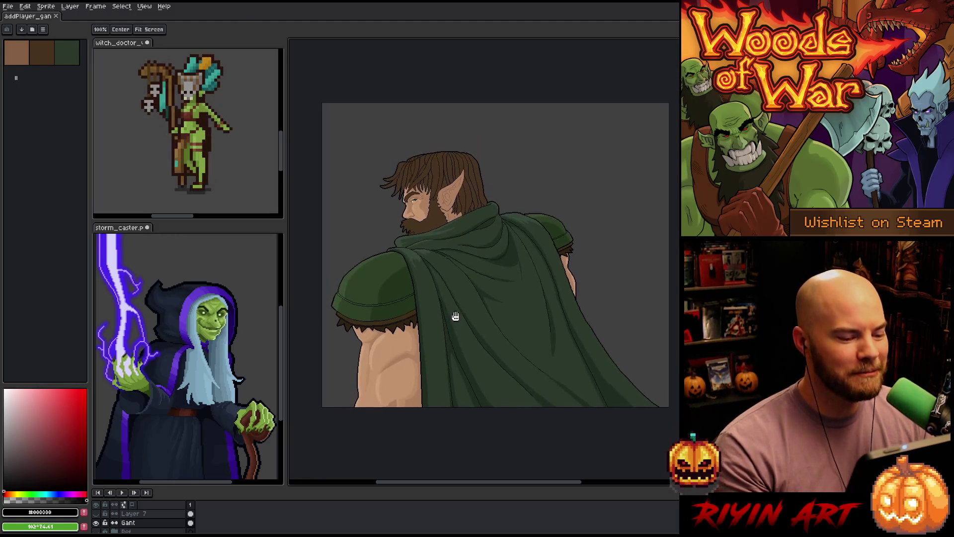
scroll(497, 224, up, 2)
drag(513, 202, 545, 242)
scroll(546, 242, up, 3)
key(b)
drag(529, 315, 473, 300)
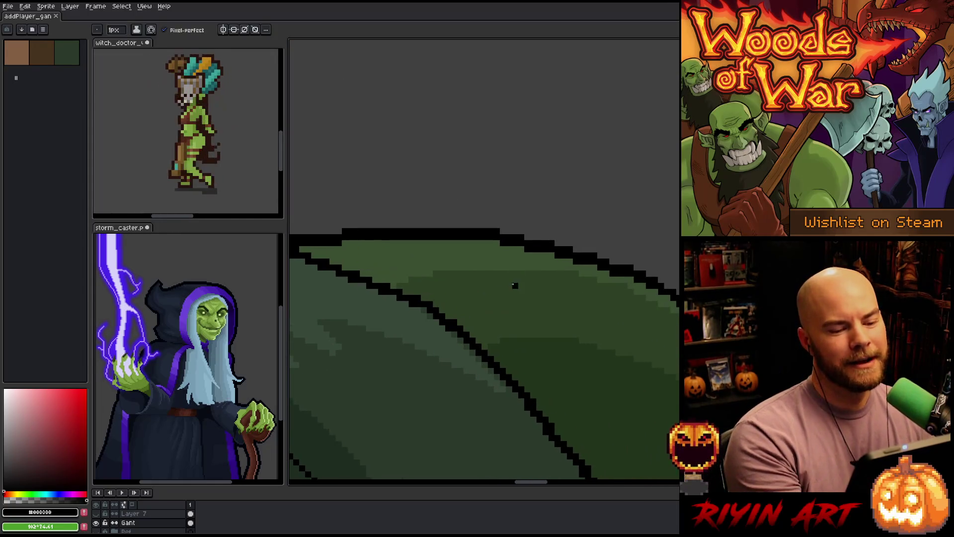
alt+click(518, 283)
mouse_move(536, 269)
mouse_down()
mouse_move(431, 267)
mouse_move(405, 279)
mouse_up()
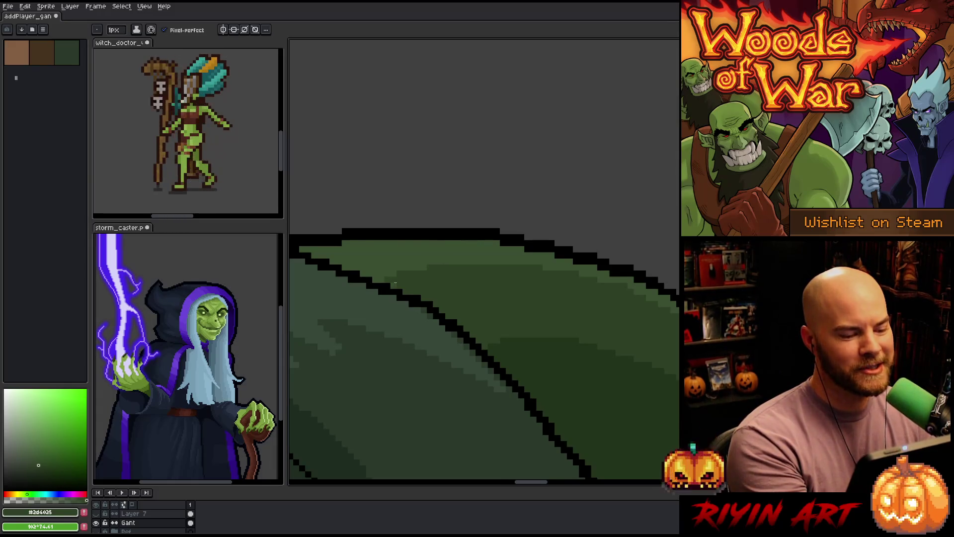
- Lasso-select a patch along the hood's top edge and bucket-fill it with dark green #2a3a2c
scroll(530, 306, down, 3)
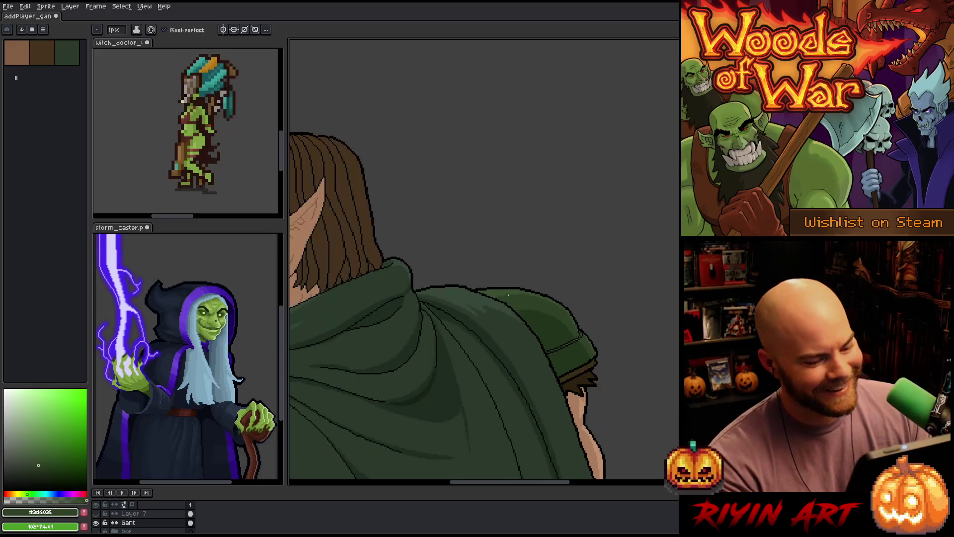
scroll(517, 348, up, 3)
scroll(444, 295, up, 1)
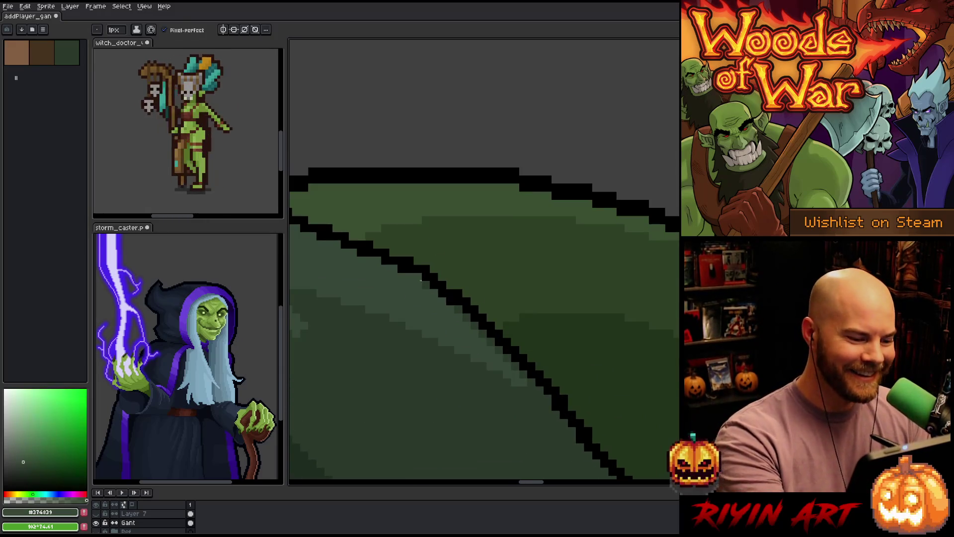
drag(411, 335, 537, 326)
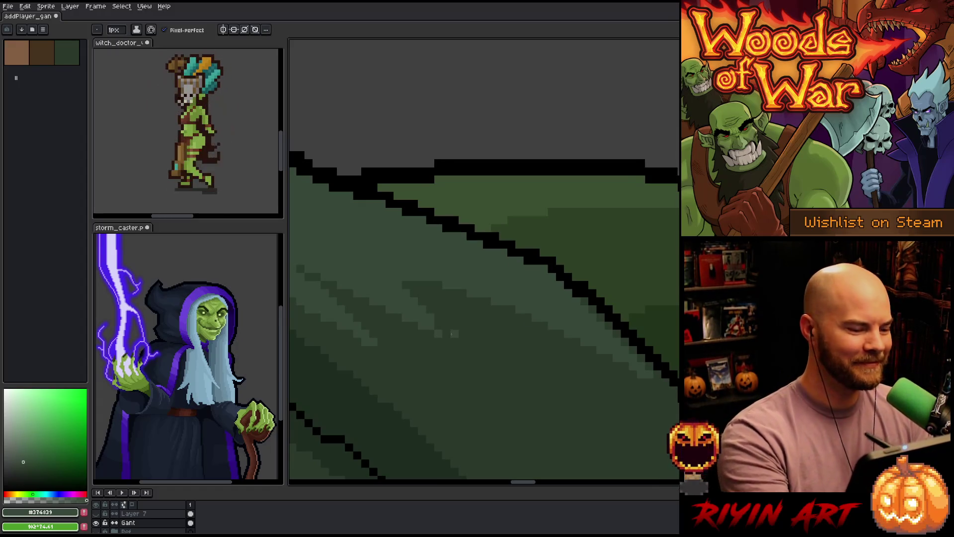
scroll(454, 341, down, 5)
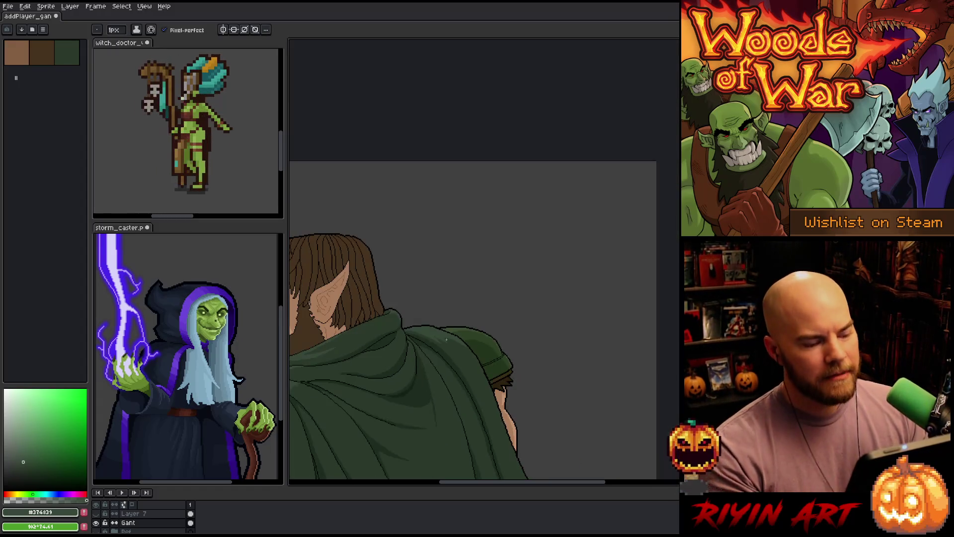
scroll(523, 279, up, 1)
drag(522, 290, 391, 315)
scroll(391, 315, down, 1)
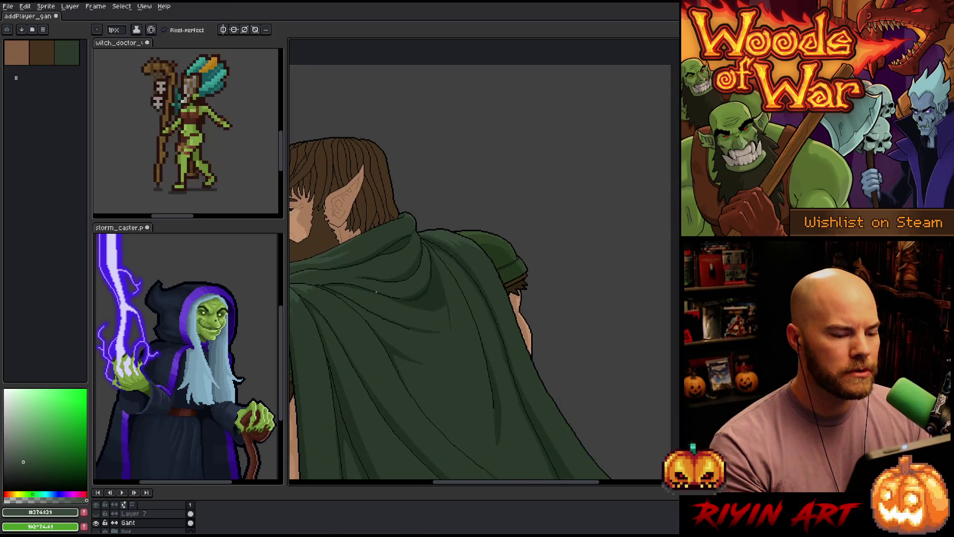
scroll(528, 240, up, 3)
key(m)
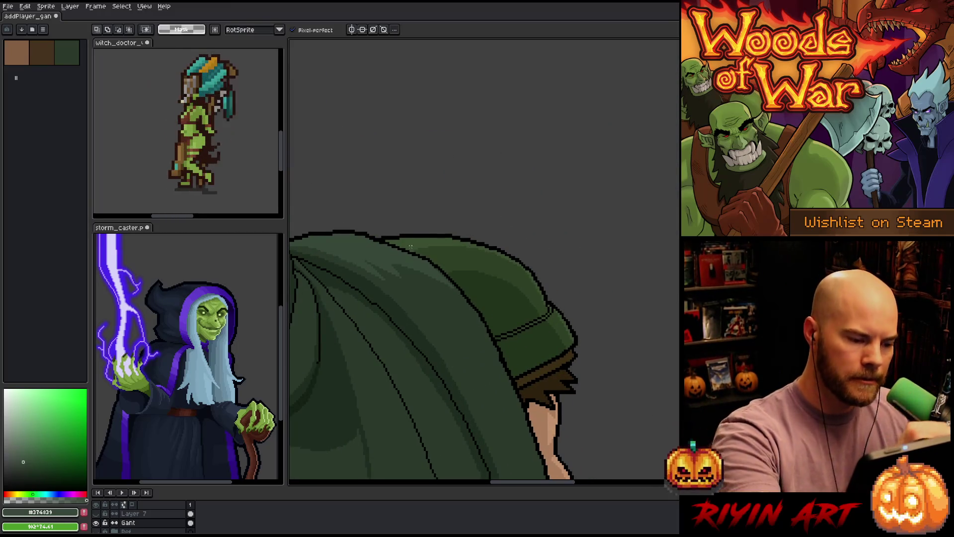
mouse_move(433, 261)
mouse_down()
mouse_move(385, 246)
mouse_move(351, 257)
mouse_move(485, 324)
mouse_up()
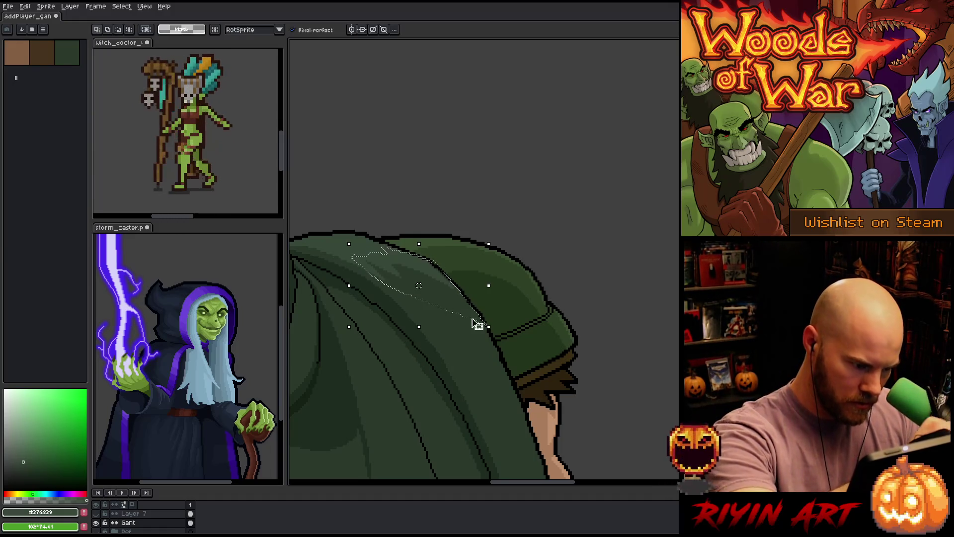
key(g)
alt+click(419, 281)
click(400, 277)
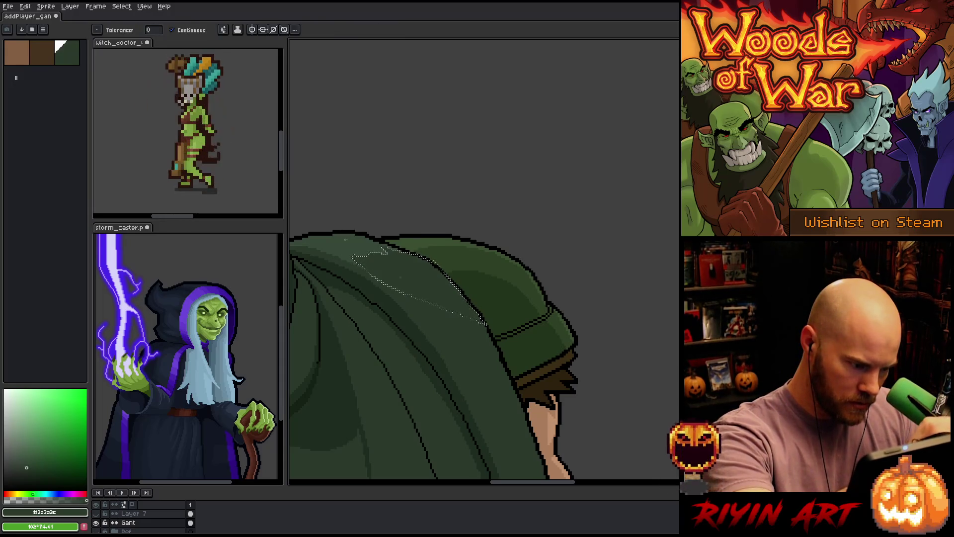
- Deselect, then sample the darker green from the new hood fill
key(b)
key(ctrl+d)
alt+click(353, 254)
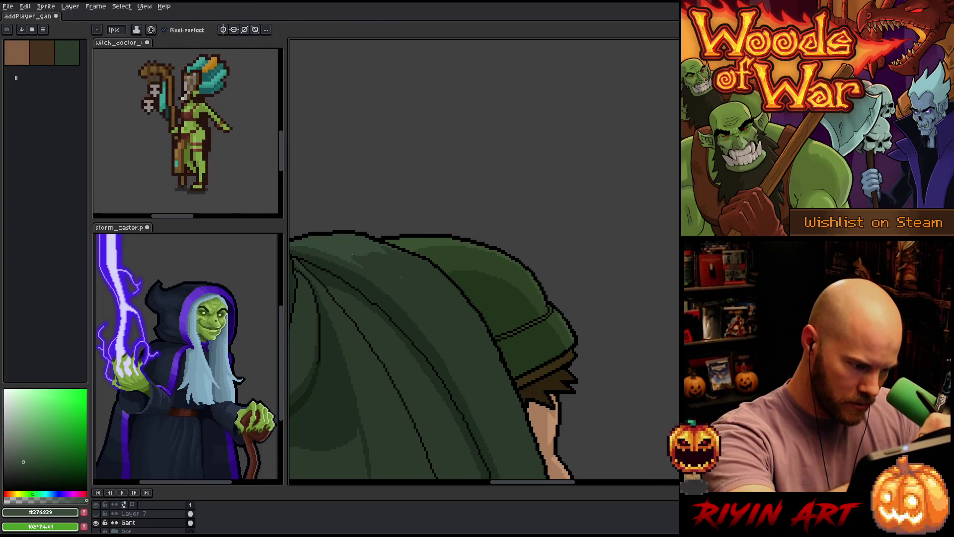
alt+click(394, 271)
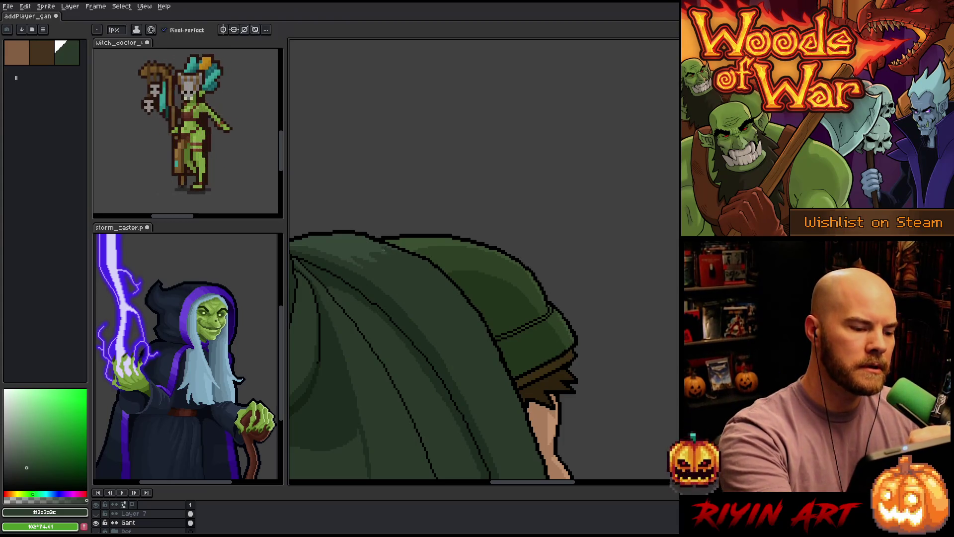
key(g)
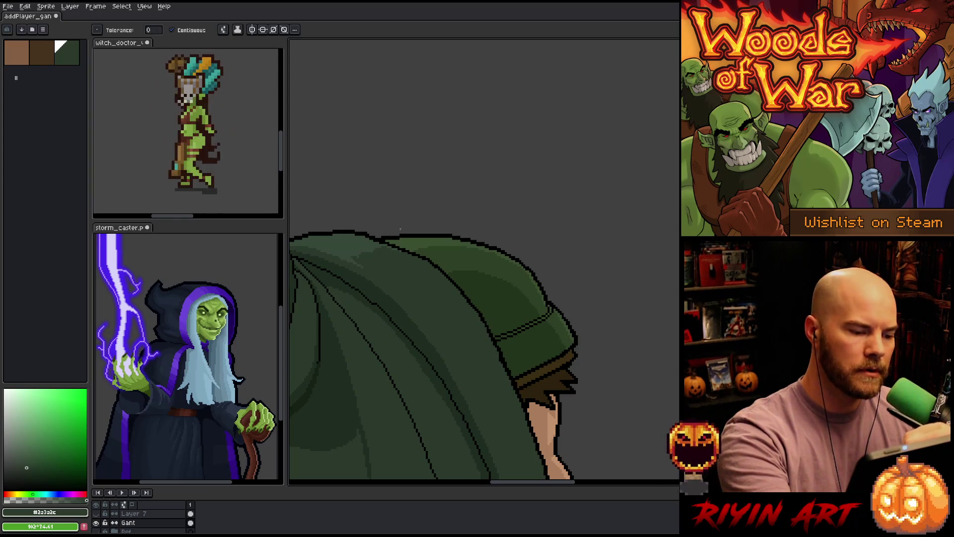
scroll(437, 301, down, 5)
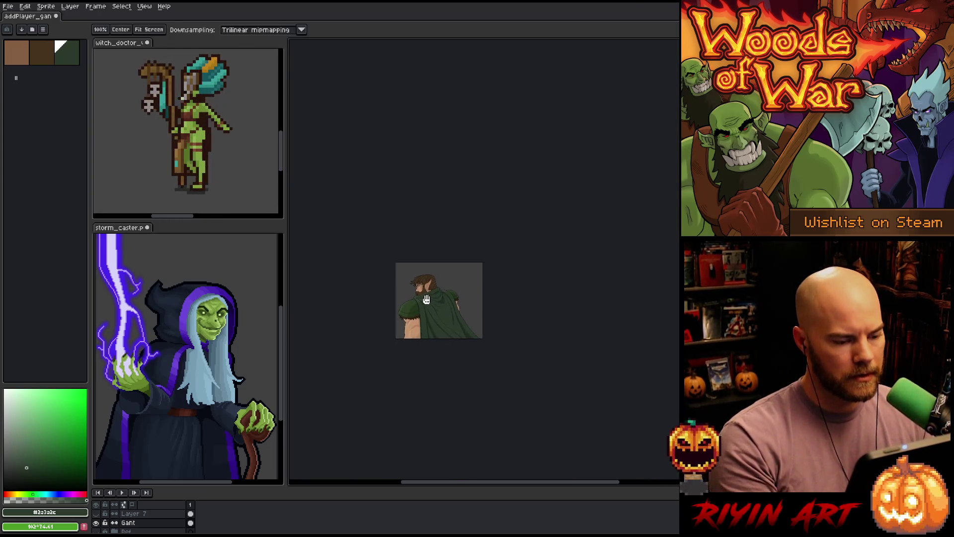
scroll(434, 285, up, 3)
drag(441, 313, 464, 221)
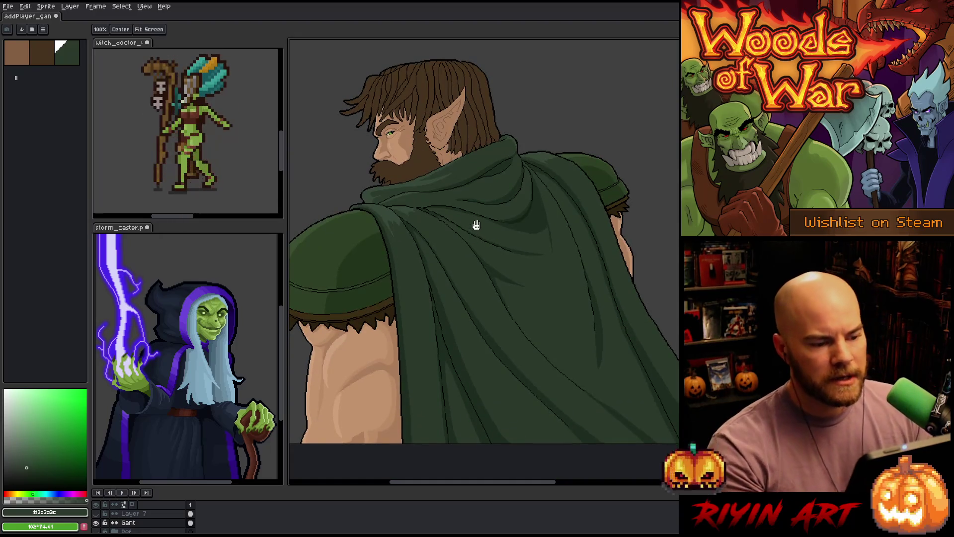
- Pick the mid cloak green and pencil lighter pixels along the diagonal cloak fold
scroll(476, 226, up, 4)
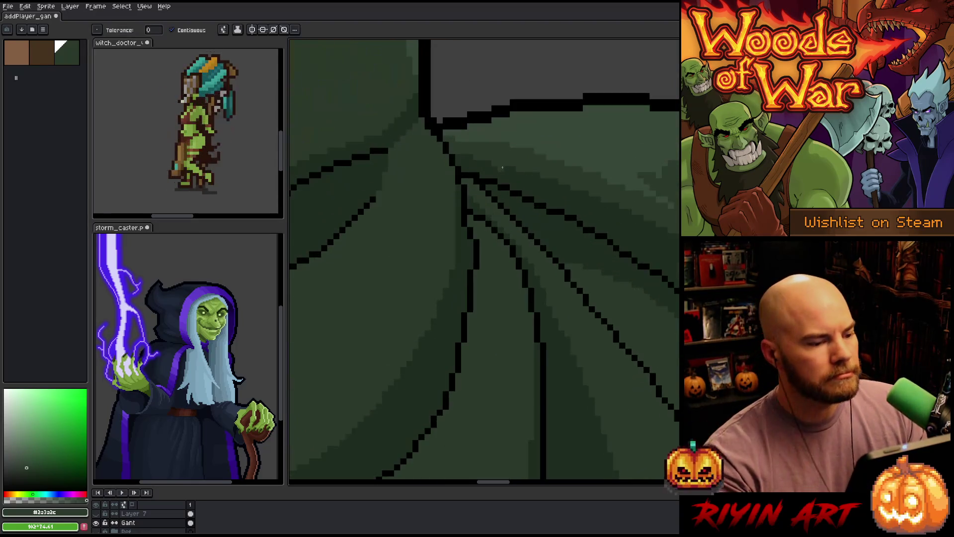
key(b)
alt+click(428, 133)
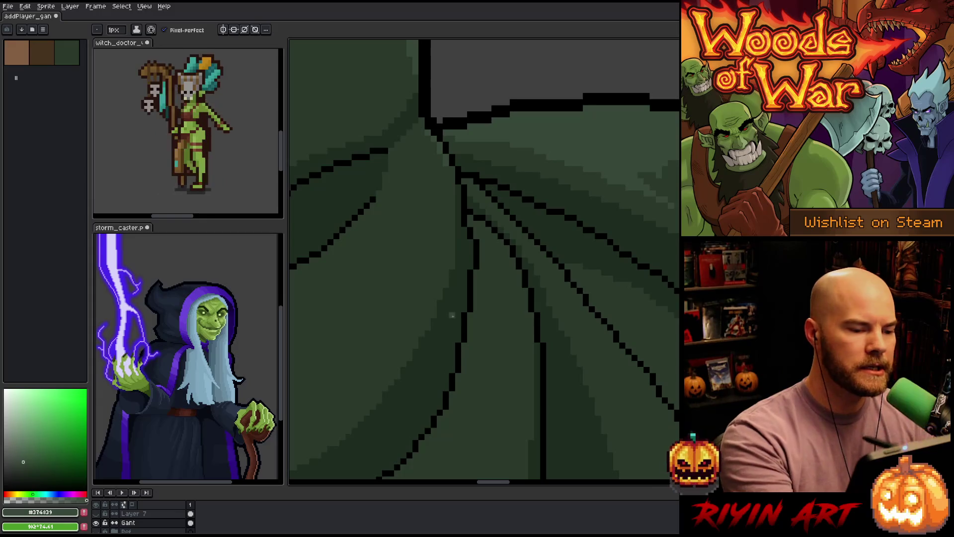
scroll(447, 304, down, 4)
scroll(447, 356, down, 2)
scroll(447, 356, up, 2)
scroll(500, 263, up, 2)
scroll(501, 263, up, 2)
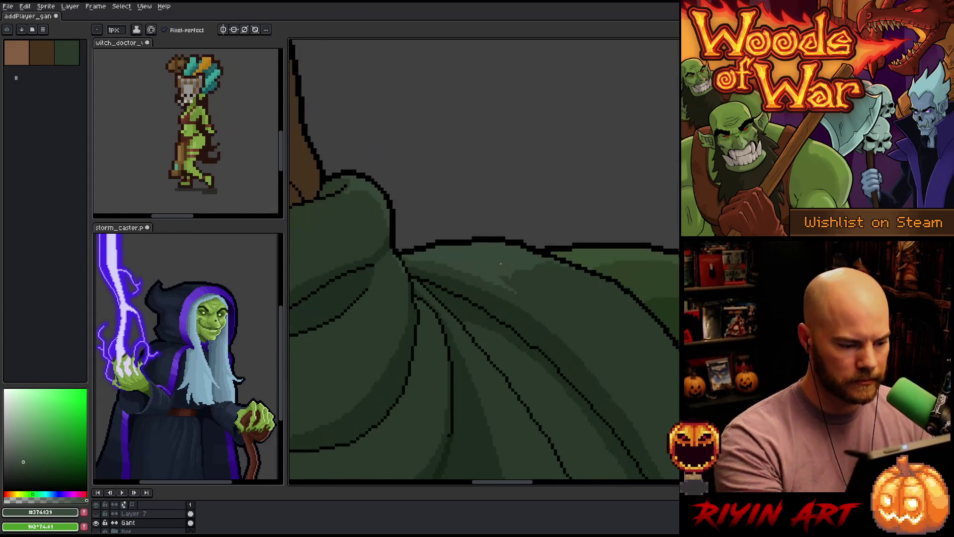
scroll(420, 301, up, 3)
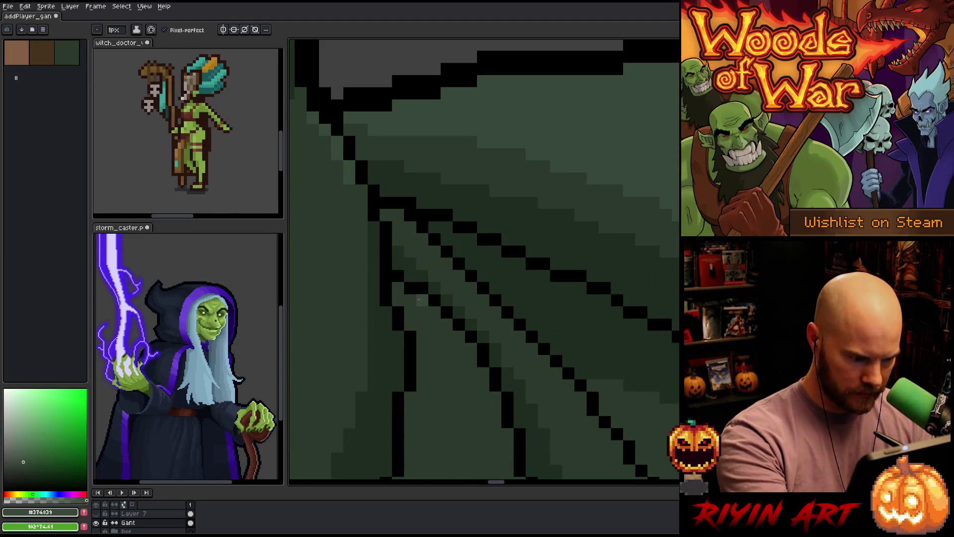
mouse_move(435, 312)
mouse_down()
mouse_move(469, 348)
mouse_move(495, 412)
mouse_move(450, 380)
mouse_up()
- Move to another area of the cloak folds and sample the darker shadow and lighter cloak greens
scroll(450, 398, down, 6)
scroll(451, 380, up, 4)
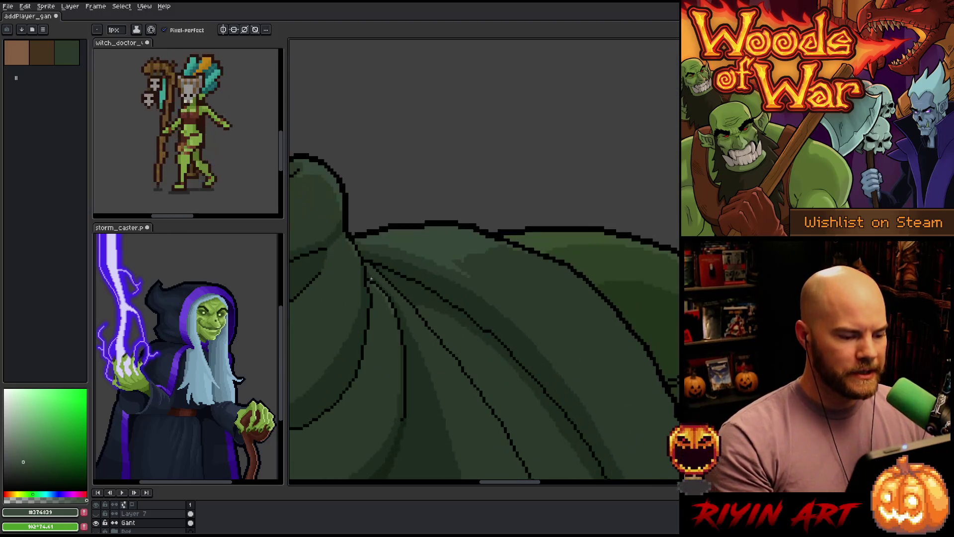
scroll(364, 282, up, 2)
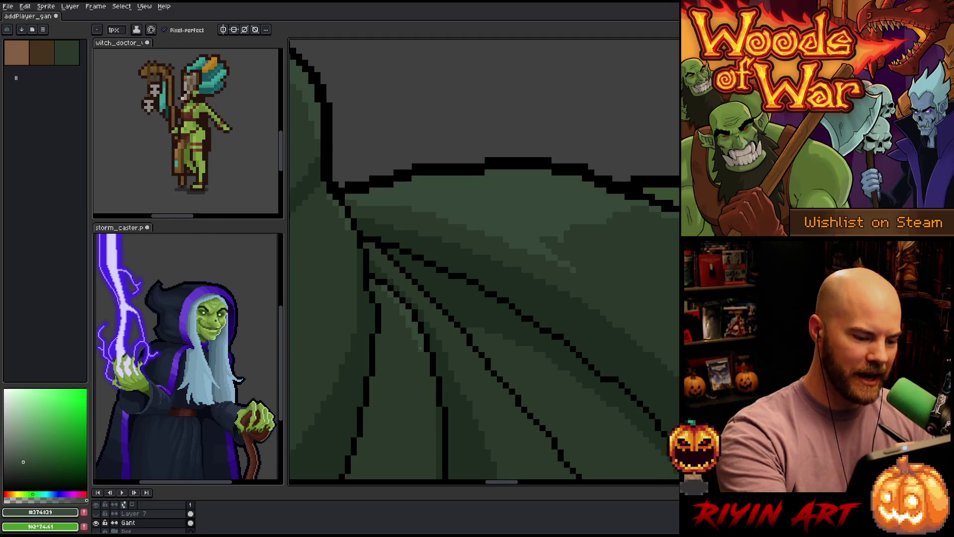
key(space)
drag(415, 280, 485, 365)
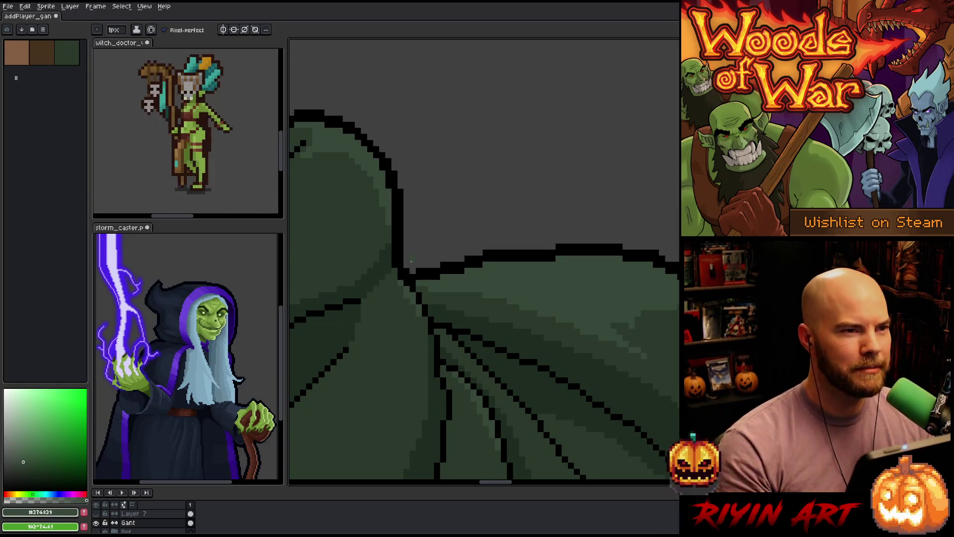
scroll(411, 261, down, 5)
scroll(408, 292, up, 4)
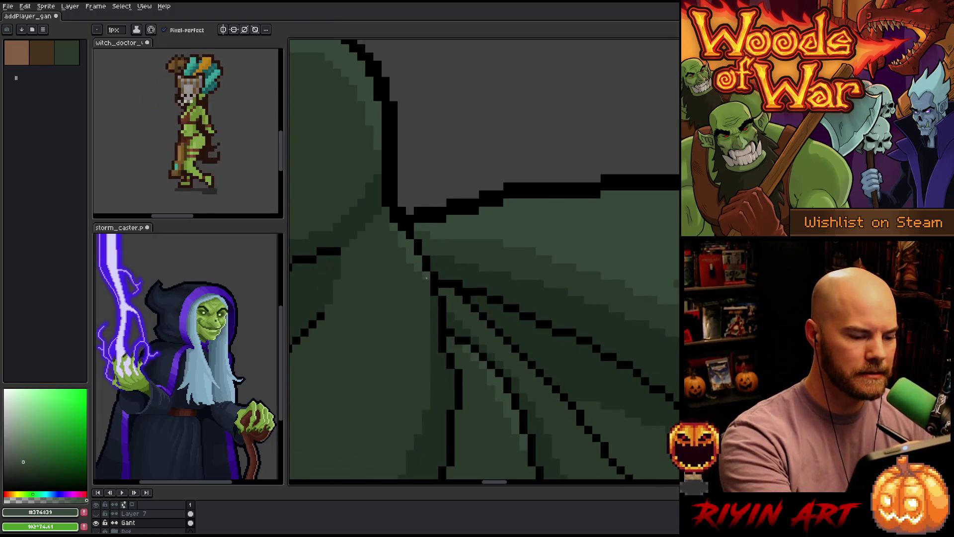
alt+click(414, 286)
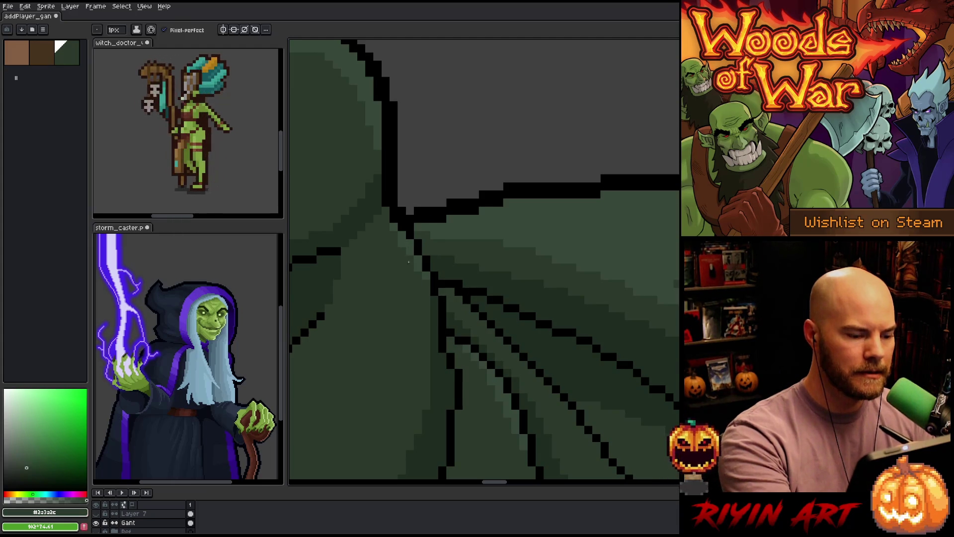
scroll(418, 268, down, 3)
scroll(397, 281, down, 2)
scroll(413, 271, up, 5)
scroll(426, 260, down, 2)
scroll(426, 264, up, 3)
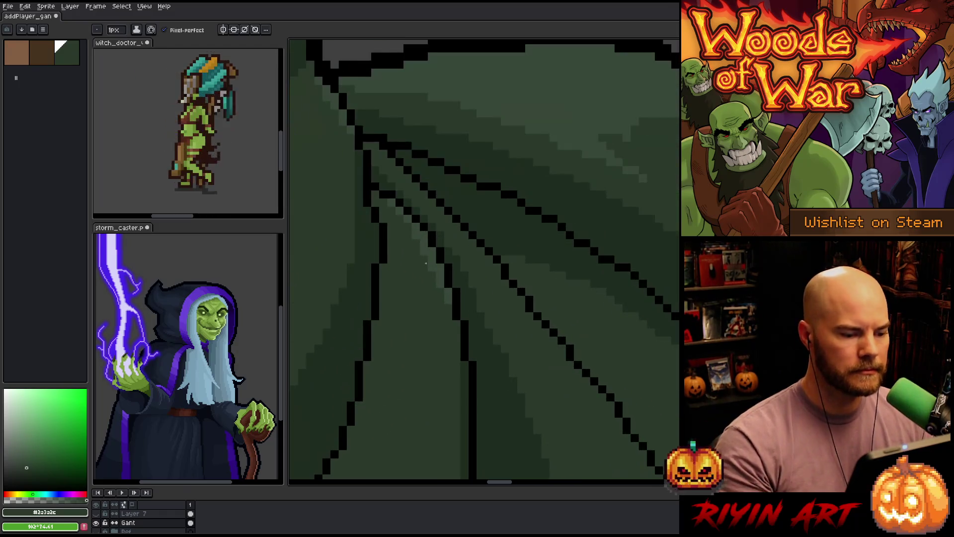
alt+click(418, 234)
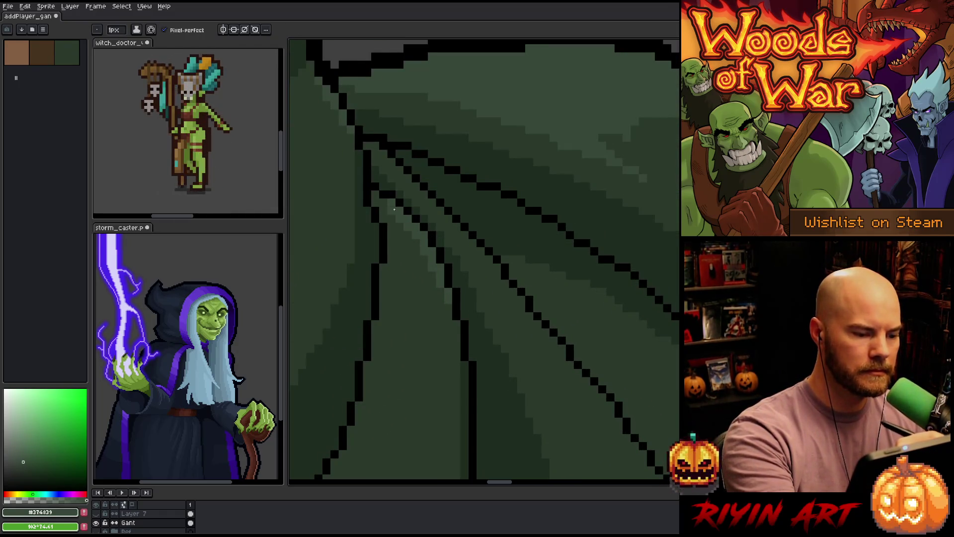
- Save the sprite
scroll(387, 163, down, 5)
right_click(535, 212)
key(ctrl+s)
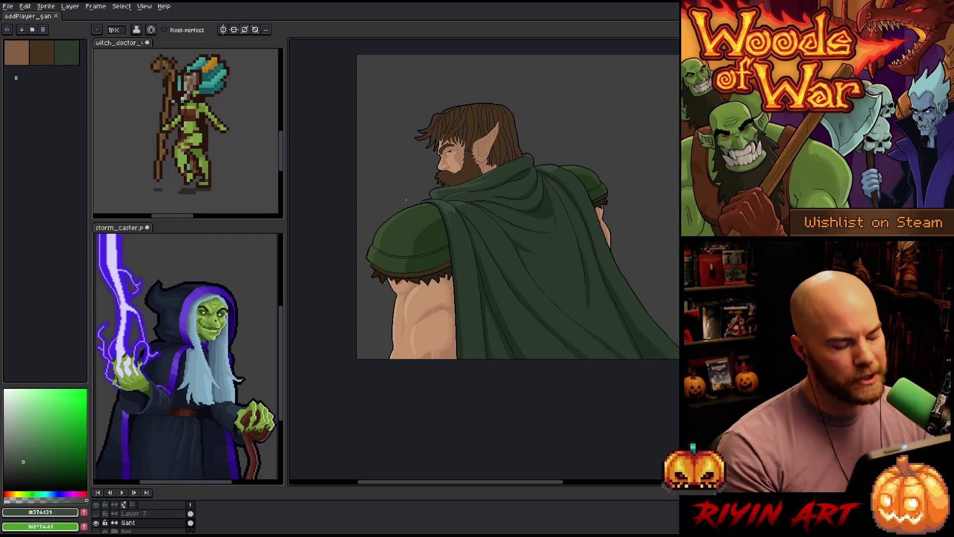
- Eyedrop the beard's dark brown #46331F and shift it to a slightly different warm brown
scroll(431, 171, up, 2)
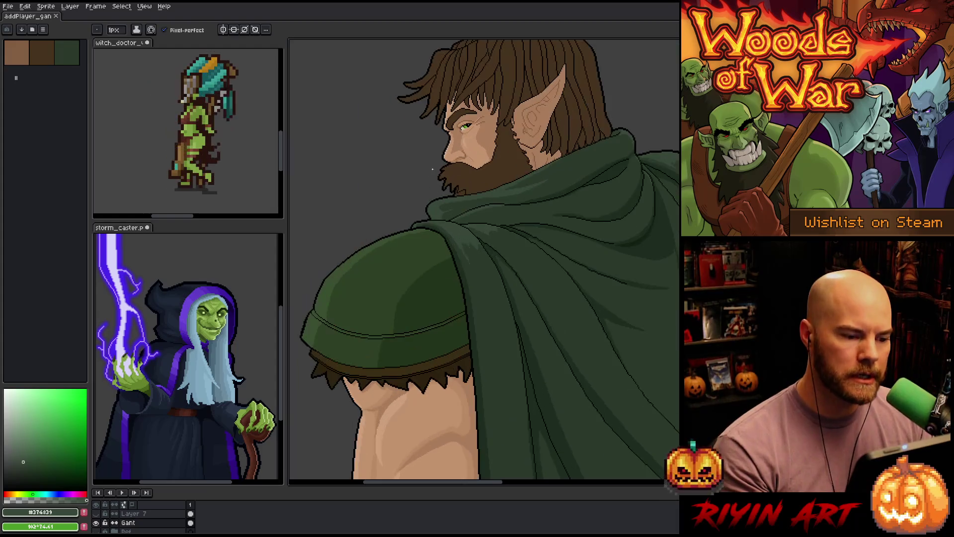
scroll(431, 164, down, 4)
scroll(430, 163, up, 3)
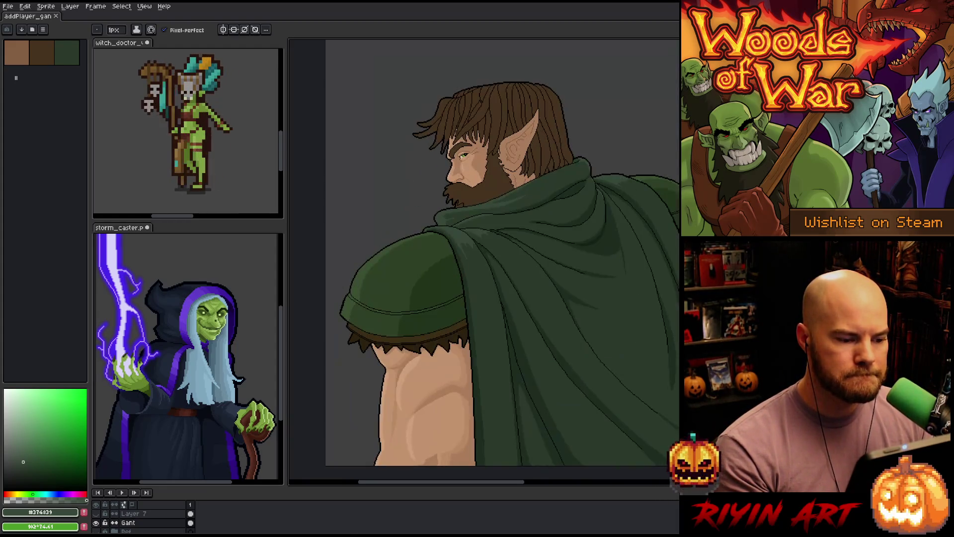
scroll(443, 144, up, 5)
scroll(442, 144, down, 2)
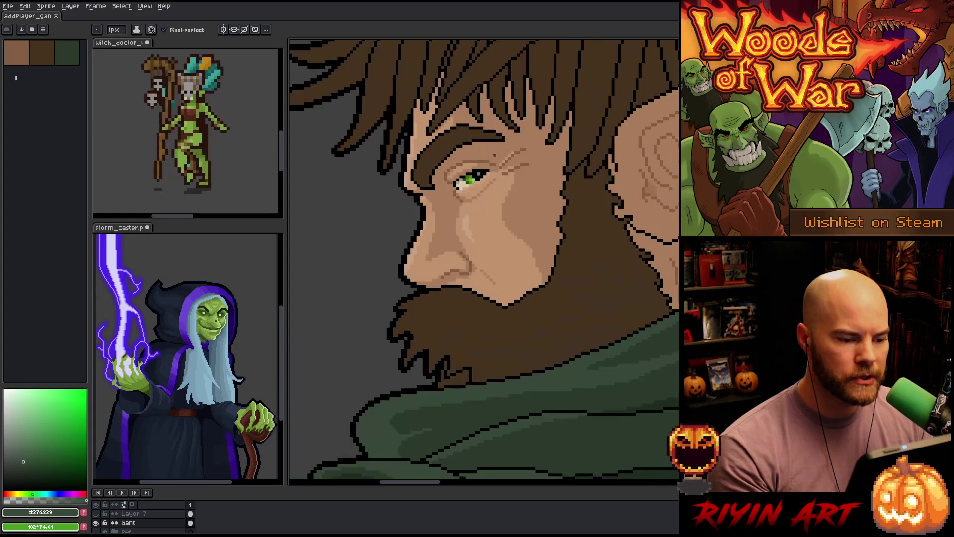
scroll(509, 163, up, 1)
drag(494, 203, 468, 280)
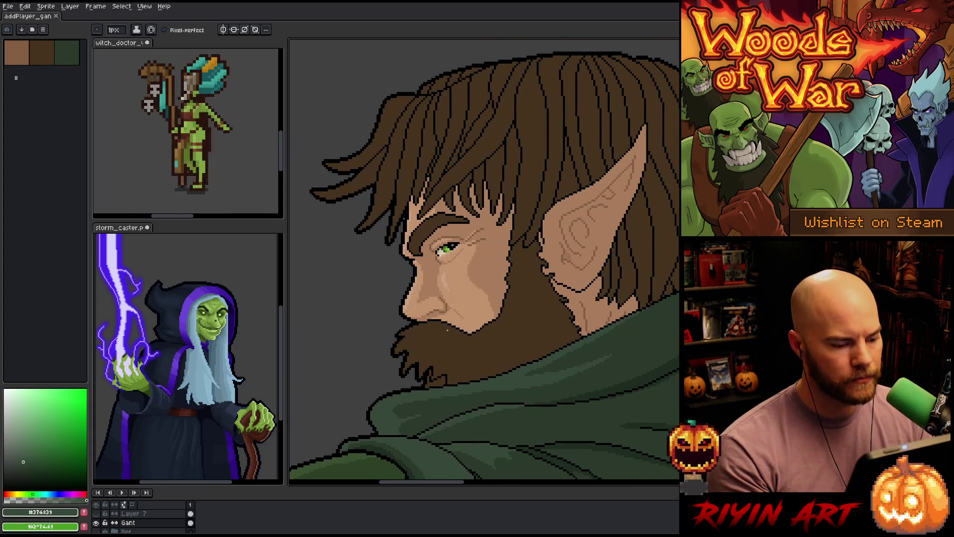
scroll(448, 316, down, 1)
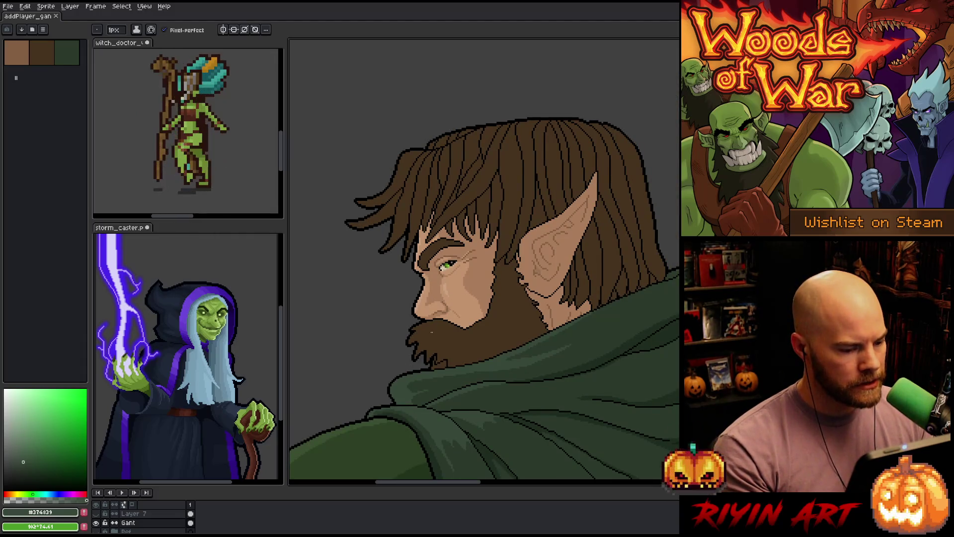
scroll(431, 331, down, 2)
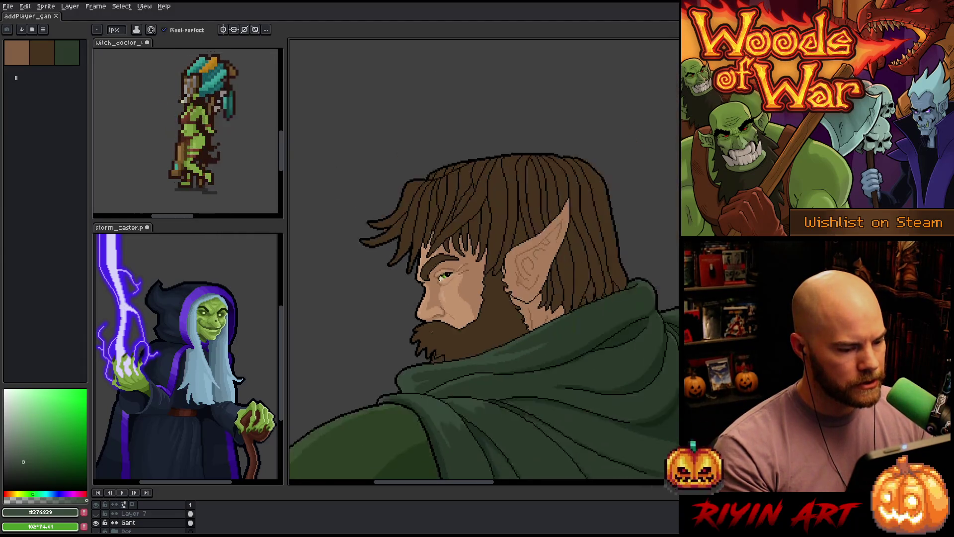
alt+click(442, 333)
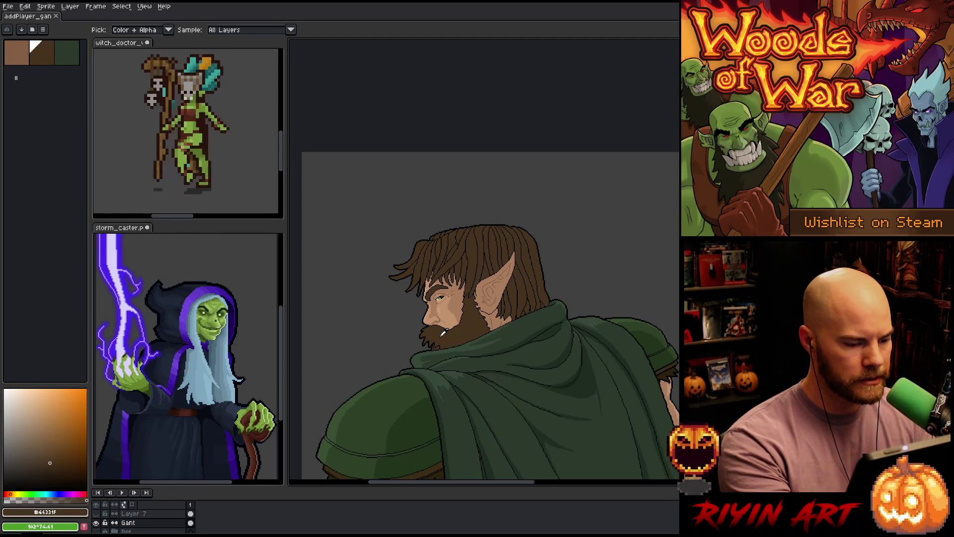
drag(52, 450, 48, 455)
key(b)
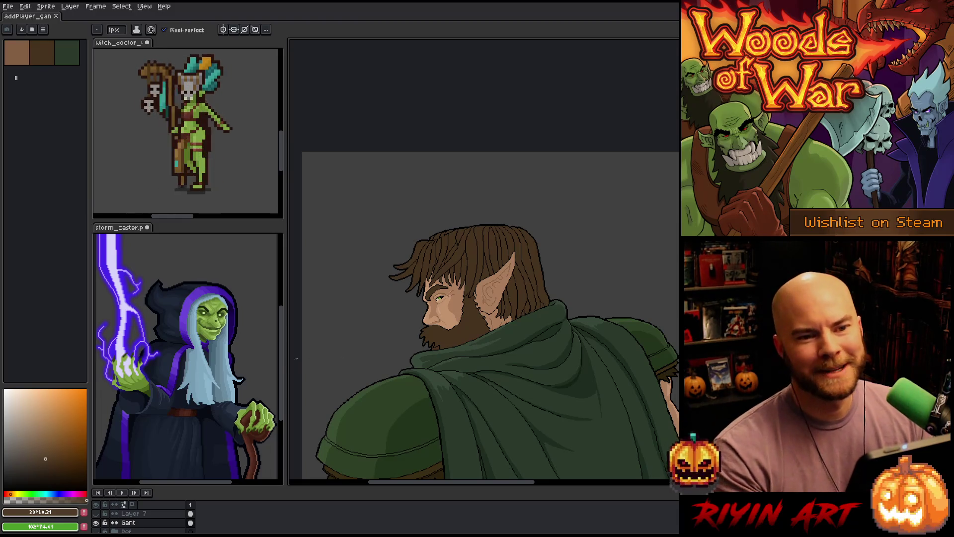
scroll(459, 329, up, 4)
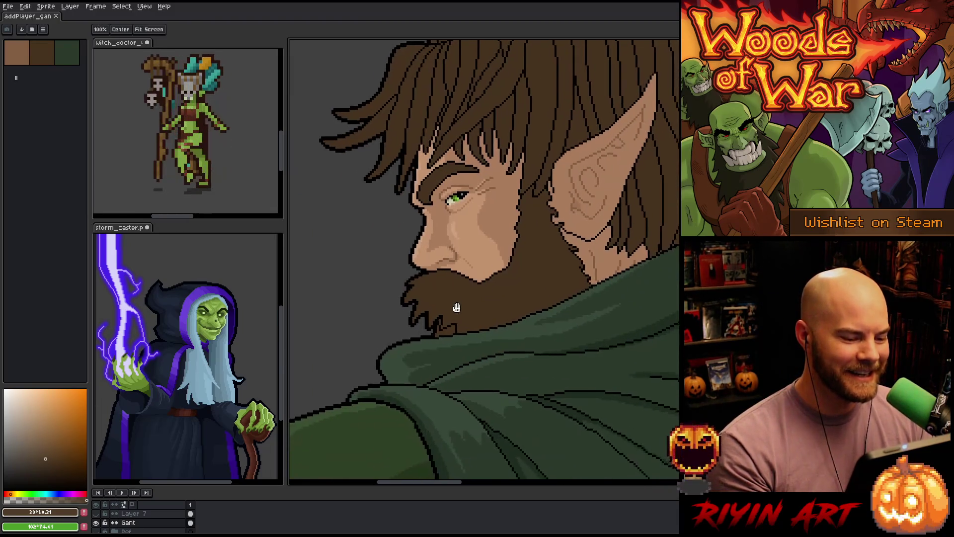
- Pencil the first beard strands, alternating the dark and lighter beard browns
key(ctrl+shift+d)
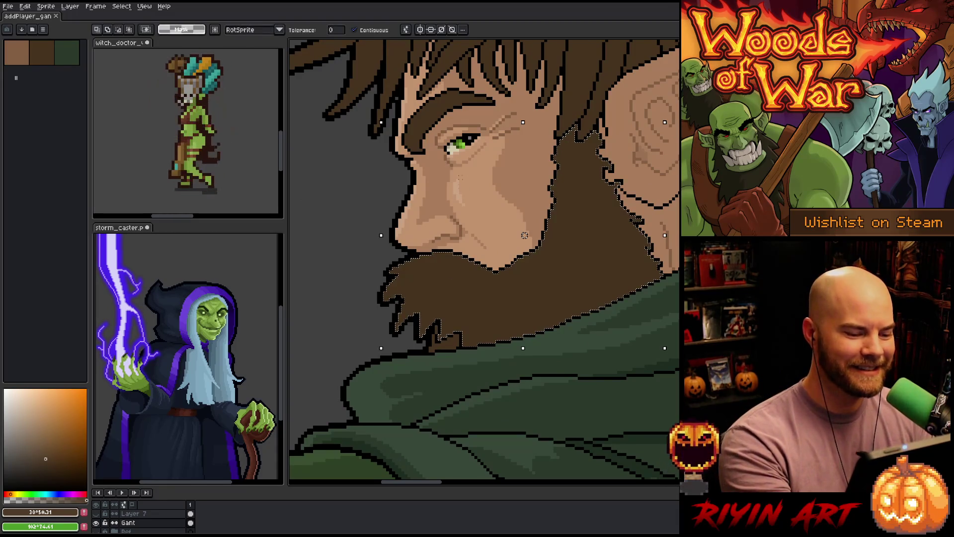
key(b)
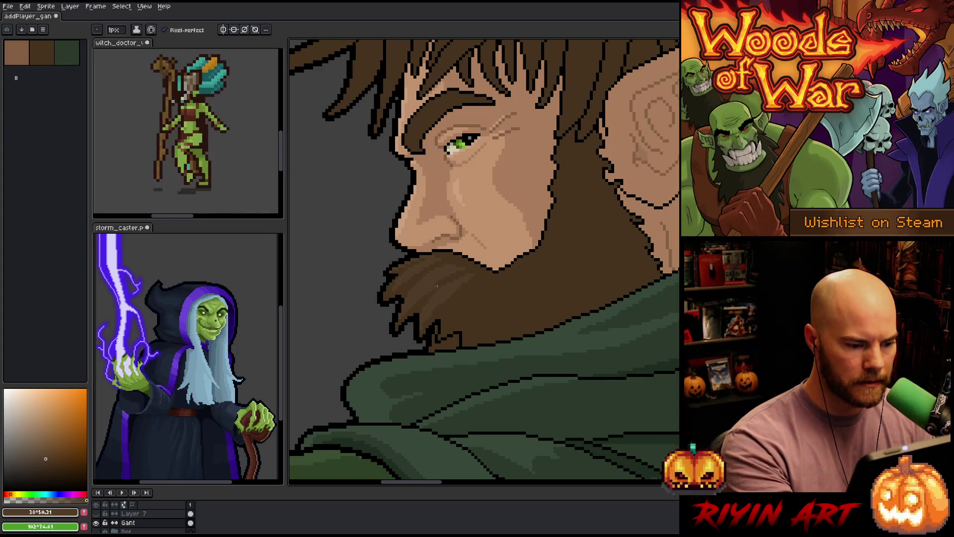
alt+click(462, 272)
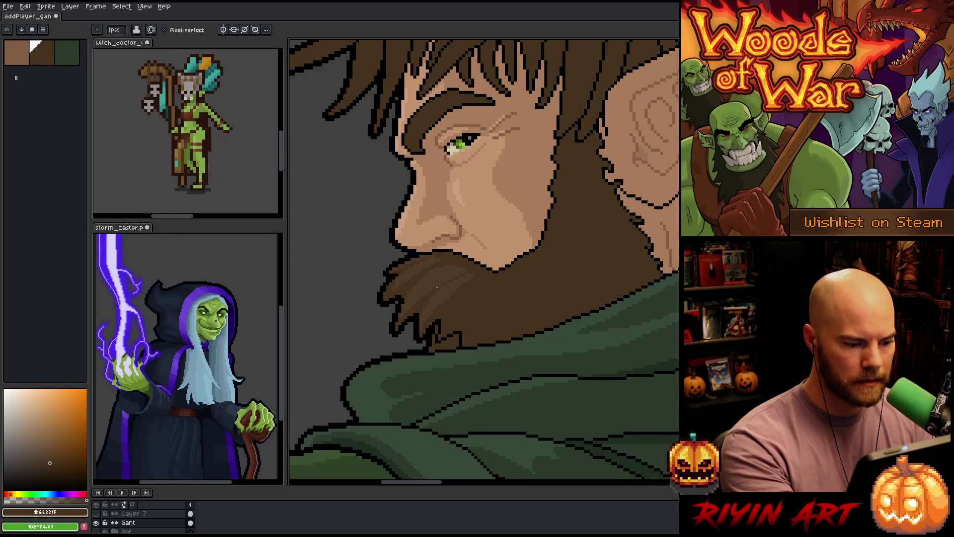
alt+click(432, 265)
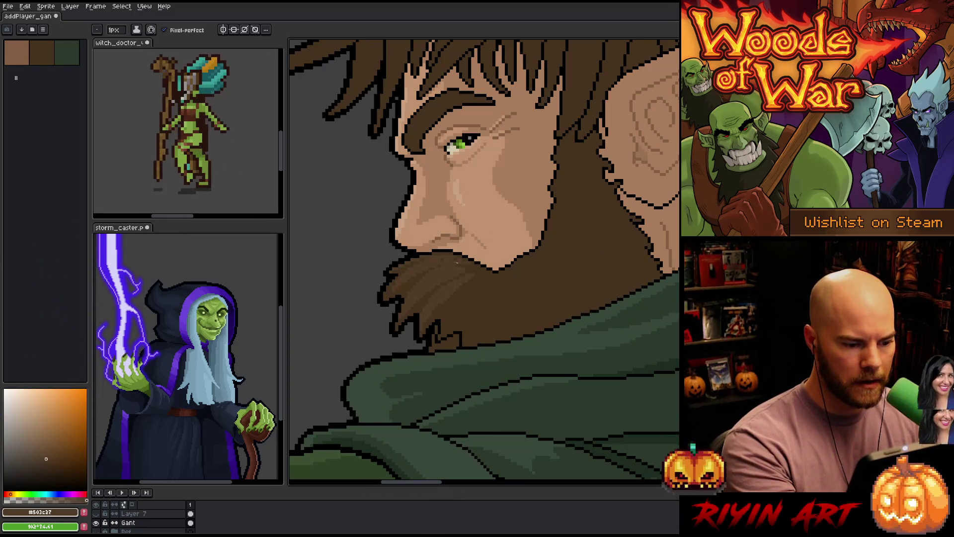
alt+click(437, 268)
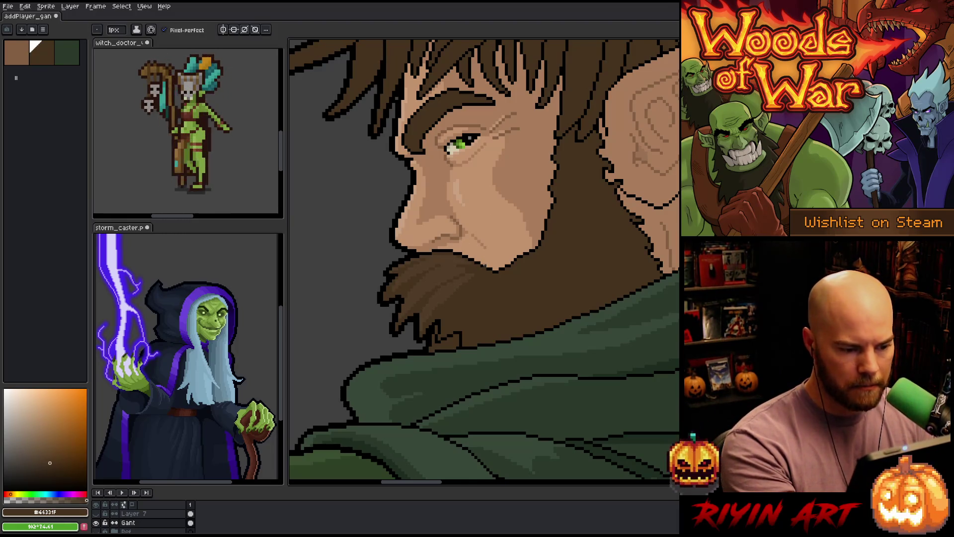
alt+click(488, 262)
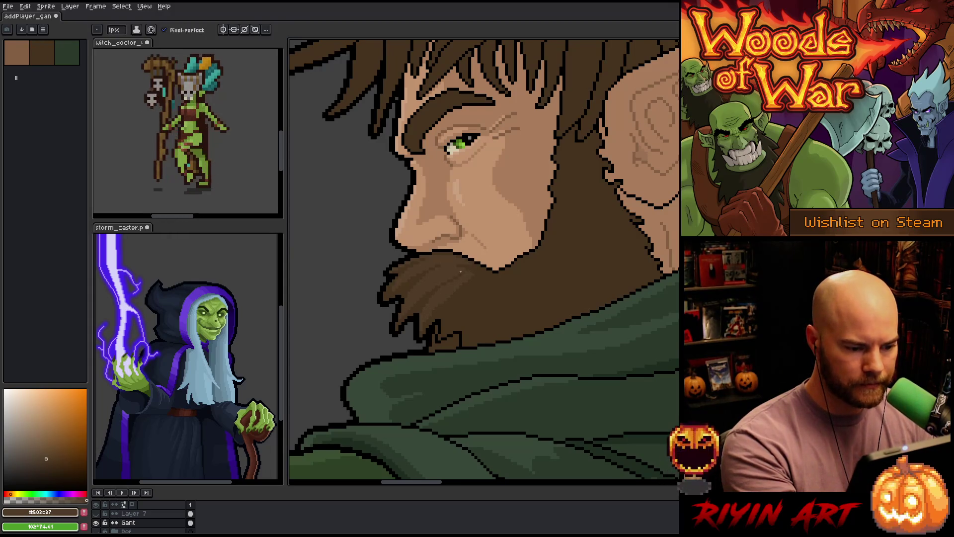
- Bring the ear and neck into view and add more alternating dark and light beard strands
drag(476, 307, 464, 303)
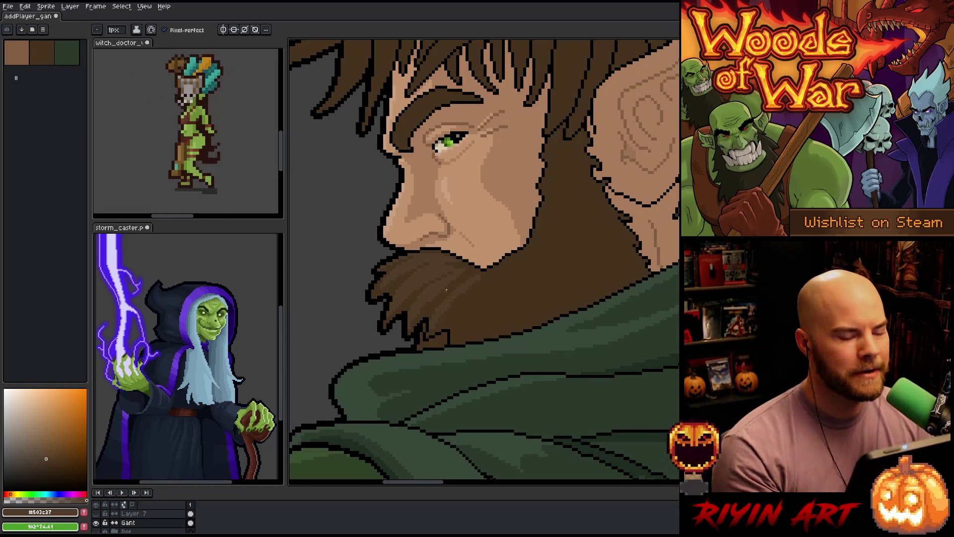
drag(497, 335, 438, 362)
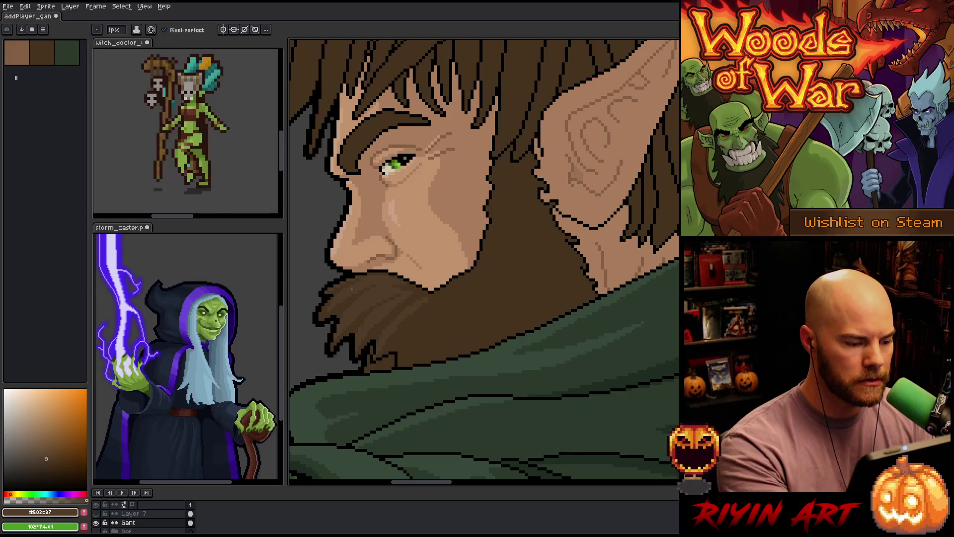
alt+click(336, 303)
alt+click(349, 295)
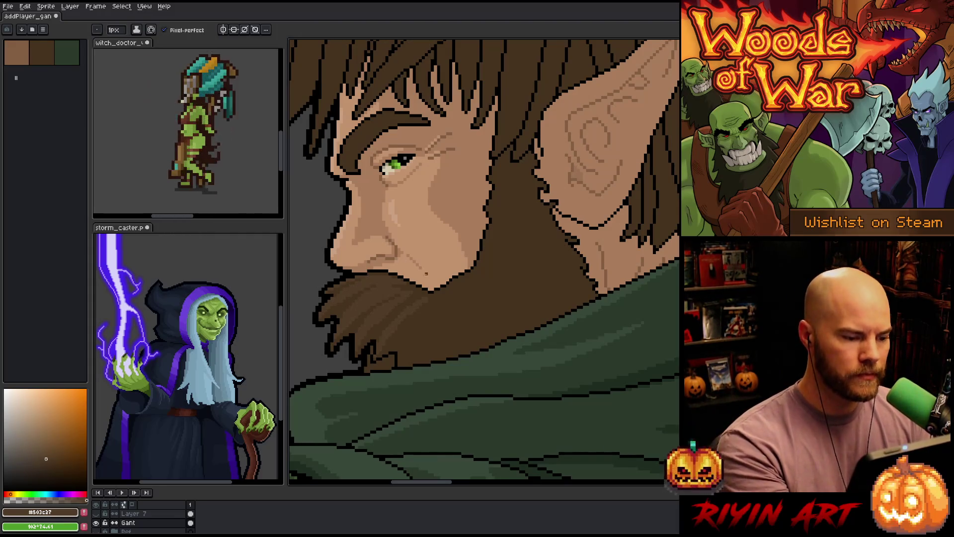
alt+click(403, 284)
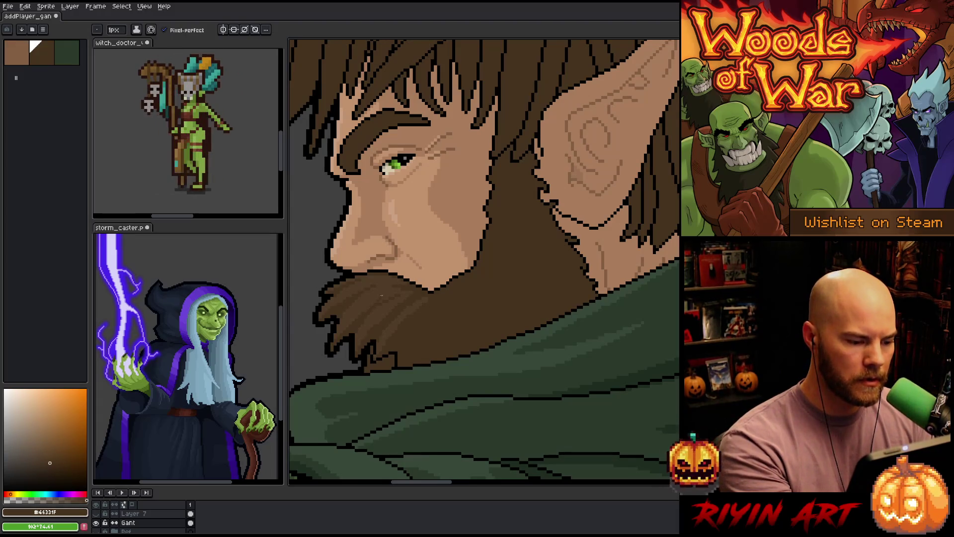
alt+click(379, 303)
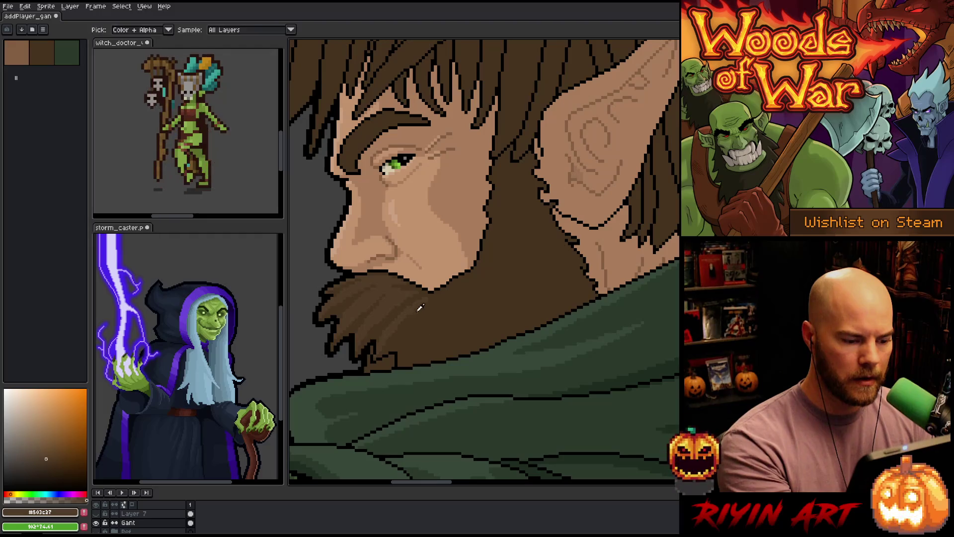
alt+click(365, 338)
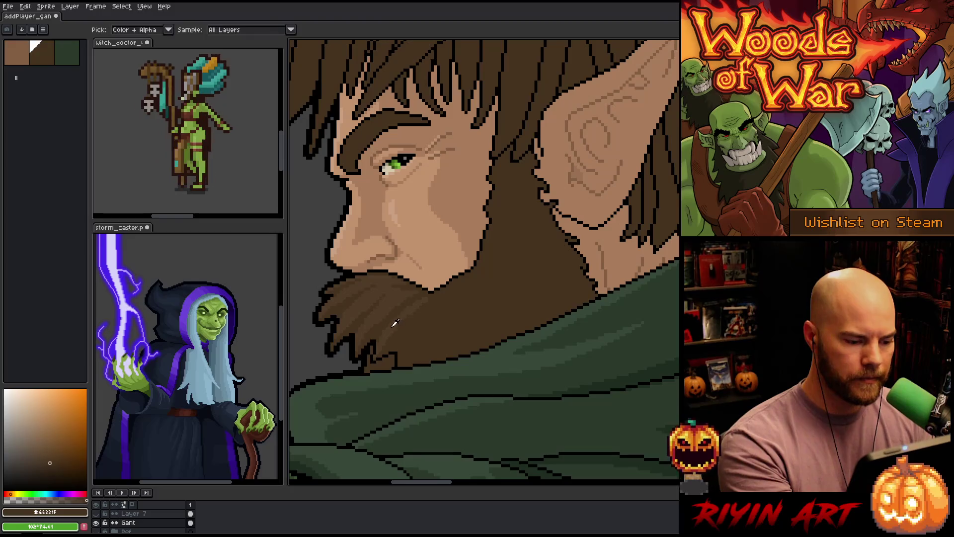
alt+click(423, 274)
drag(450, 286, 442, 255)
key(b)
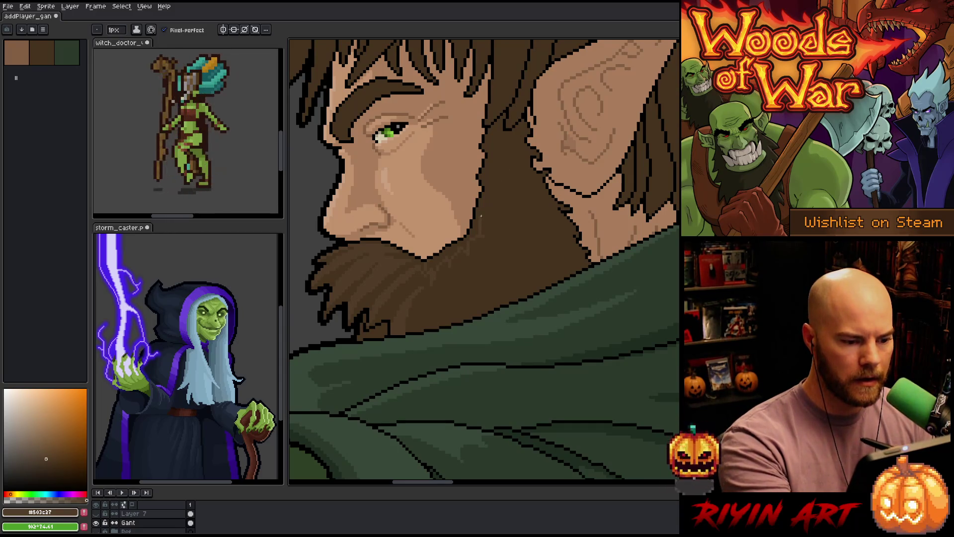
- Pencil more beard strands and jaw-edge detail, alternating the darker and lighter browns
key(g)
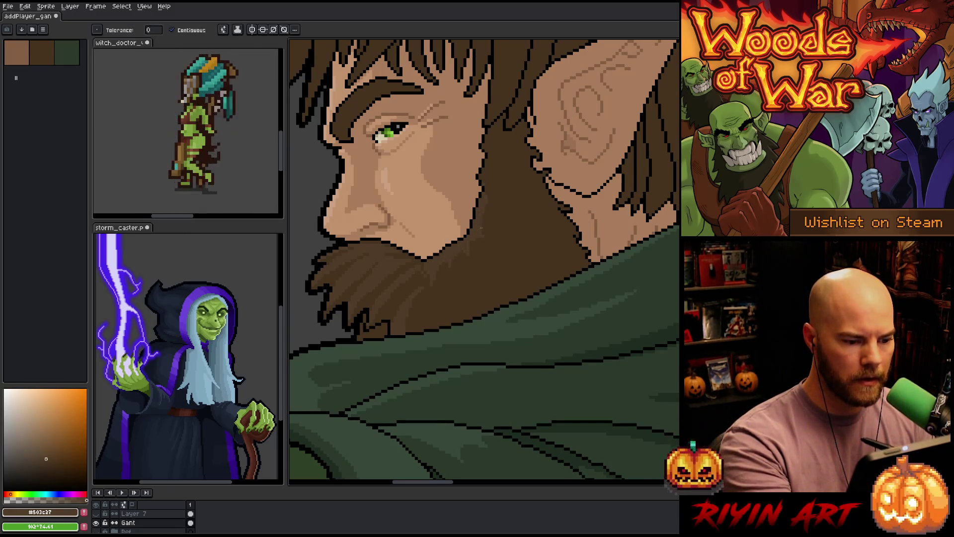
key(b)
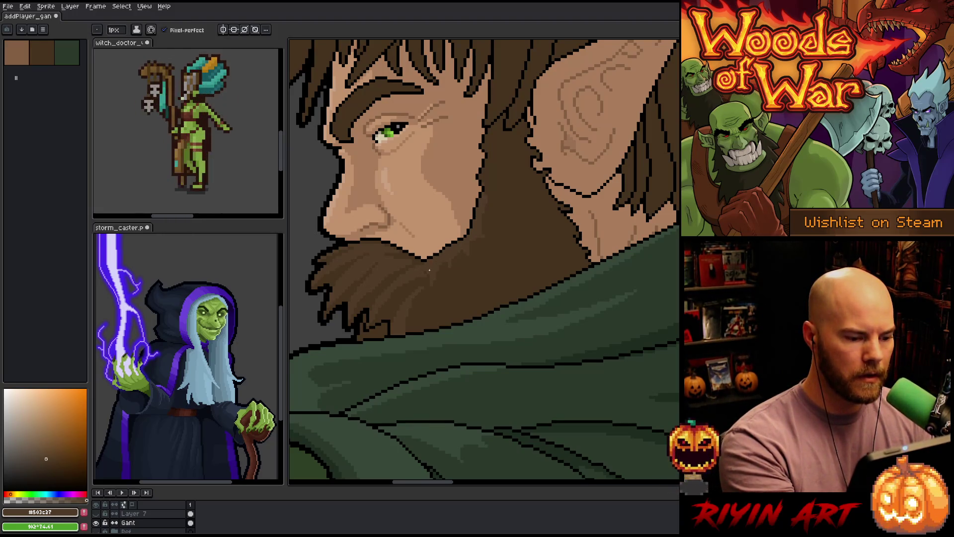
alt+click(443, 255)
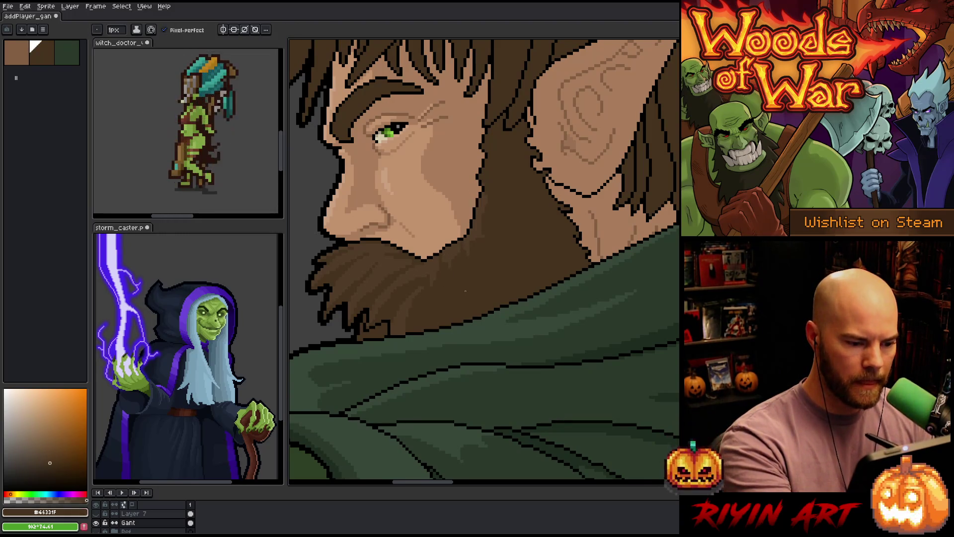
alt+click(481, 218)
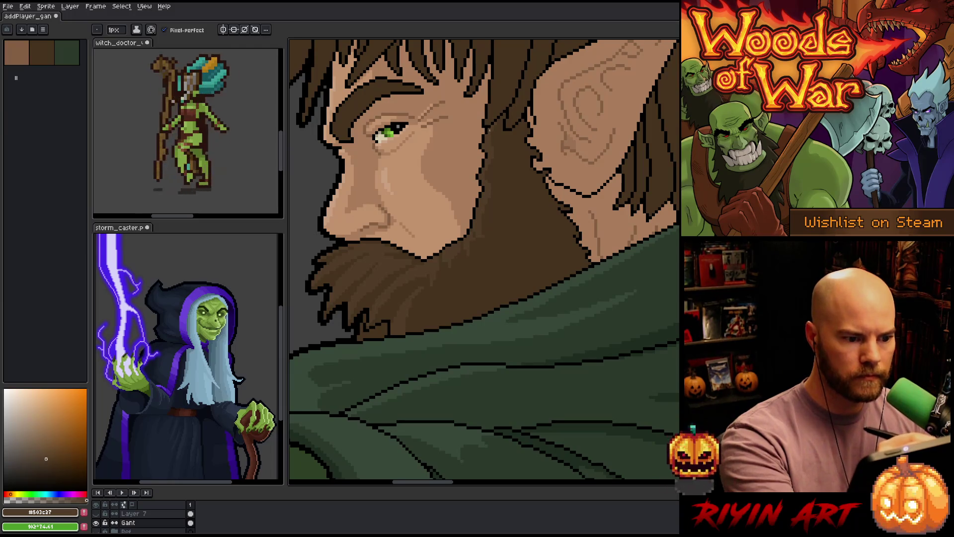
alt+click(474, 228)
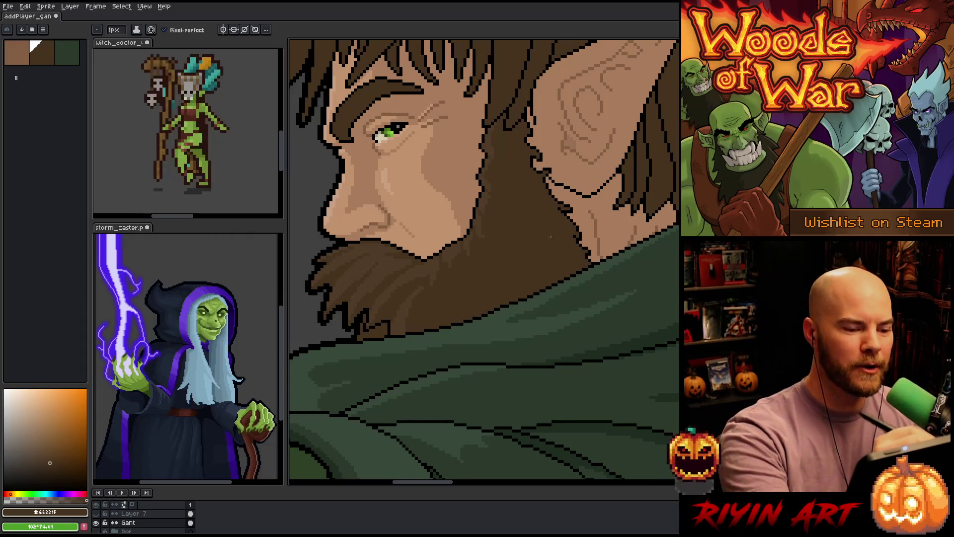
alt+click(453, 263)
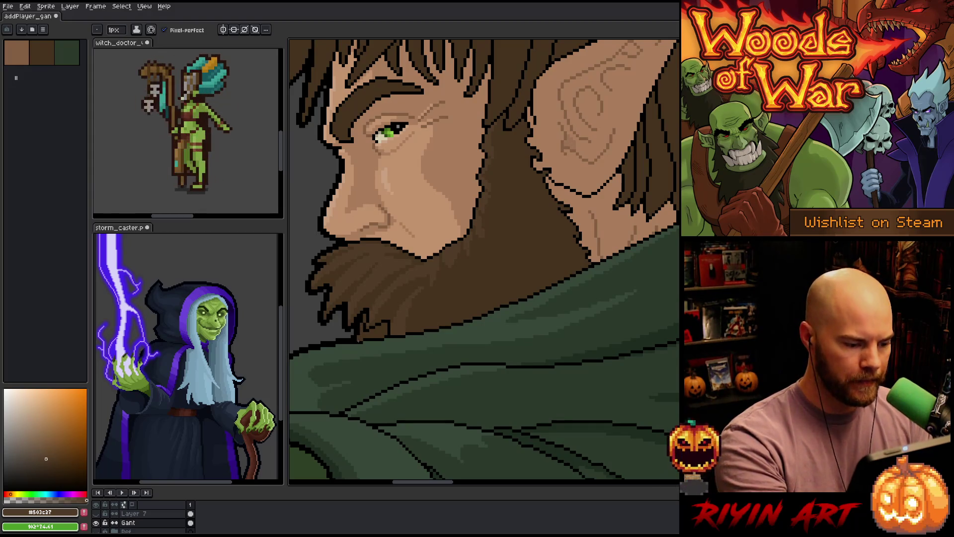
- Magic-wand select the brown hair and beard region, then clear the selection
key(w)
click(380, 298)
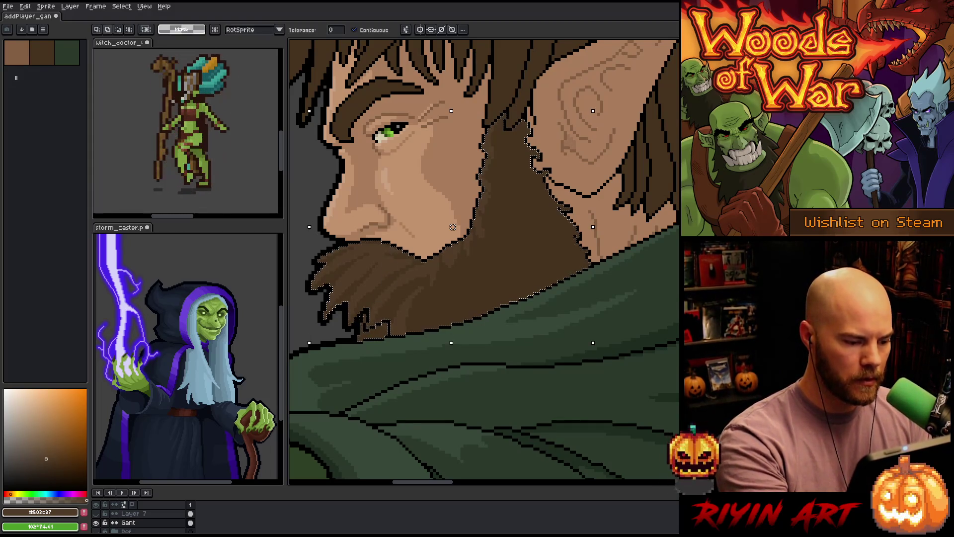
key(ctrl+d)
key(b)
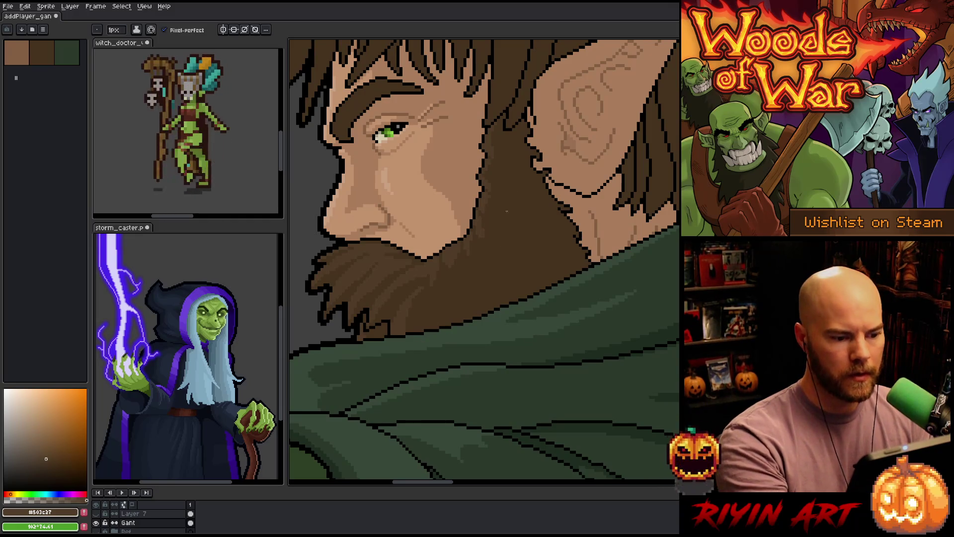
- Pencil alternating darker and lighter brown strands along the lower beard below the cheek
scroll(511, 200, down, 1)
scroll(527, 333, up, 1)
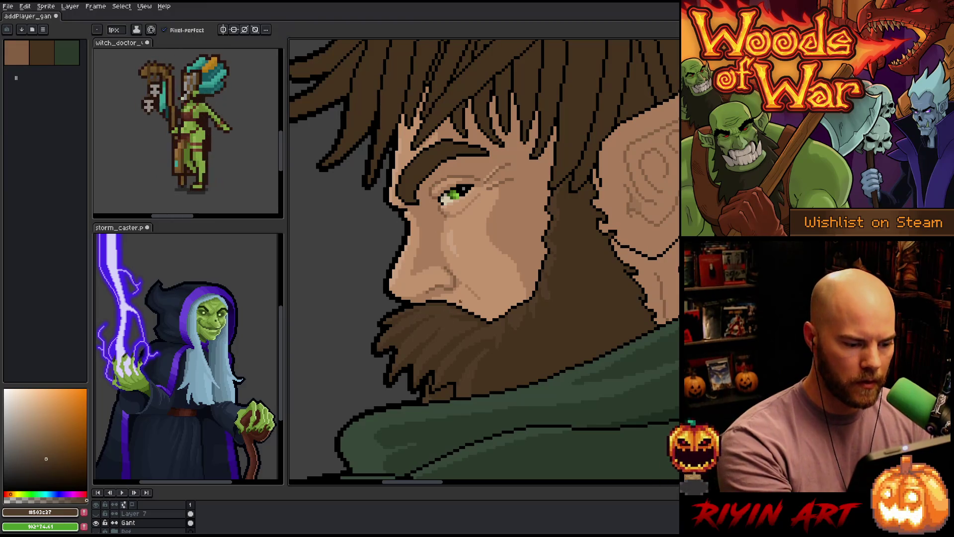
alt+click(432, 330)
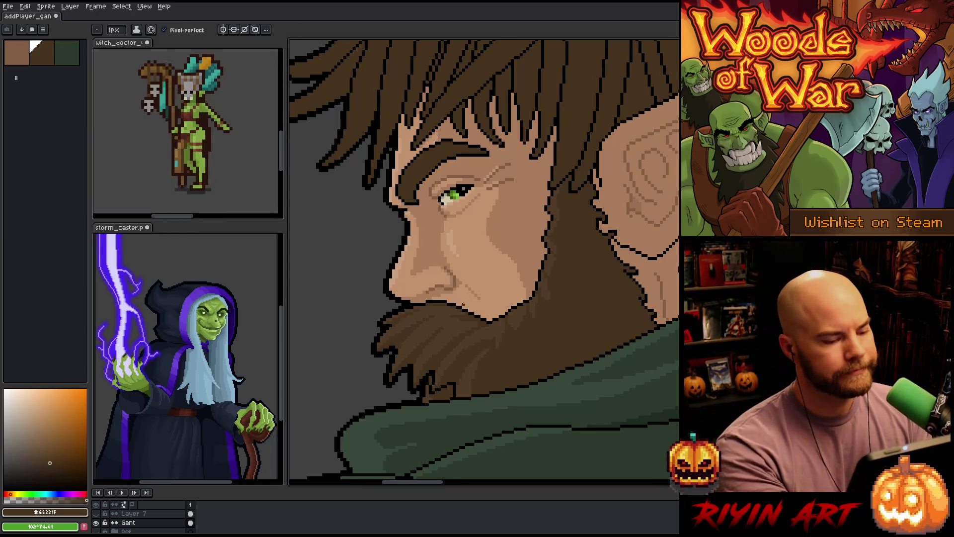
alt+click(475, 304)
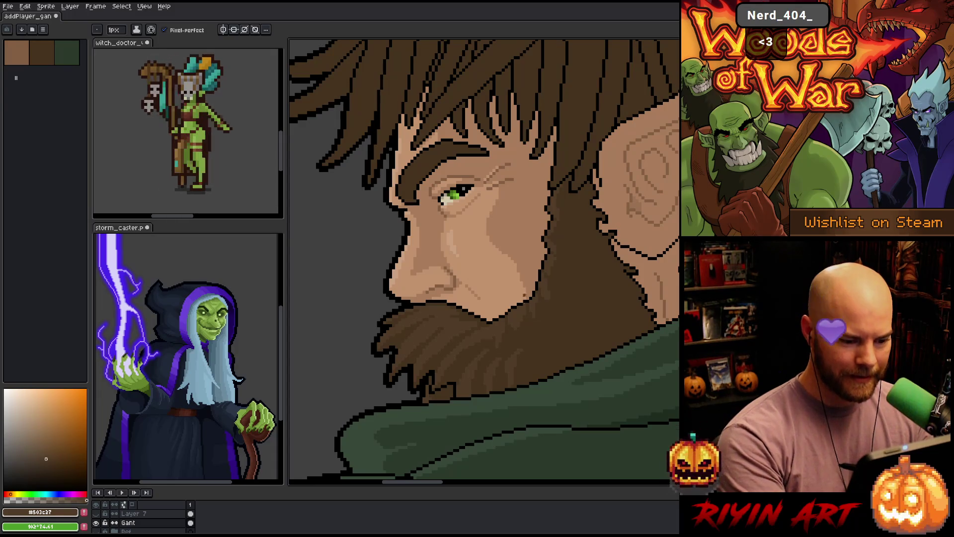
click(41, 52)
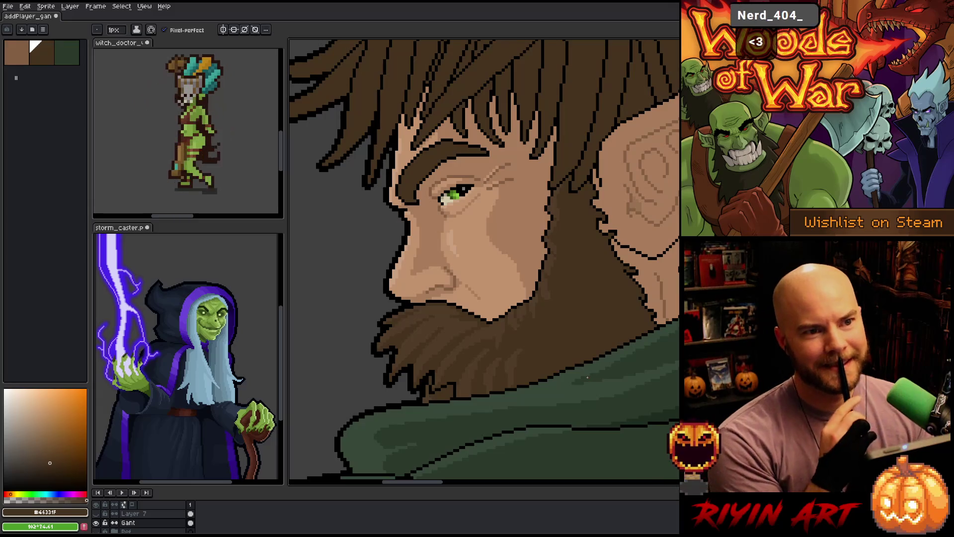
alt+click(550, 258)
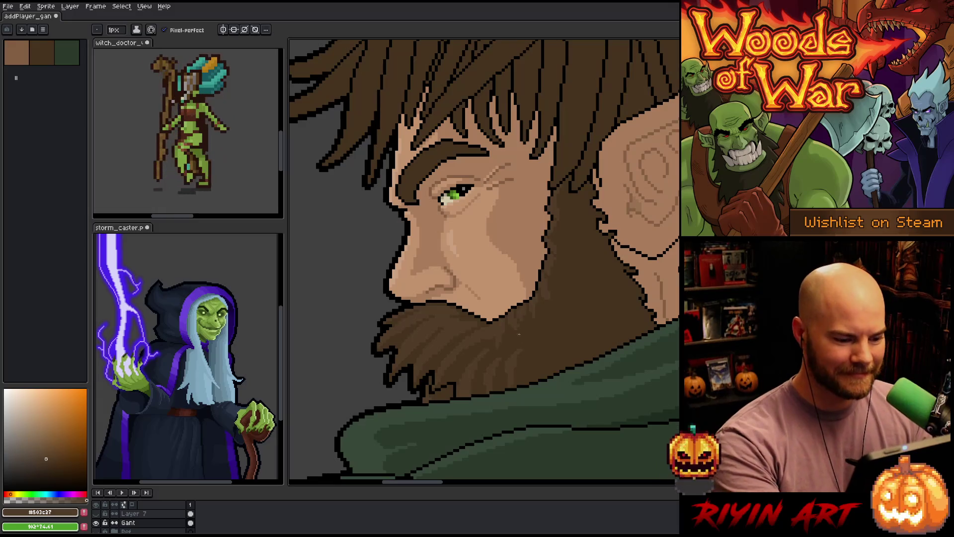
alt+click(525, 351)
alt+click(509, 333)
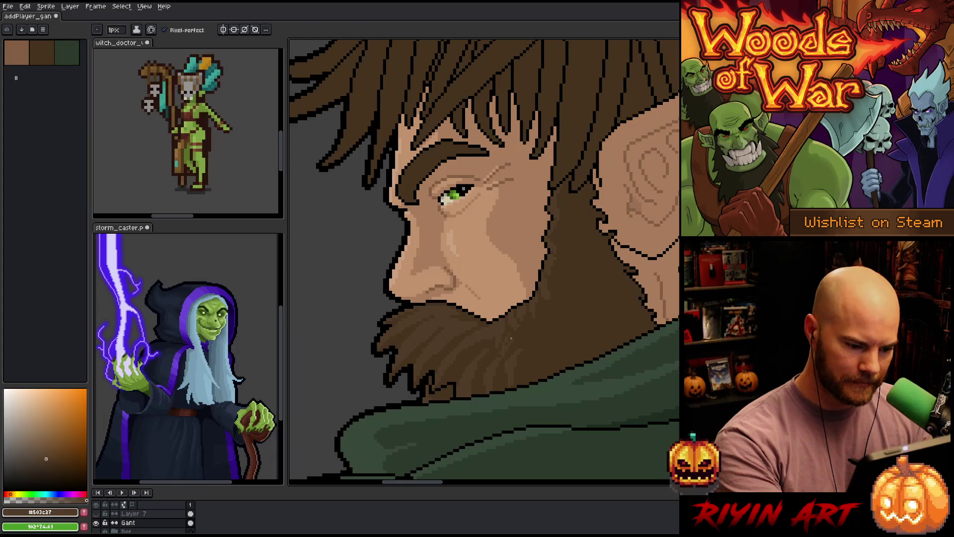
alt+click(500, 353)
alt+click(517, 330)
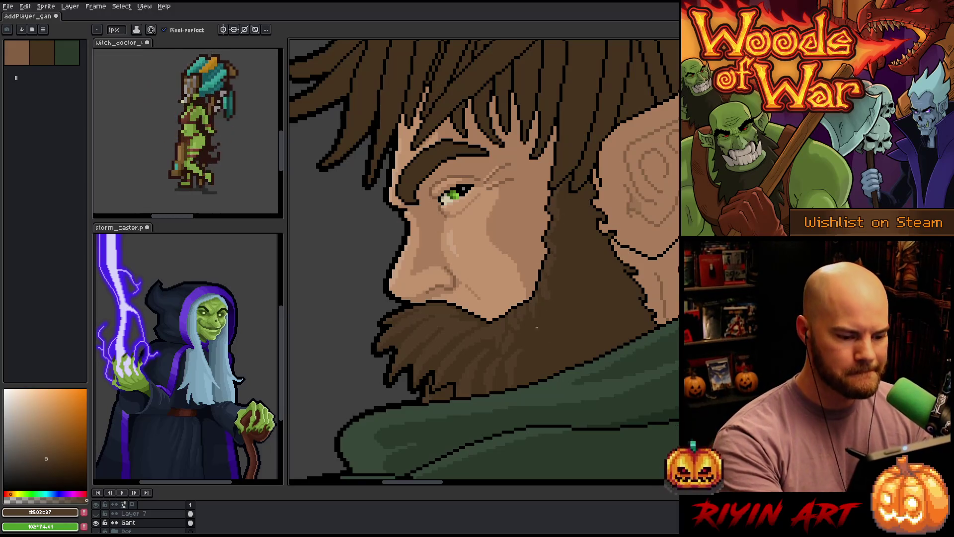
alt+click(587, 174)
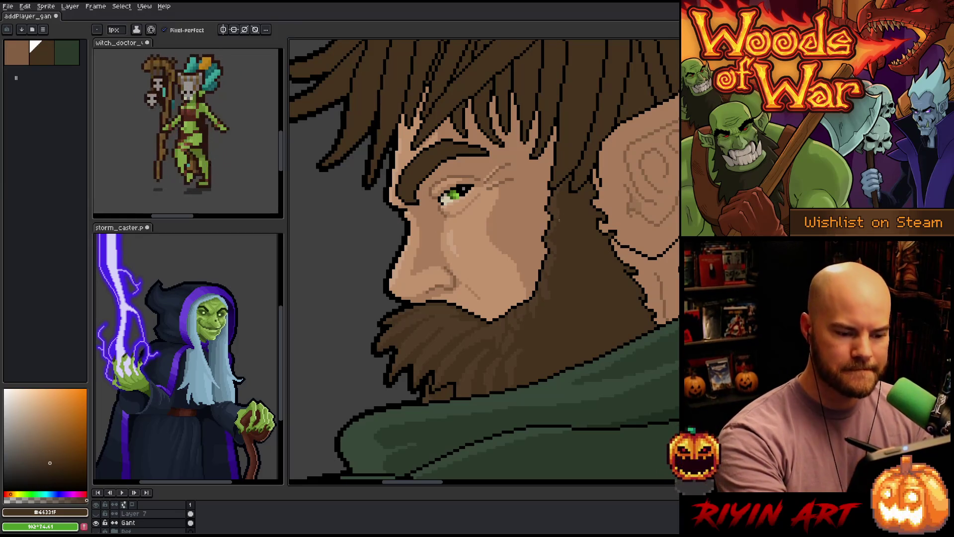
alt+click(570, 151)
alt+click(550, 198)
alt+click(564, 199)
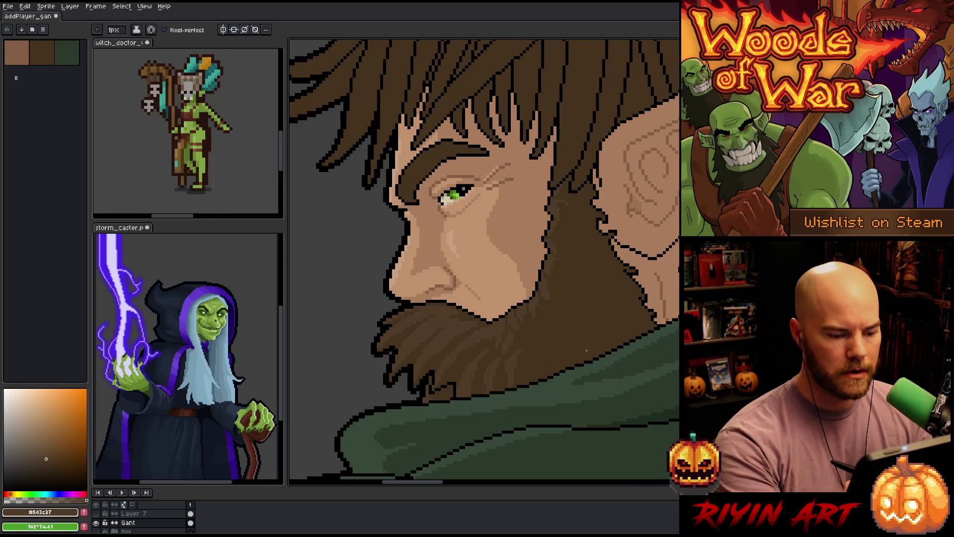
alt+click(564, 203)
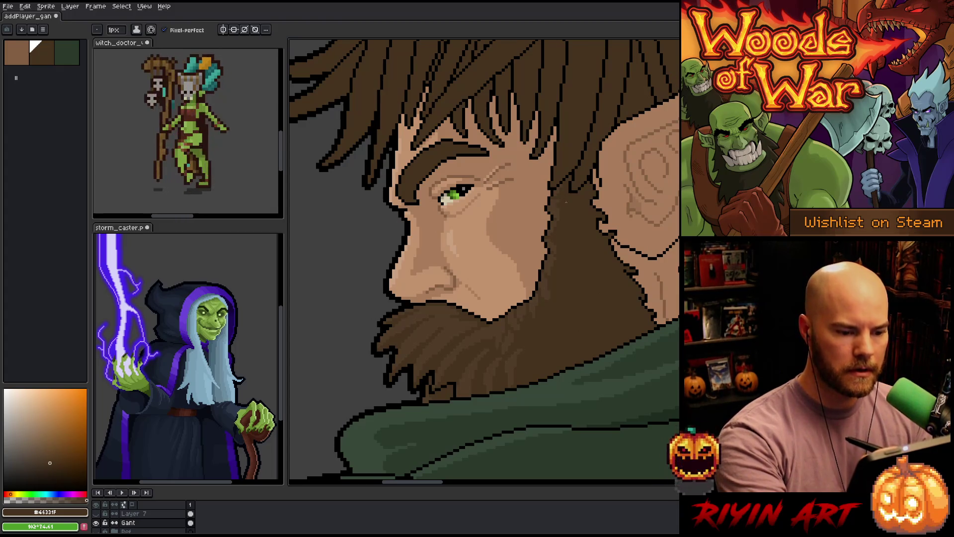
alt+click(565, 226)
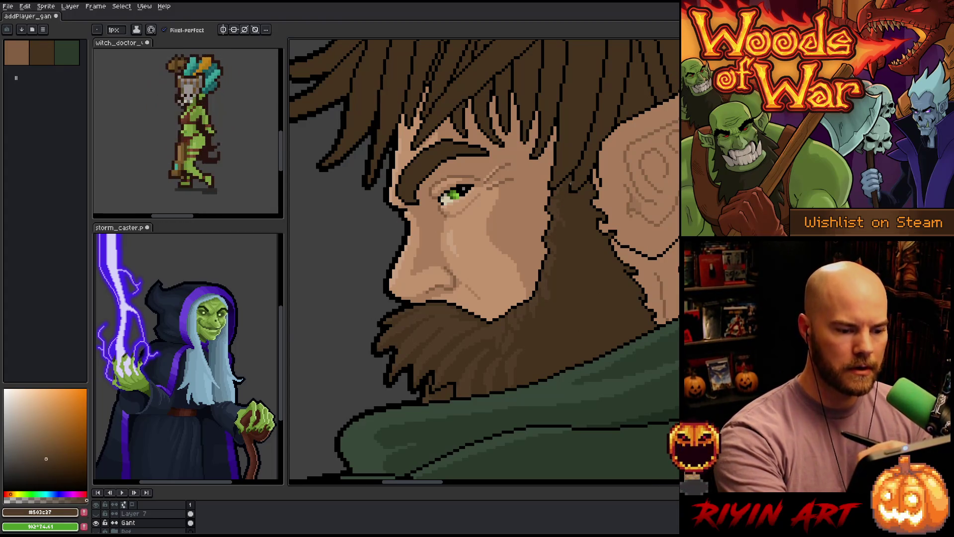
alt+click(569, 242)
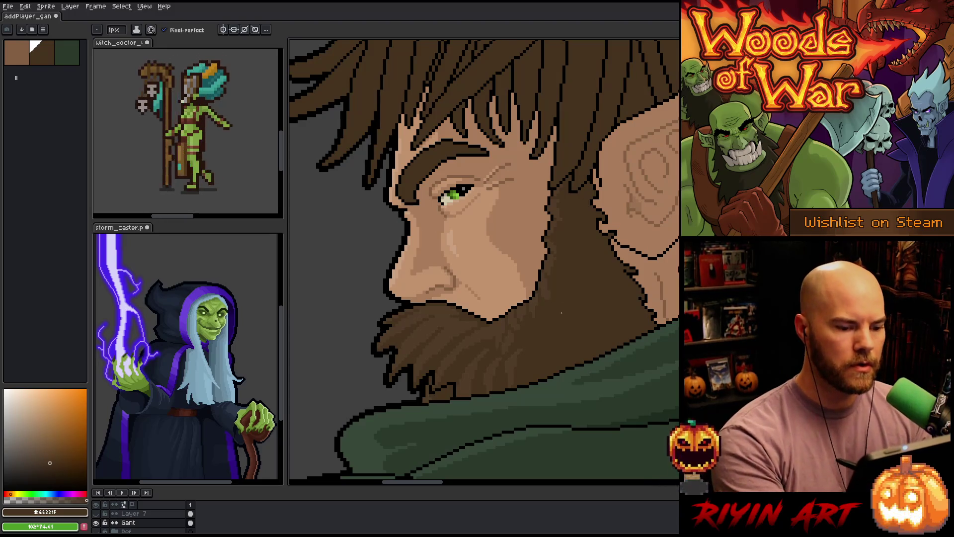
alt+click(555, 221)
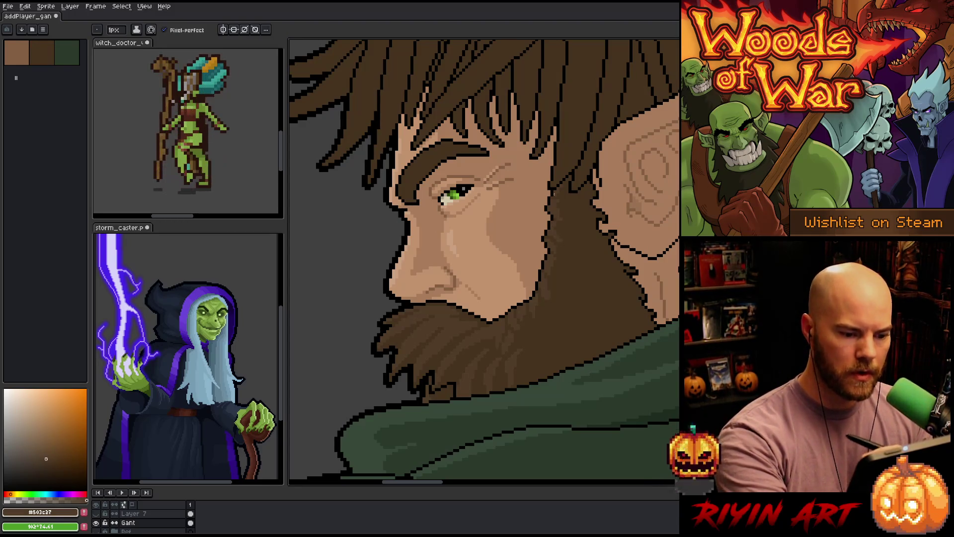
alt+click(564, 196)
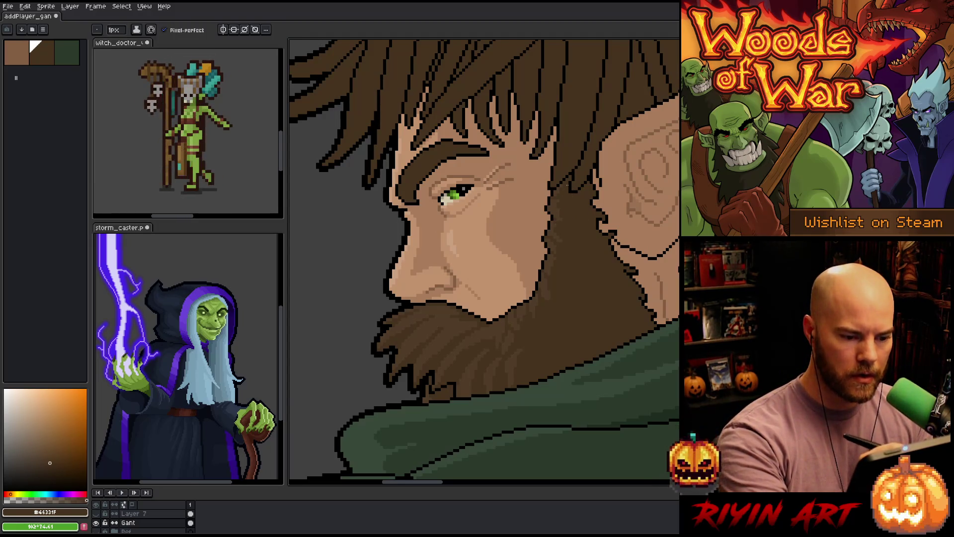
alt+click(567, 177)
key(ctrl+s)
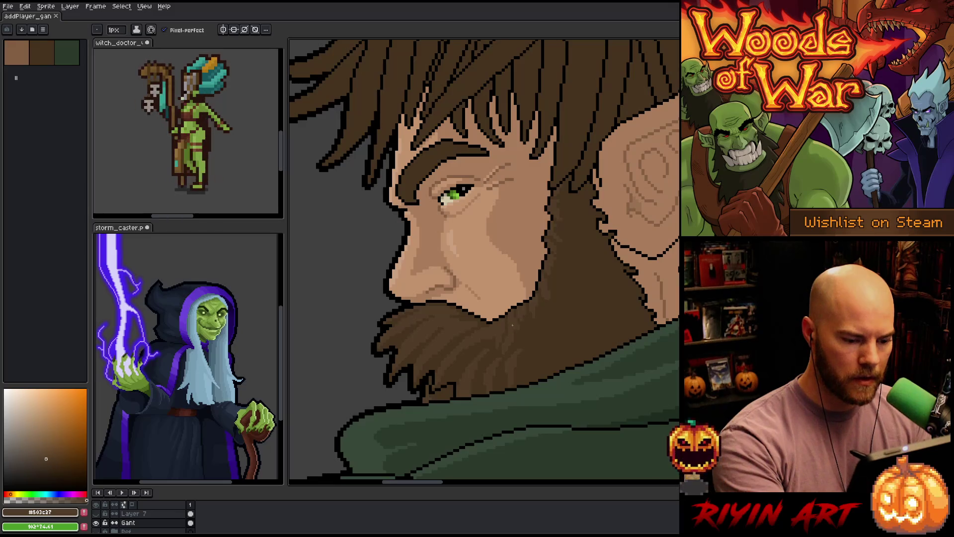
alt+click(520, 326)
alt+click(517, 315)
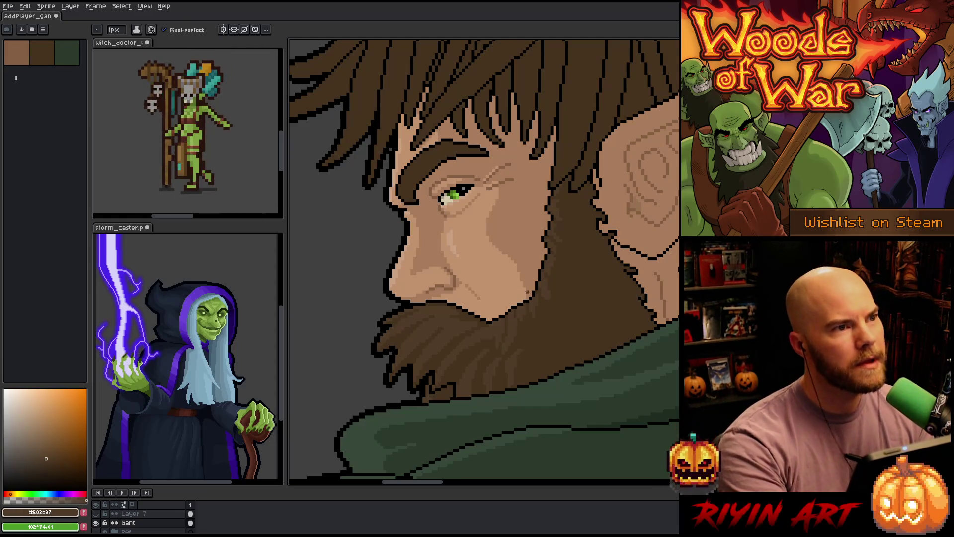
alt+click(489, 337)
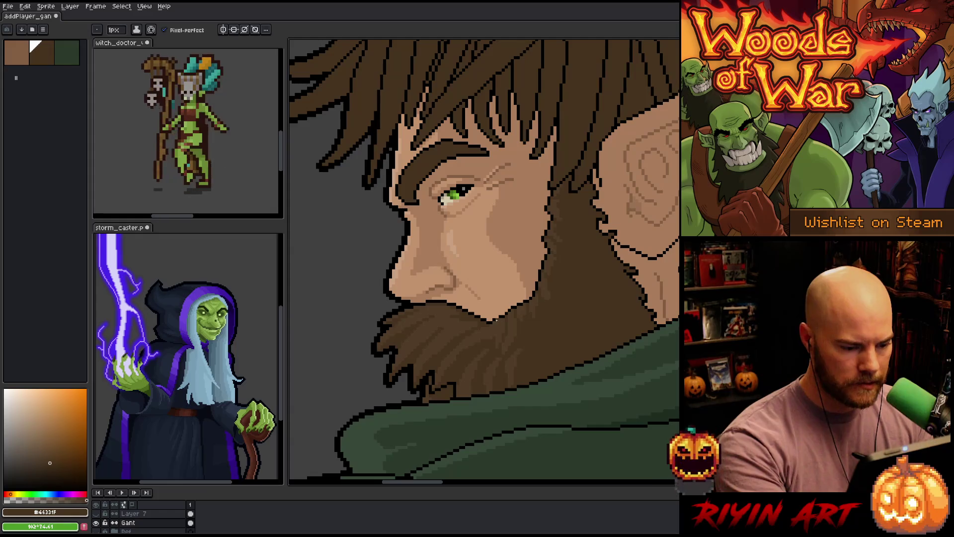
alt+click(498, 328)
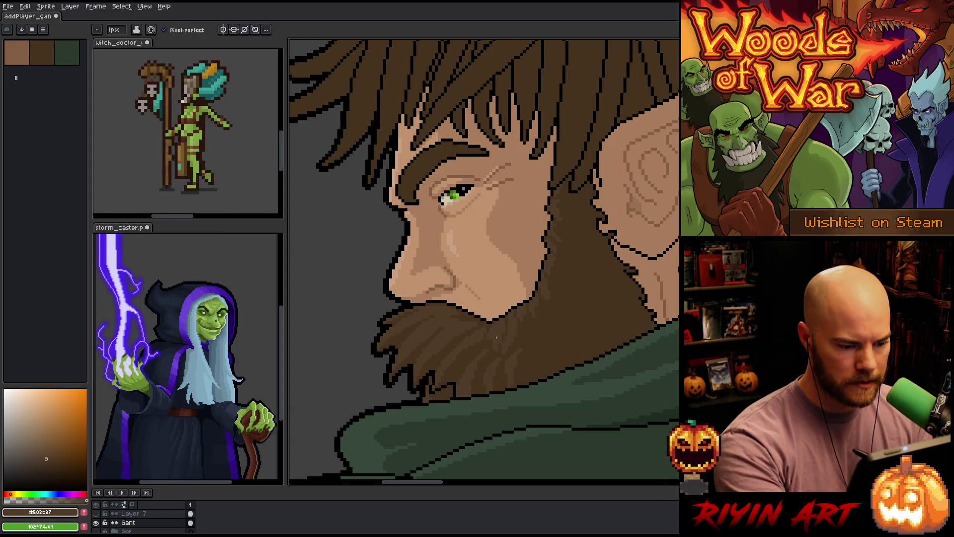
alt+click(488, 331)
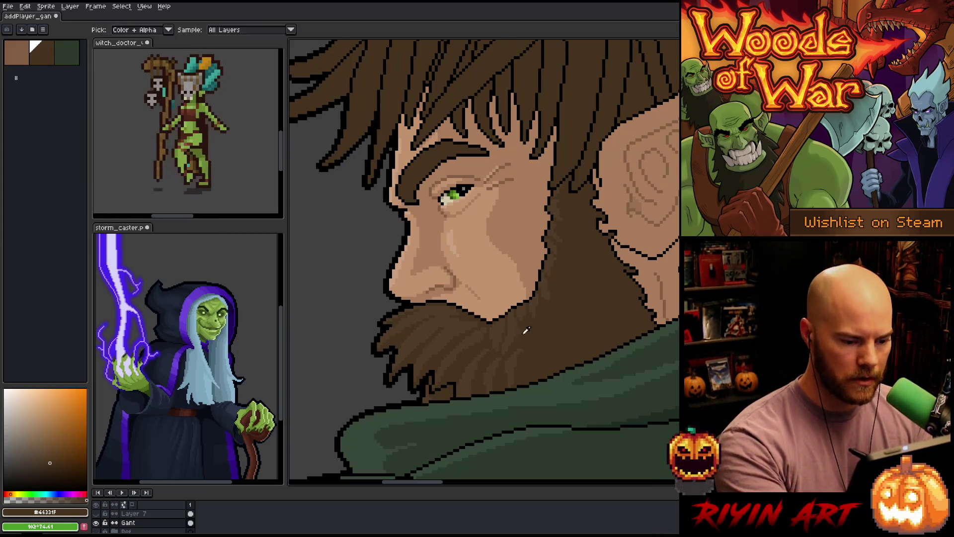
key(g)
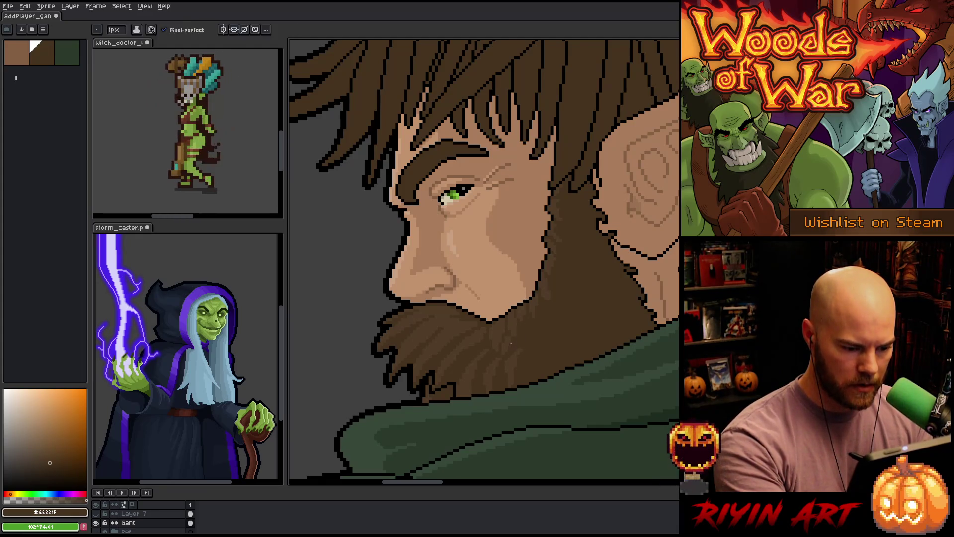
key(b)
alt+click(502, 344)
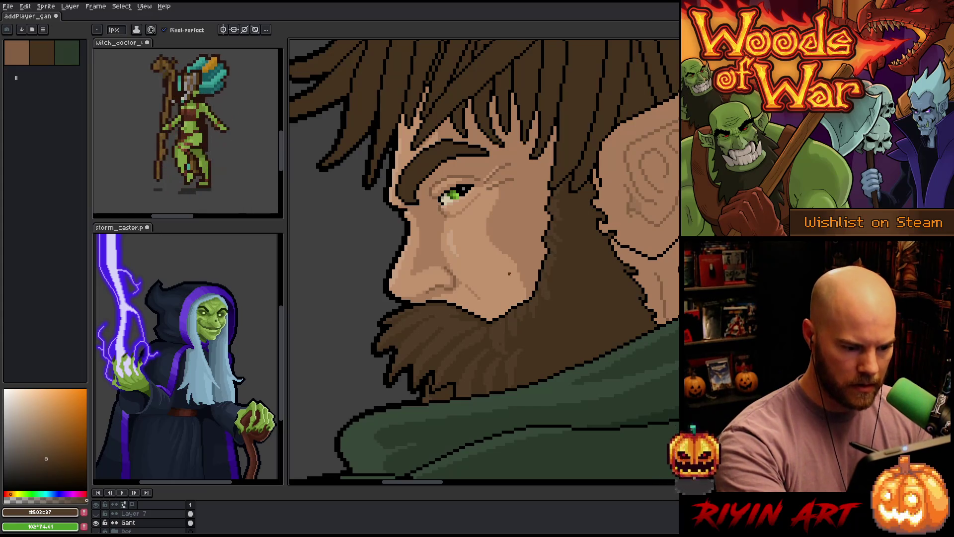
alt+click(496, 344)
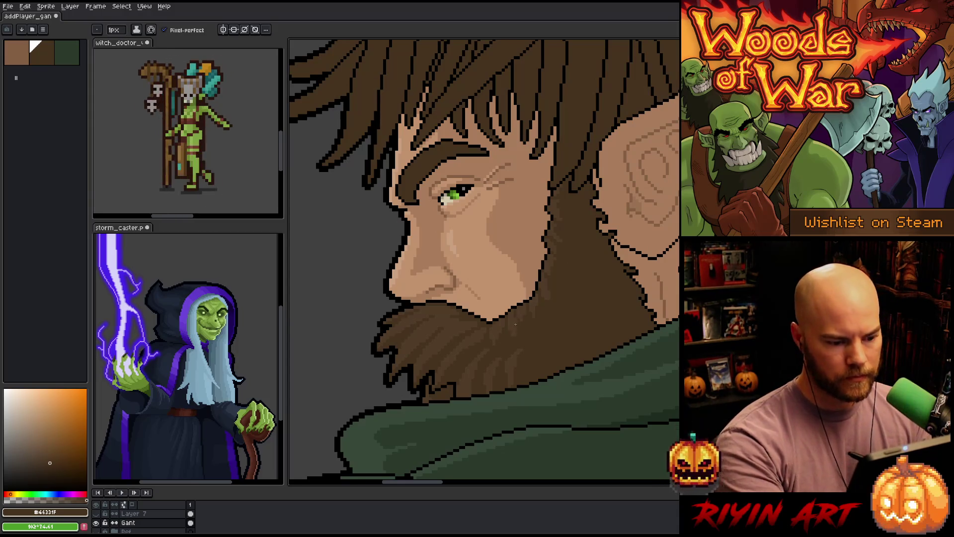
alt+click(509, 338)
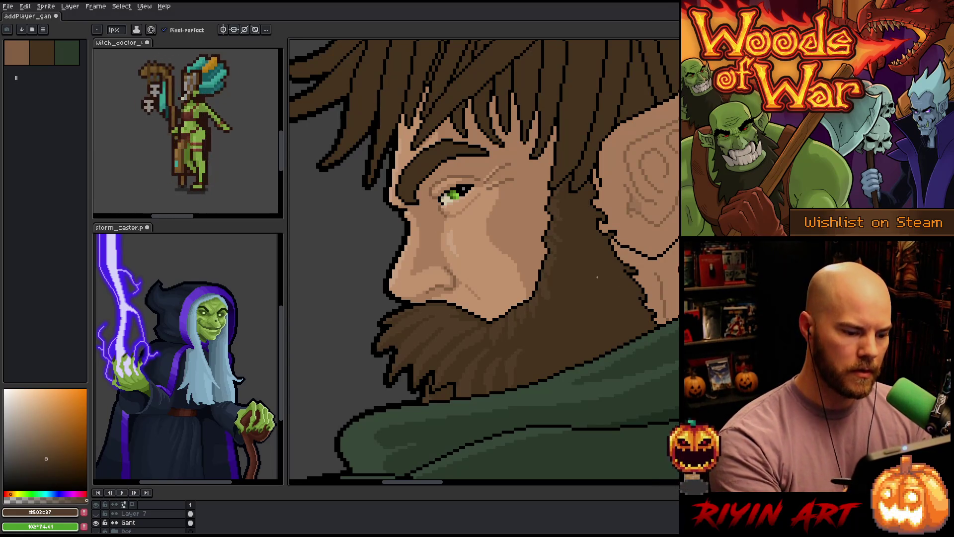
alt+click(520, 354)
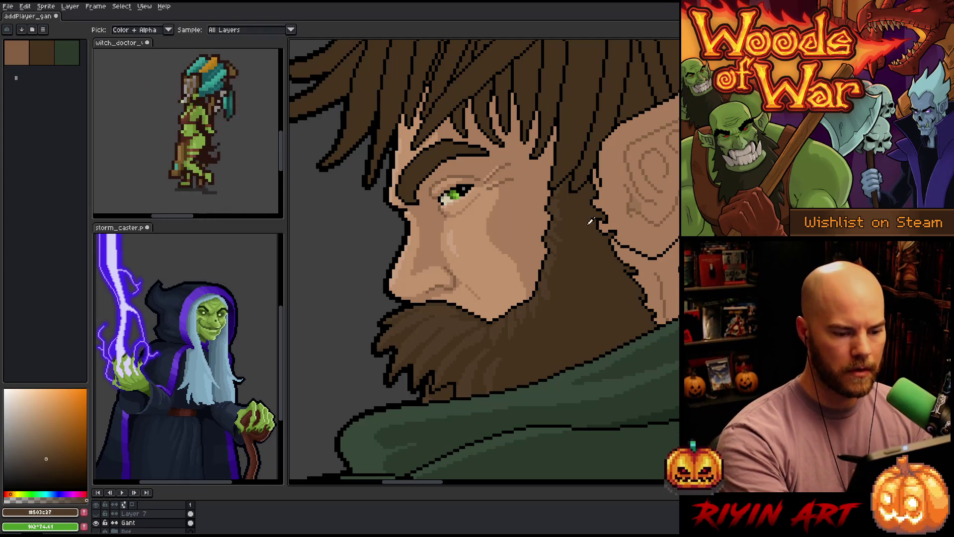
- Choose a darker shadow brown and draw a line down the beard beside the ear
alt+click(496, 327)
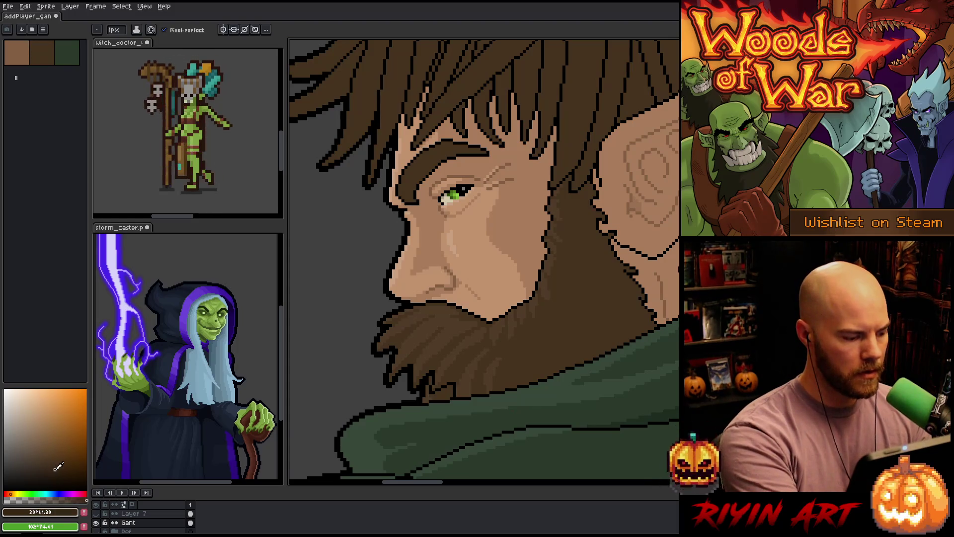
alt+click(515, 345)
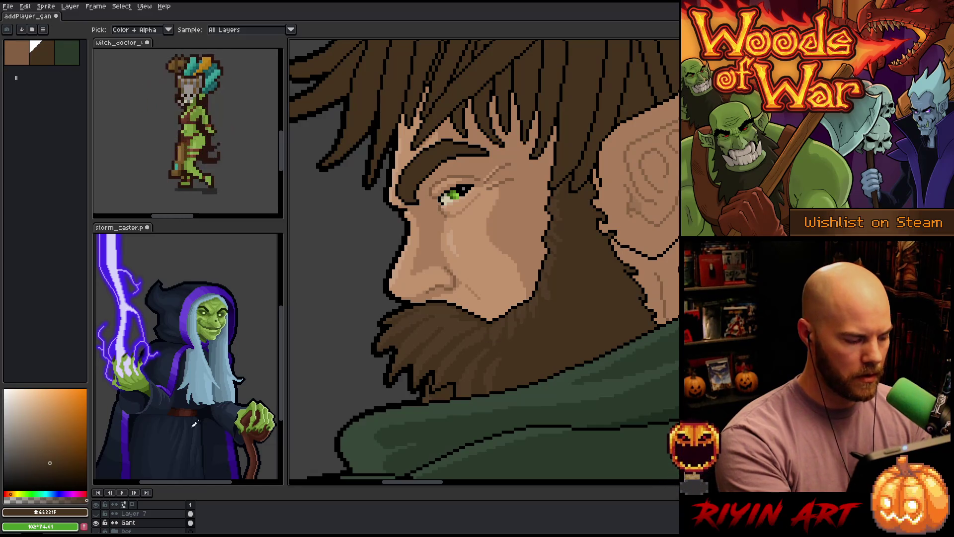
click(58, 467)
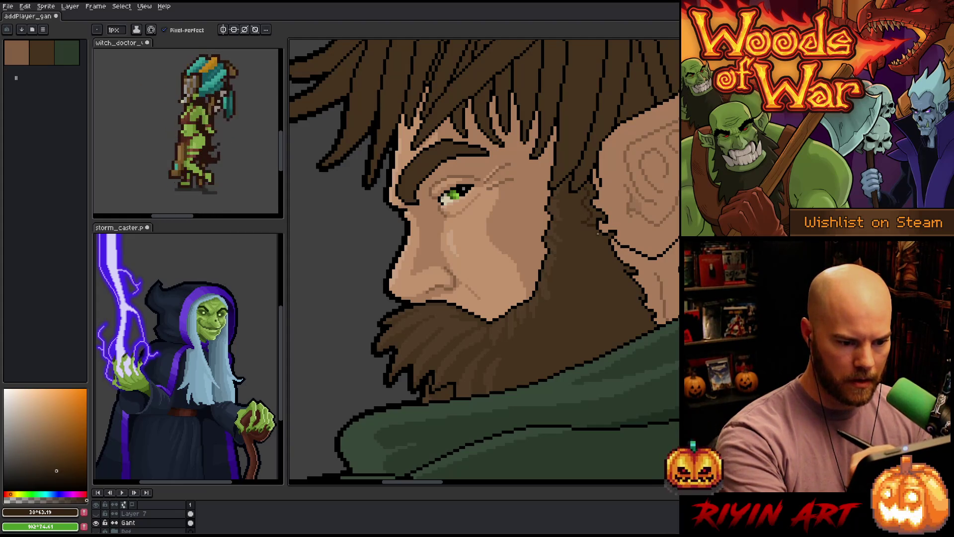
drag(600, 240, 618, 324)
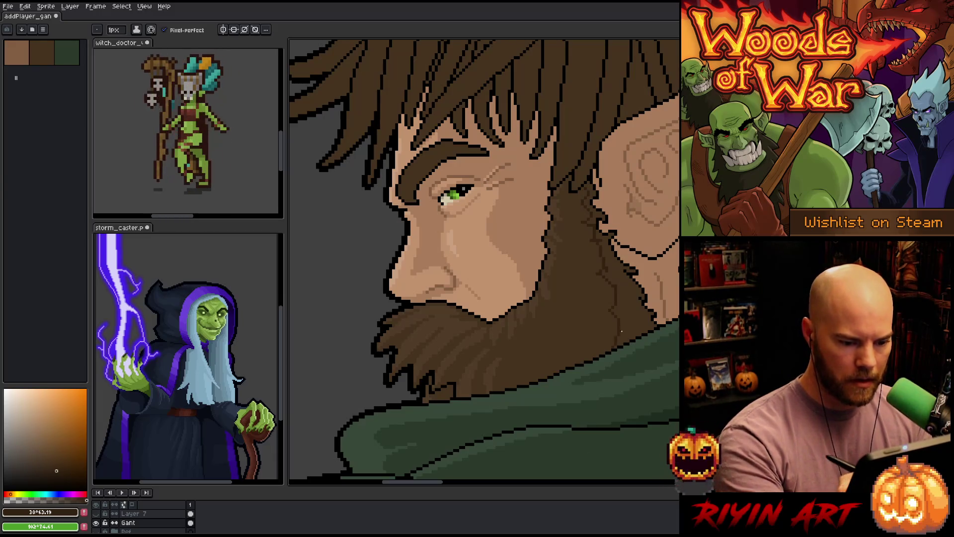
- Bucket-fill the beard area beside that line darker, then open Select Color Range
key(g)
click(617, 278)
key(b)
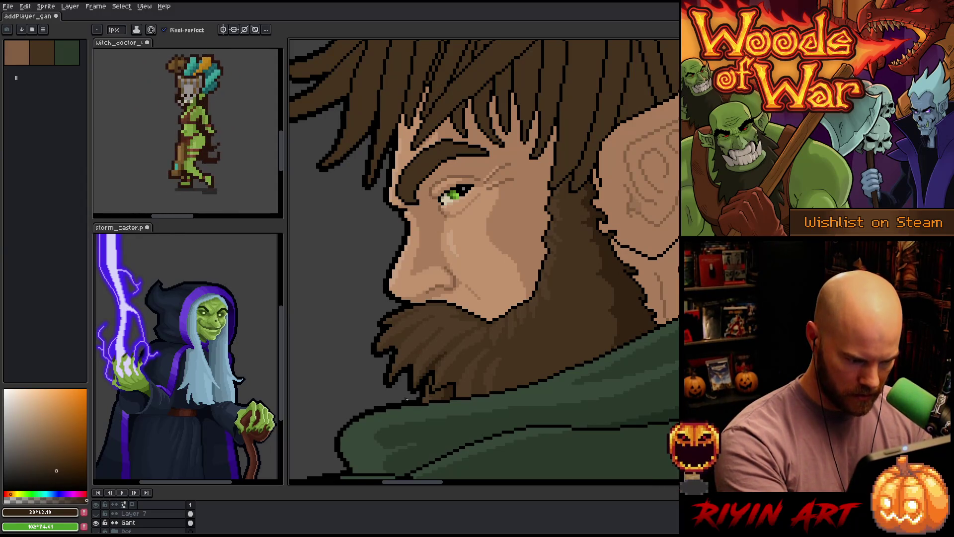
key(shift+c)
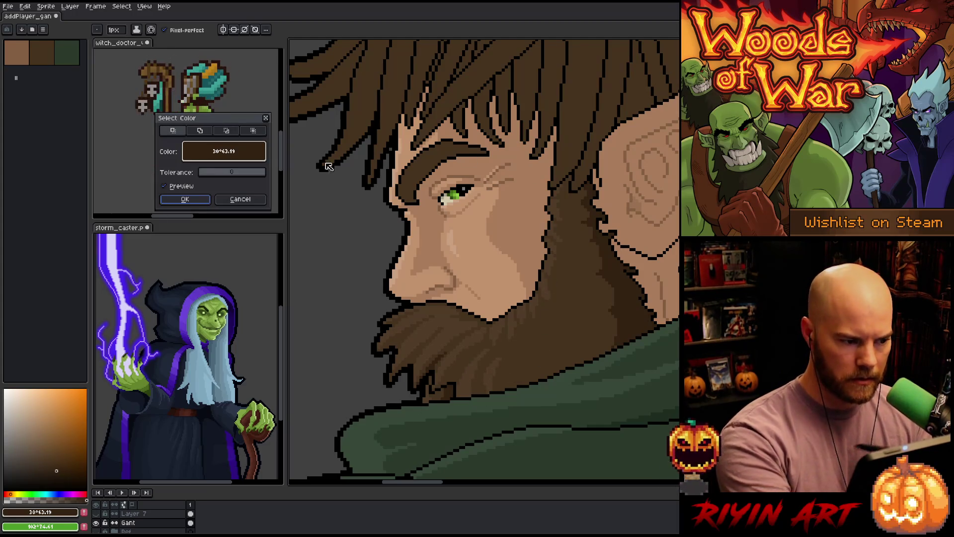
- Dismiss the Select Color dialog and eyedrop the beard's dark brown #46331F
key(Return)
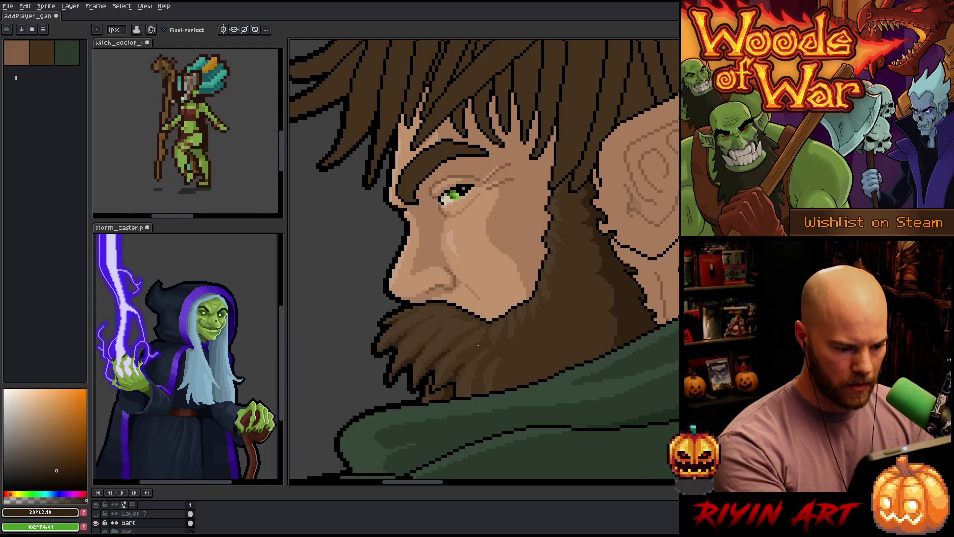
alt+click(462, 365)
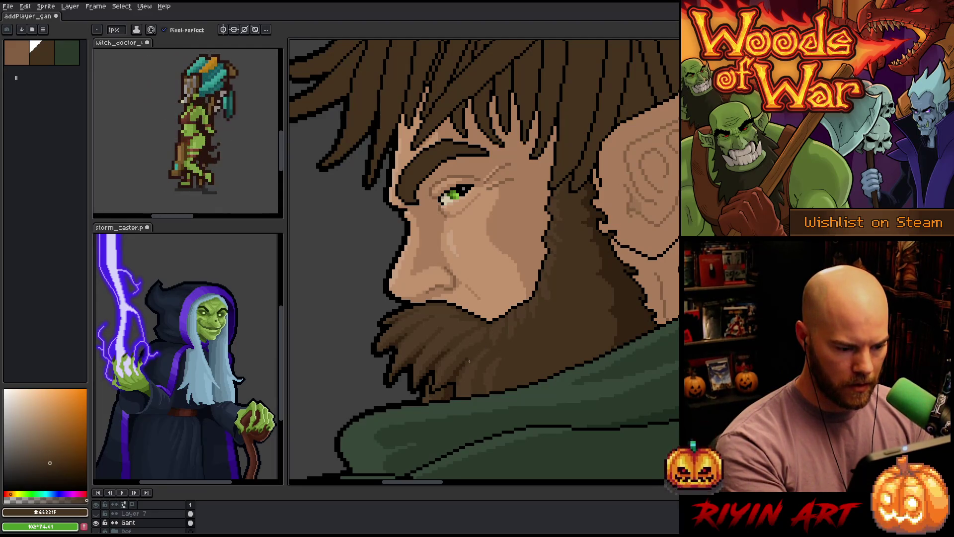
- Paint over the light line in the beard with the beard brown #46331F
alt+click(459, 368)
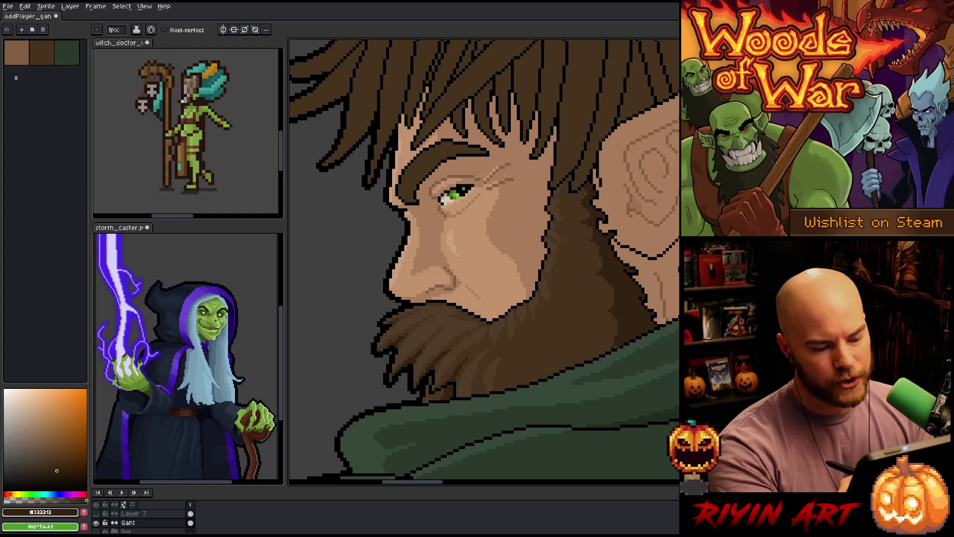
alt+click(618, 297)
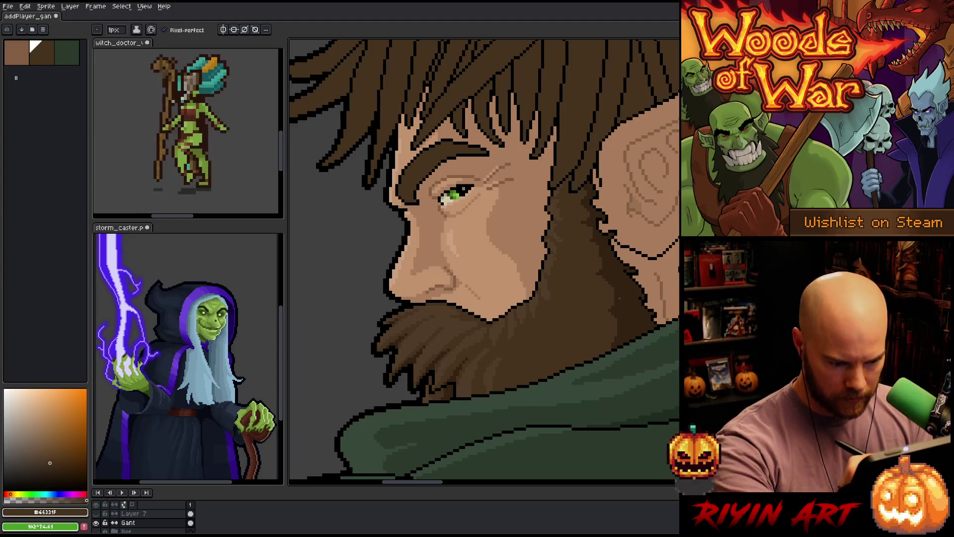
key(alt)
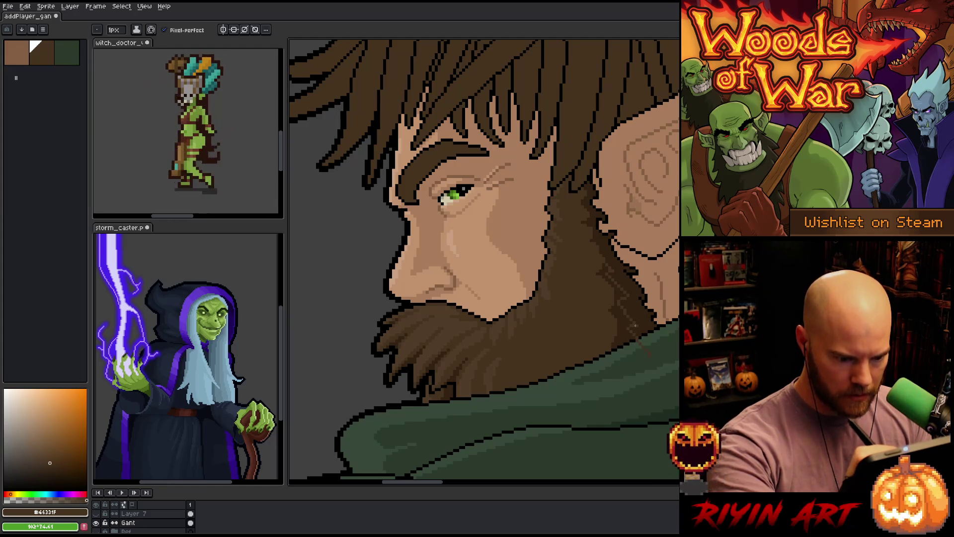
drag(630, 294, 638, 318)
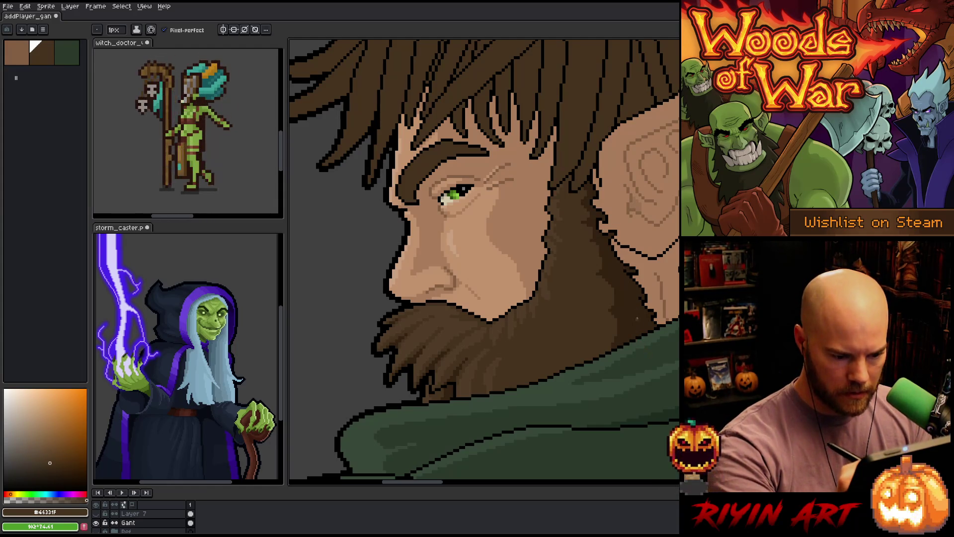
click(627, 307)
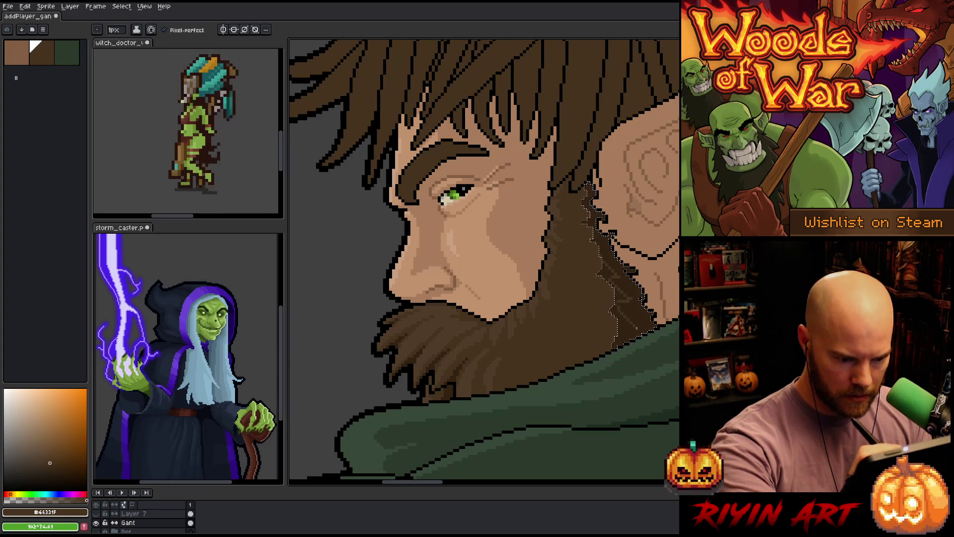
key(g)
key(ctrl+d)
key(b)
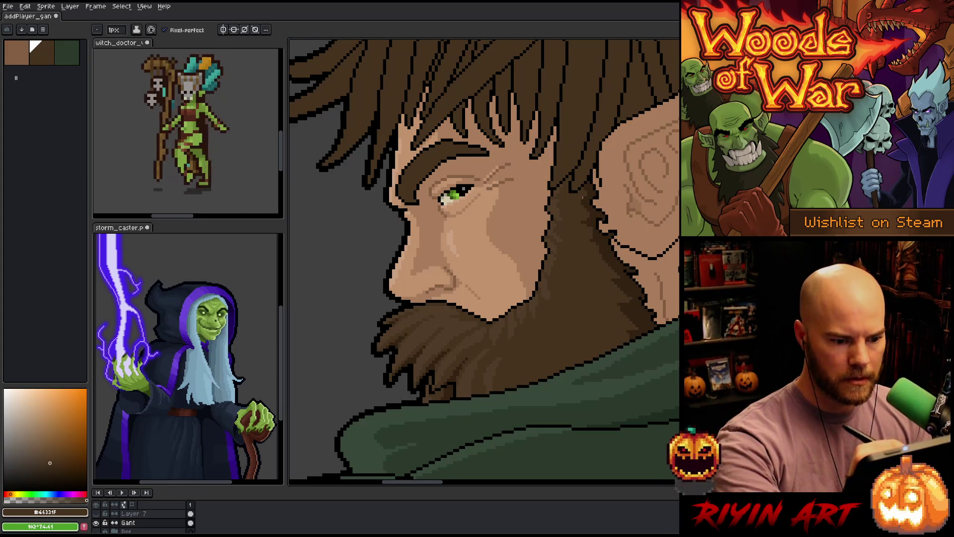
- Add two short darkest-brown strokes to the beard, undoing a third lower stroke
alt+click(590, 204)
drag(582, 221, 570, 223)
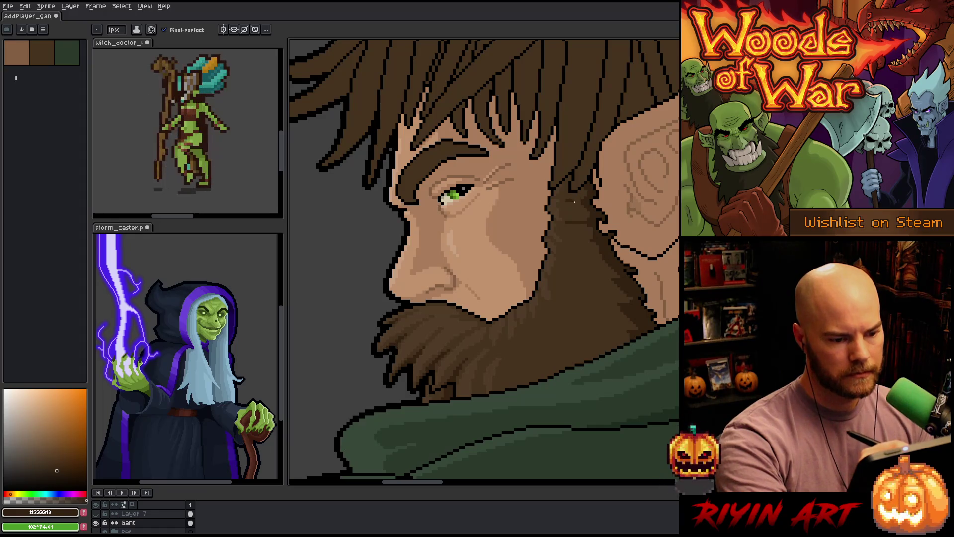
drag(581, 198, 569, 199)
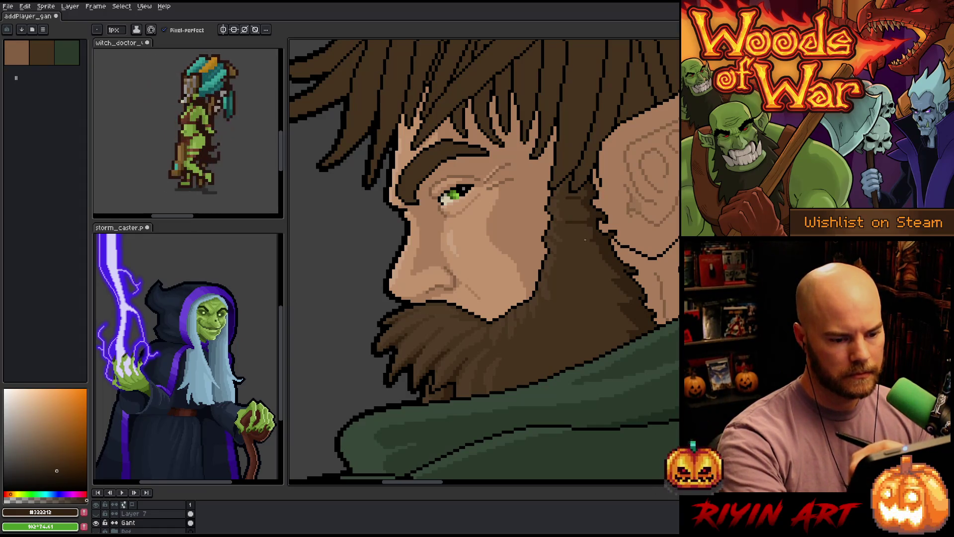
drag(591, 248, 573, 248)
key(ctrl+z)
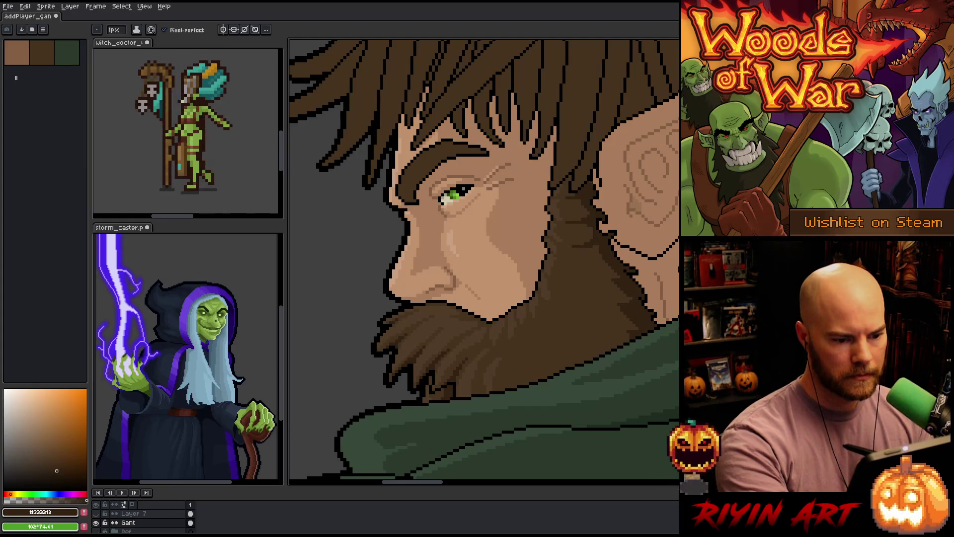
- Compare the dark #46331F and lighter beard browns, then save the portrait
alt+click(574, 211)
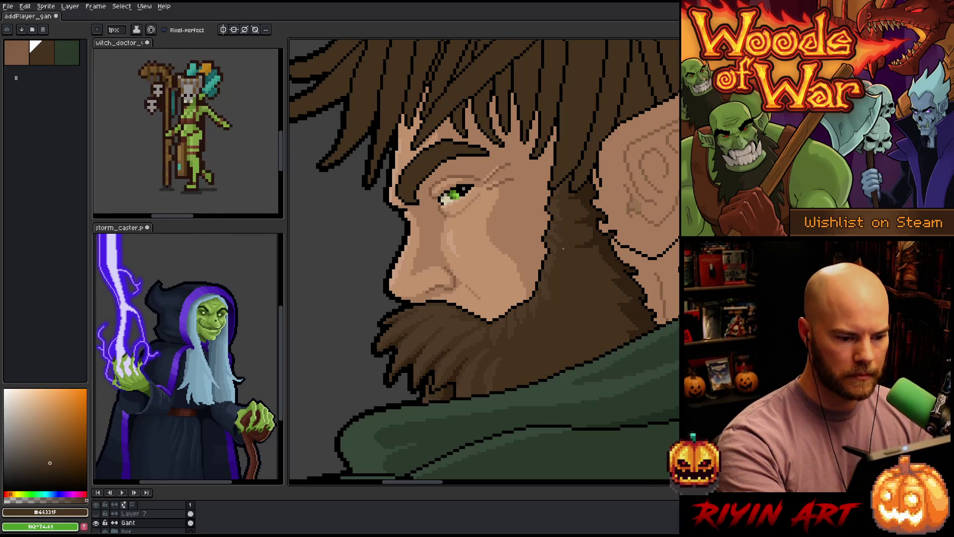
alt+click(559, 239)
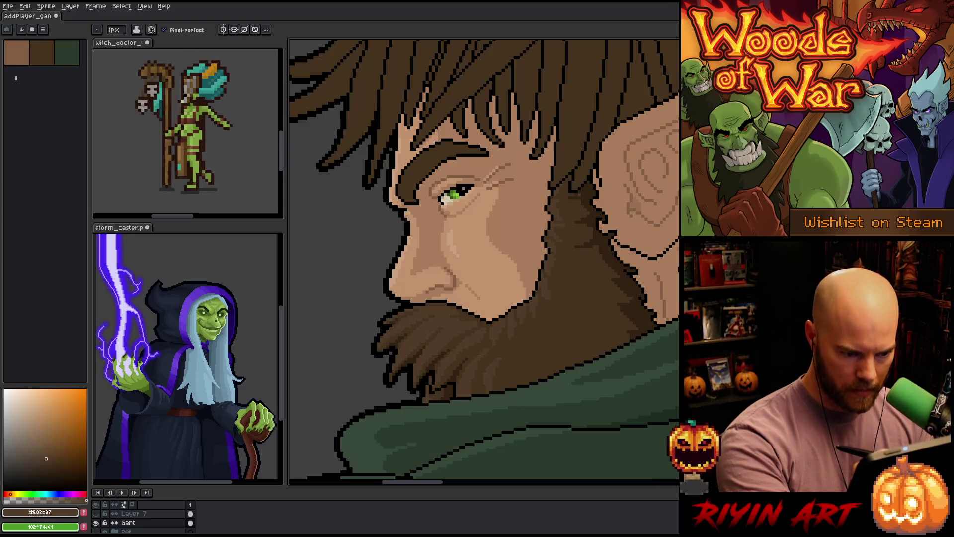
alt+click(552, 223)
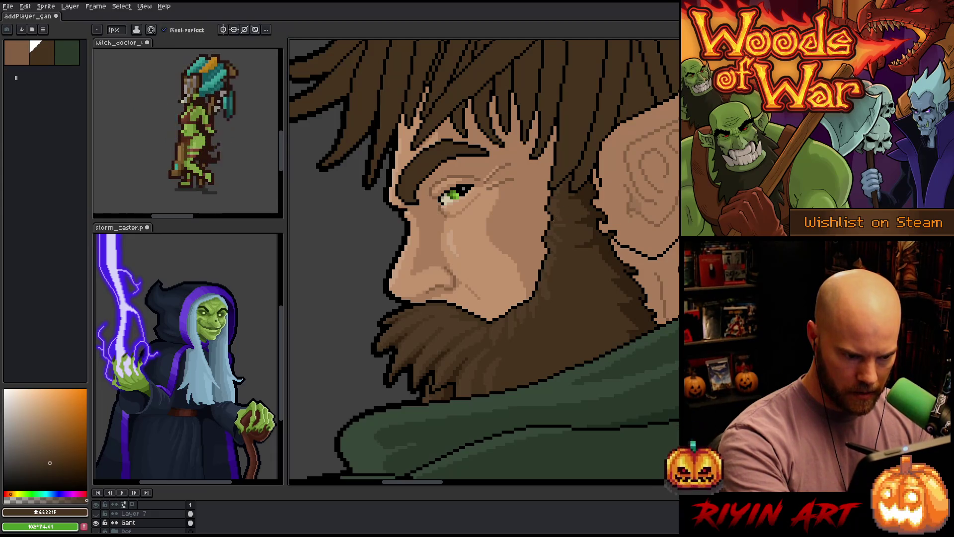
alt+click(555, 219)
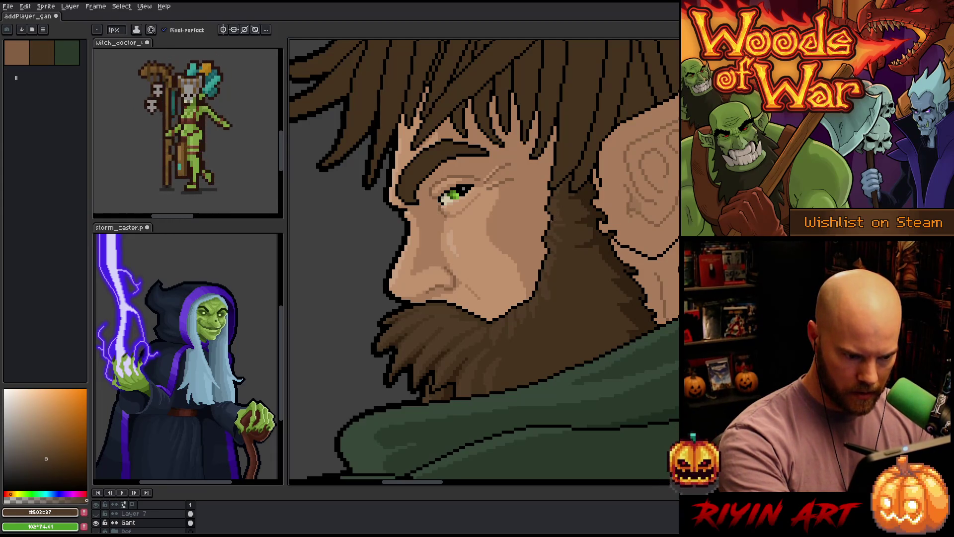
key(ctrl+s)
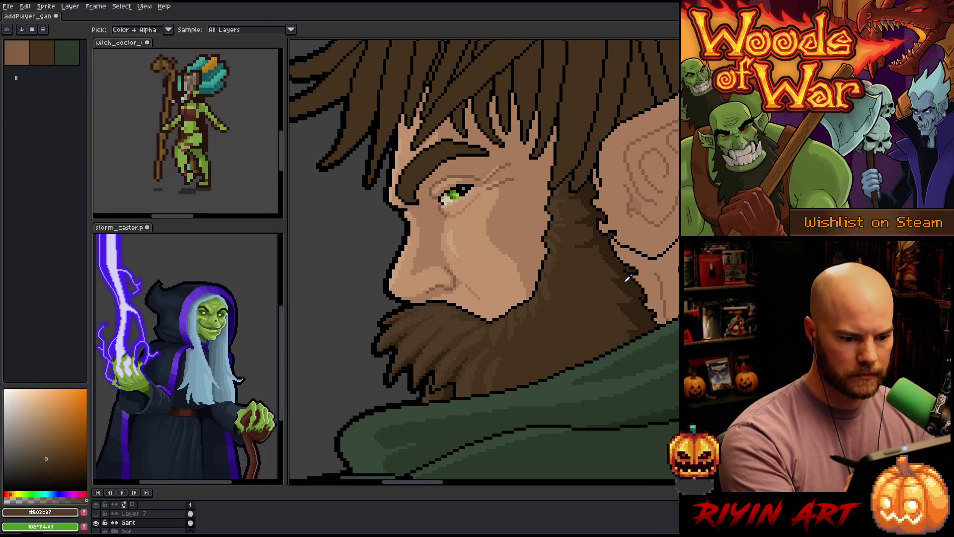
- Take the beard's mid-brown #46331F, tweak its shade, and paint a test blob left of the face
alt+click(624, 225)
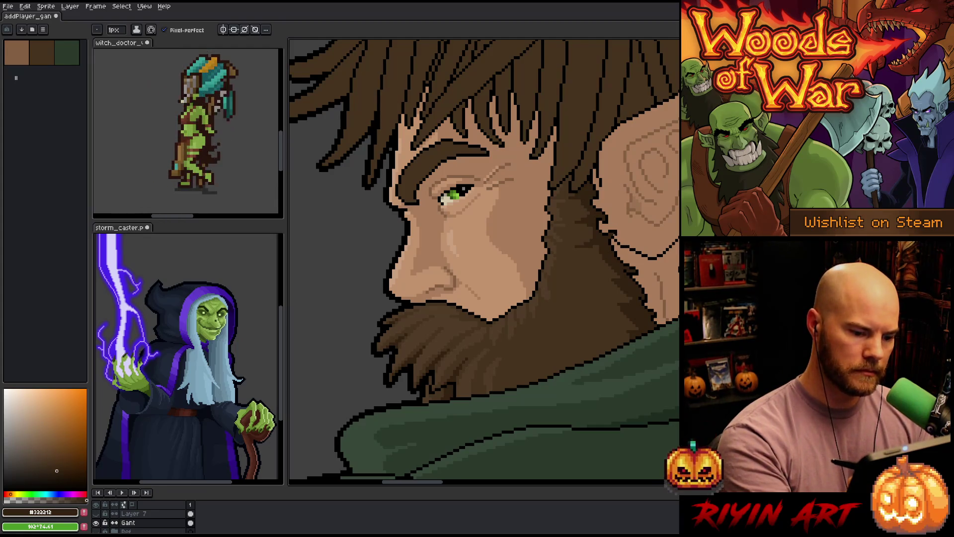
alt+click(547, 301)
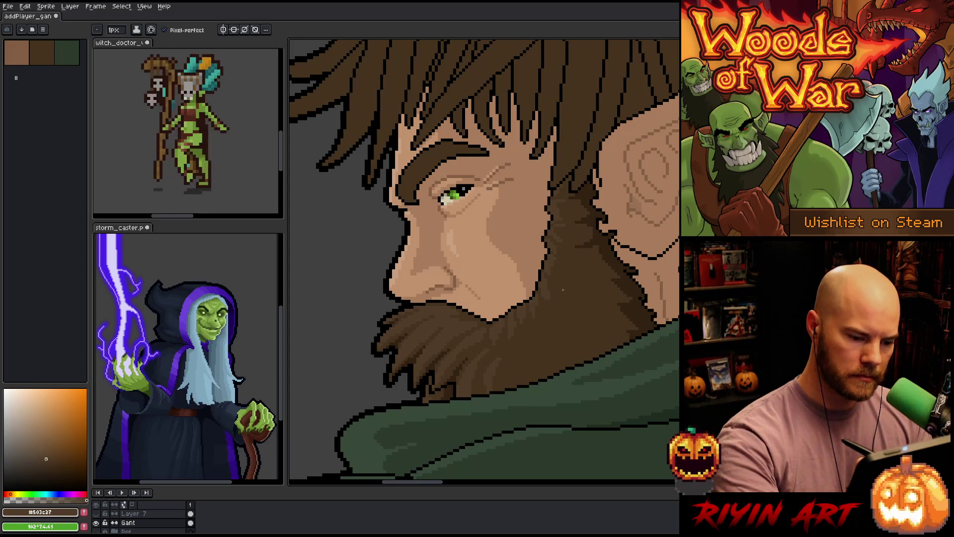
alt+click(551, 290)
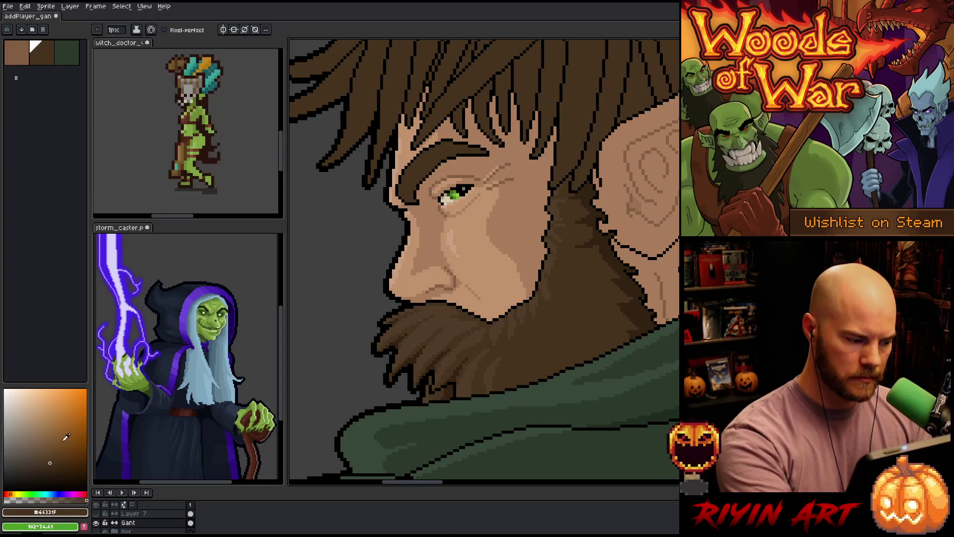
click(48, 460)
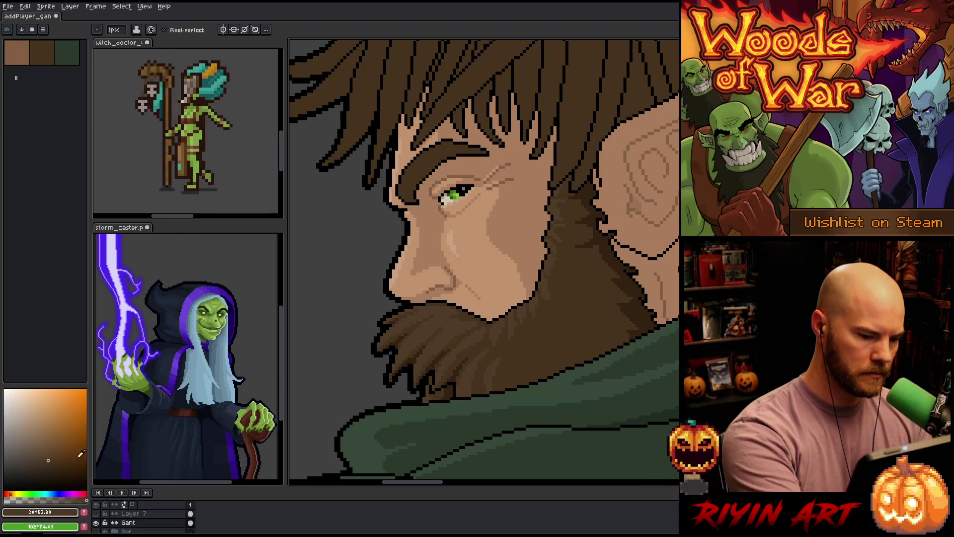
alt+click(537, 338)
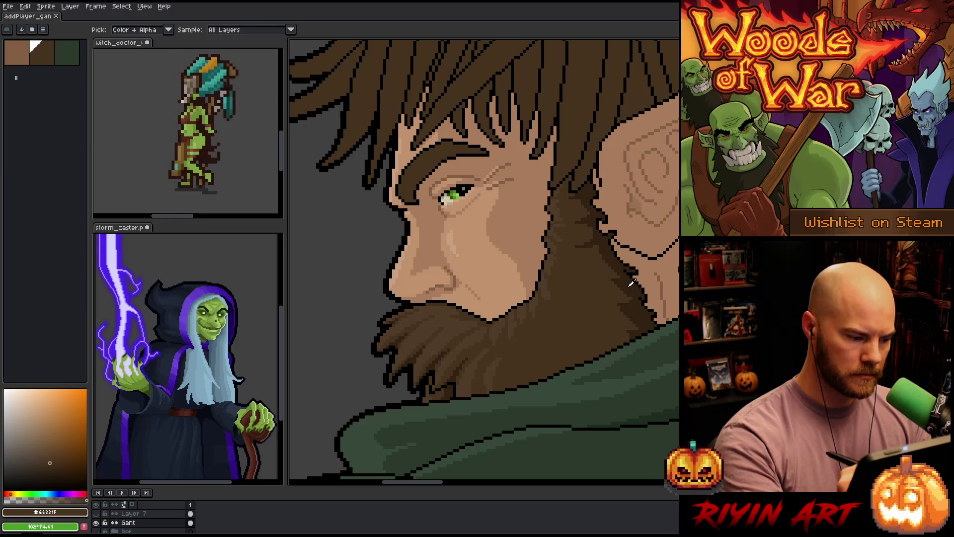
click(54, 463)
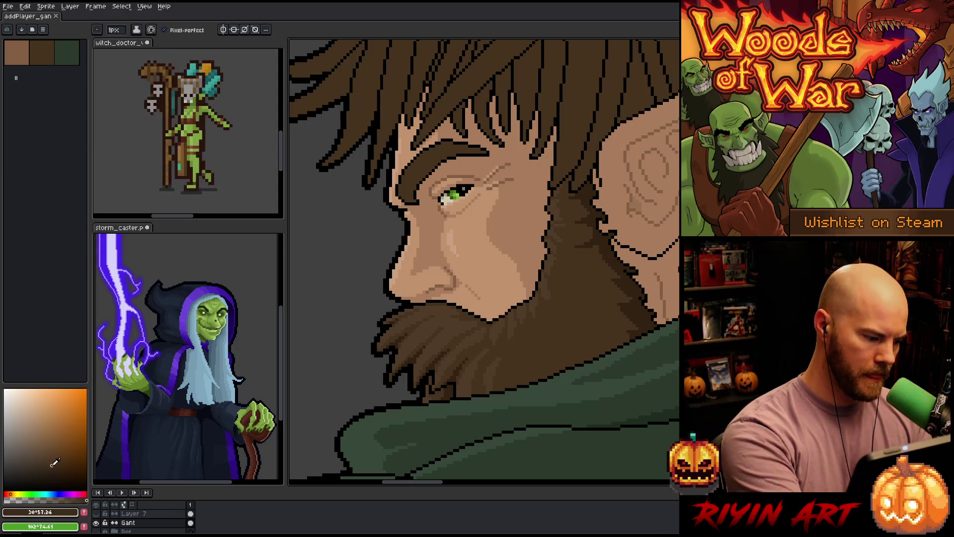
mouse_move(312, 251)
mouse_down()
mouse_move(348, 261)
mouse_move(318, 236)
mouse_up()
- Paint a second brown blob below the first and sample the darker beard brown #322212
mouse_move(316, 328)
mouse_down()
mouse_move(331, 321)
mouse_move(333, 343)
mouse_up()
key(alt)
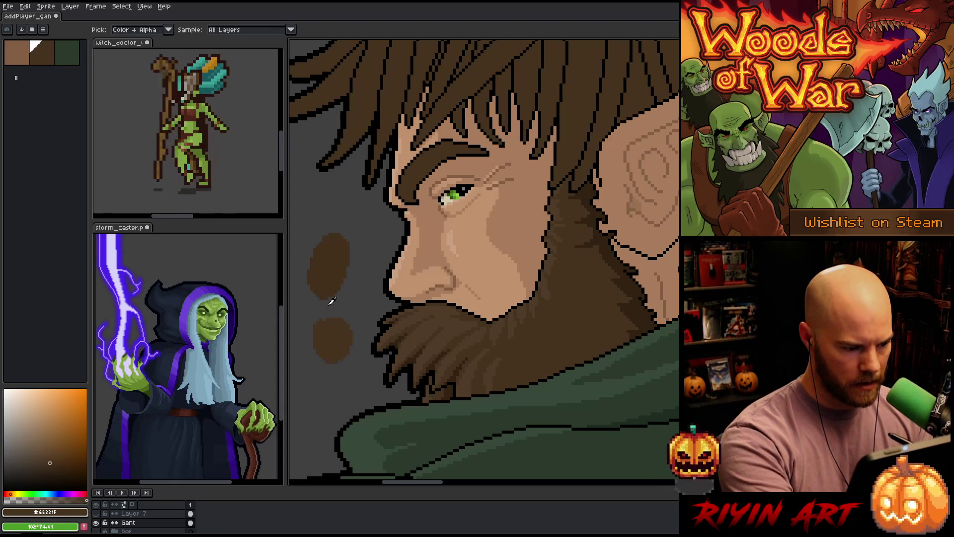
click(331, 268)
click(638, 307)
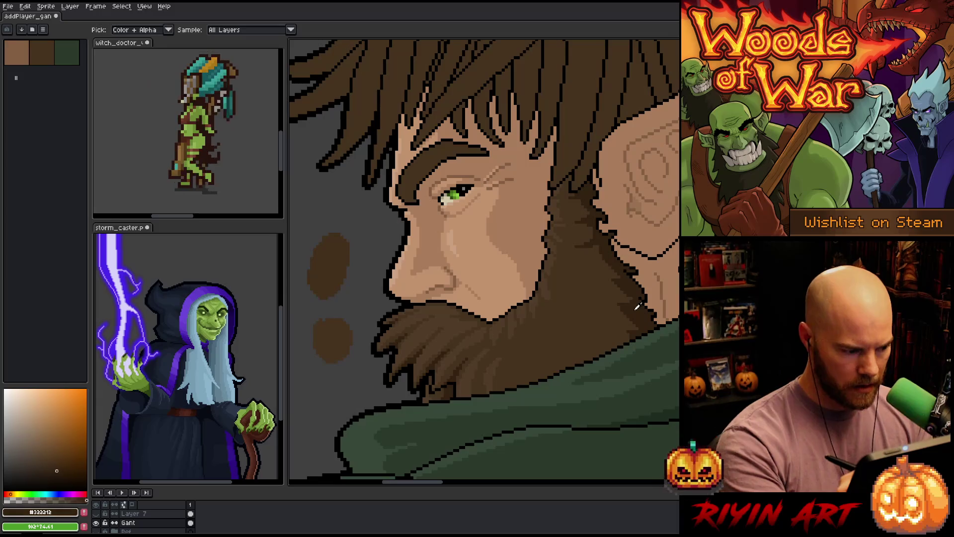
alt+click(304, 267)
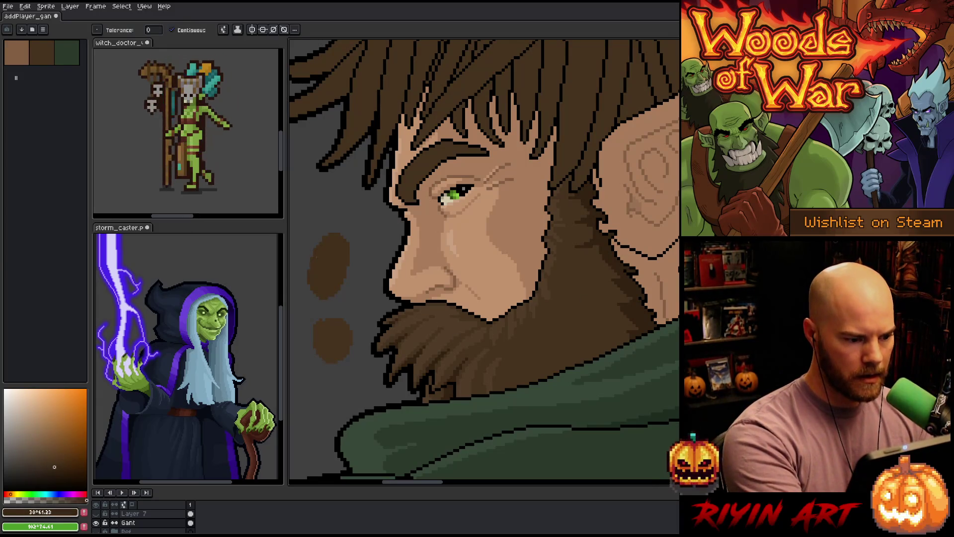
- Compare mid-brown #46331F with darker #3B2417 and adjust a custom brown shade
alt+click(333, 325)
click(638, 305)
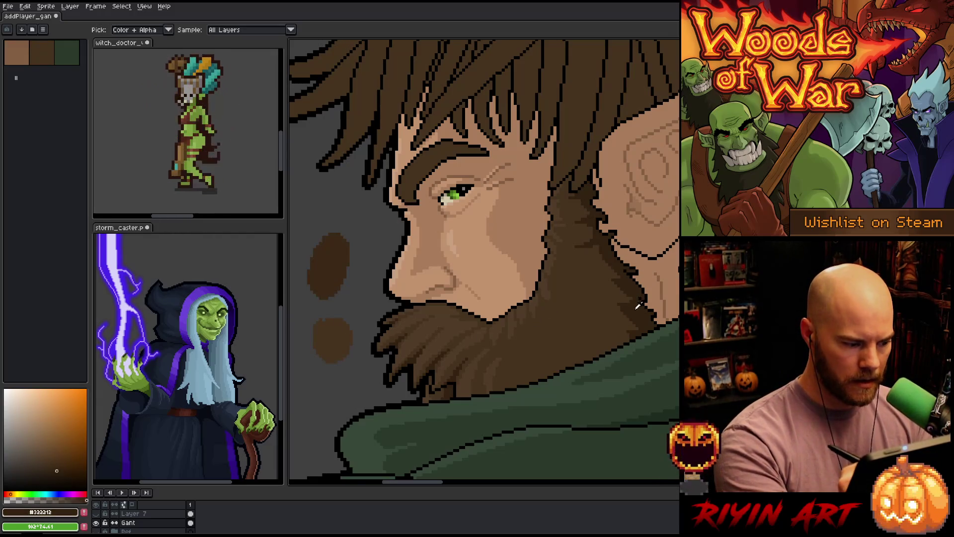
click(332, 334)
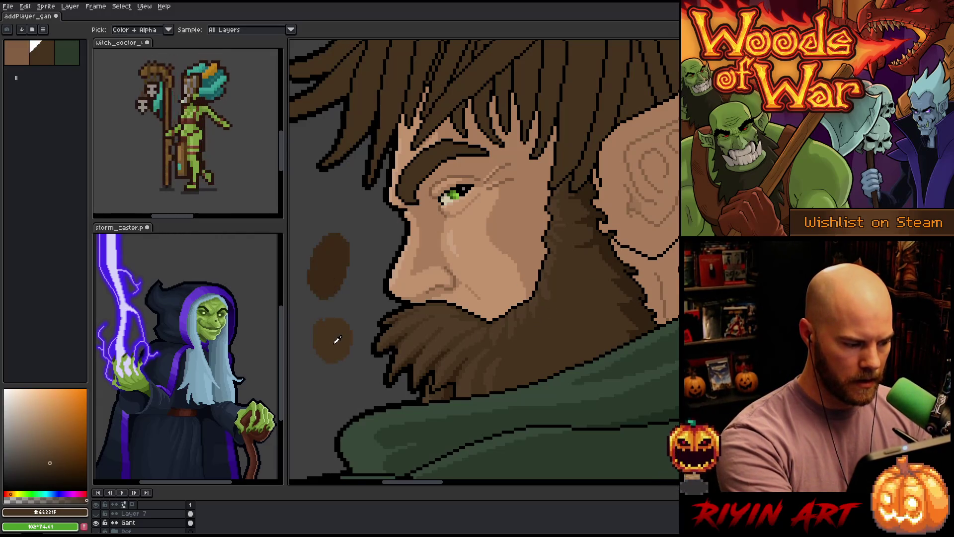
click(330, 272)
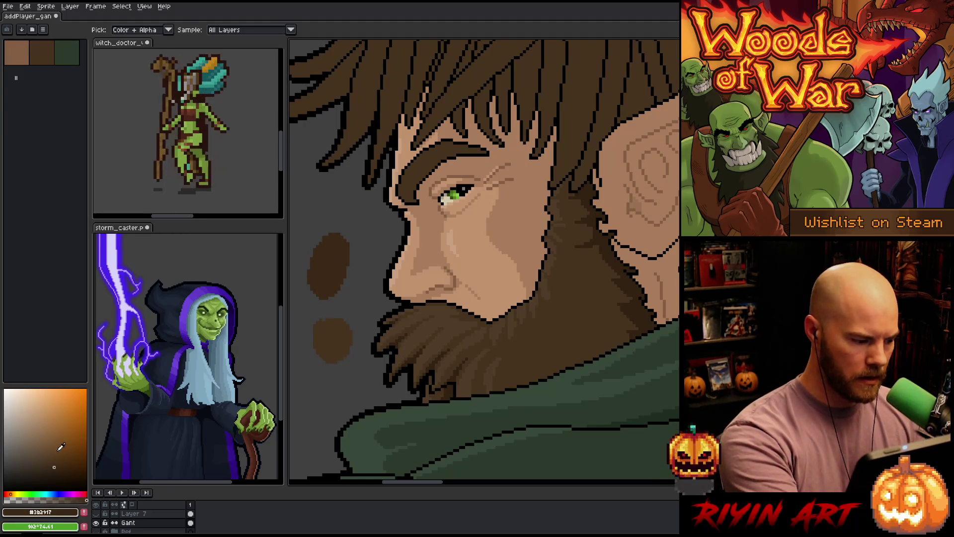
click(56, 462)
key(g)
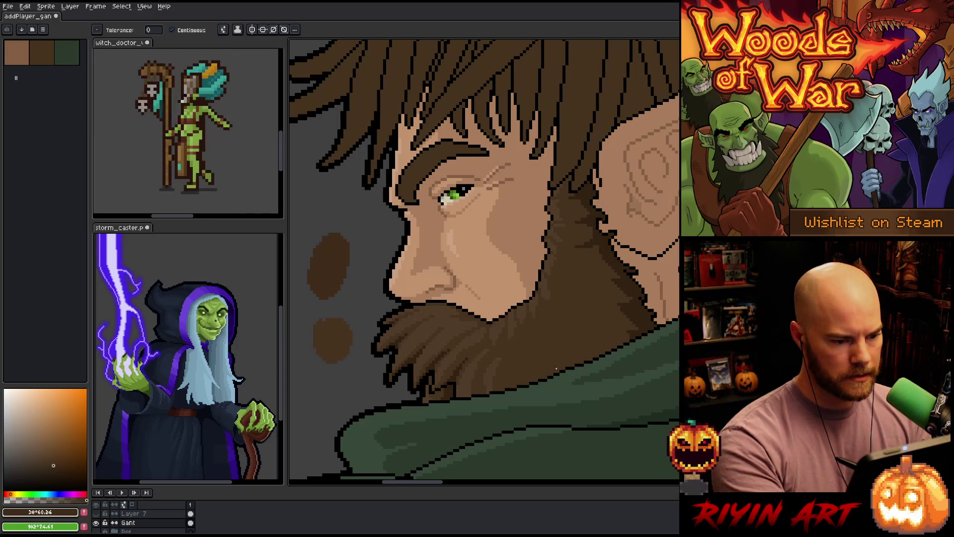
key(shift+r)
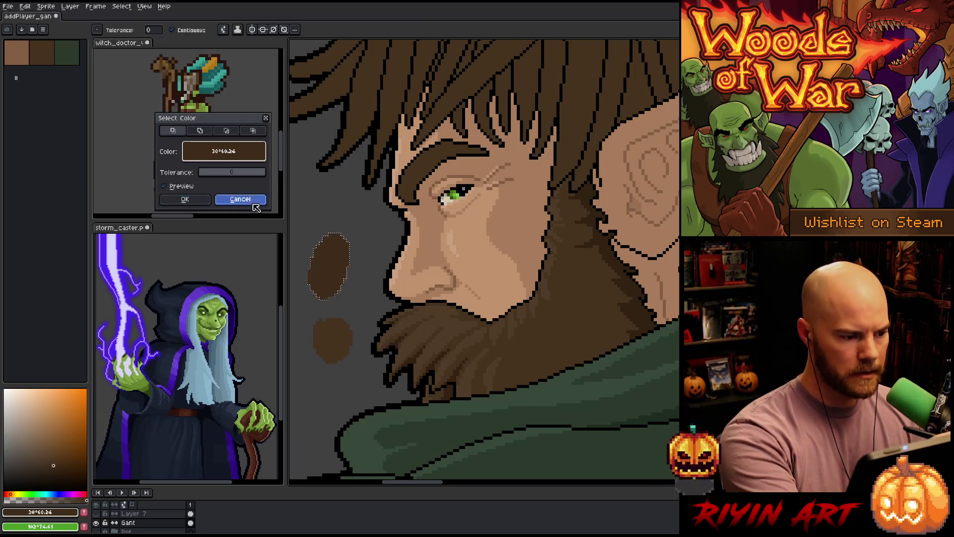
- Lasso the two test blobs and replace brown #46331F with #3F2C19
click(266, 199)
key(m)
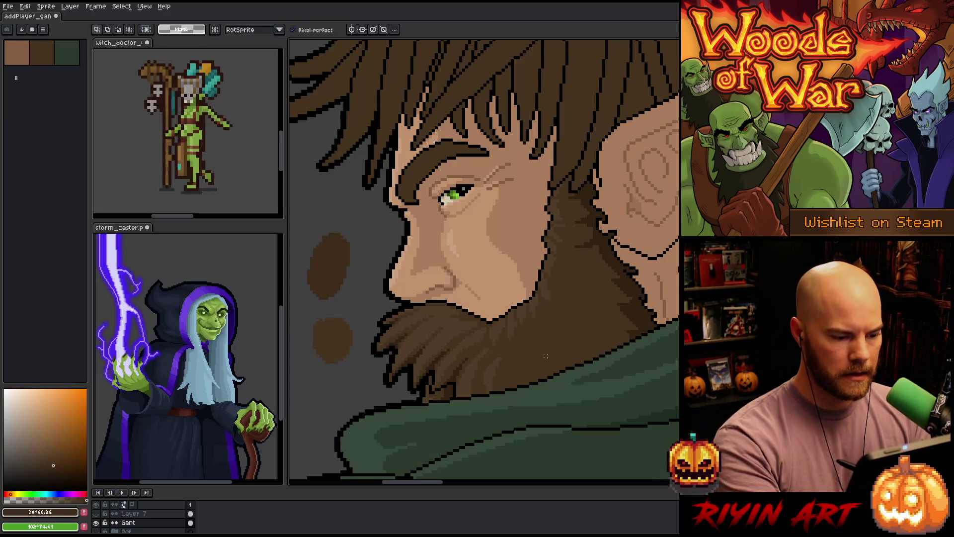
mouse_move(328, 386)
mouse_down()
mouse_move(311, 264)
mouse_move(373, 328)
mouse_move(351, 390)
mouse_up()
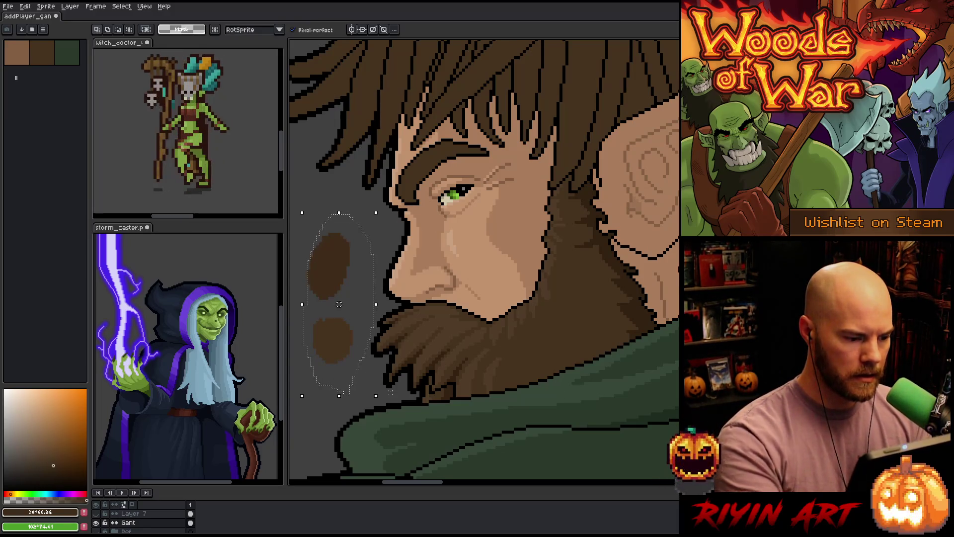
key(shift+r)
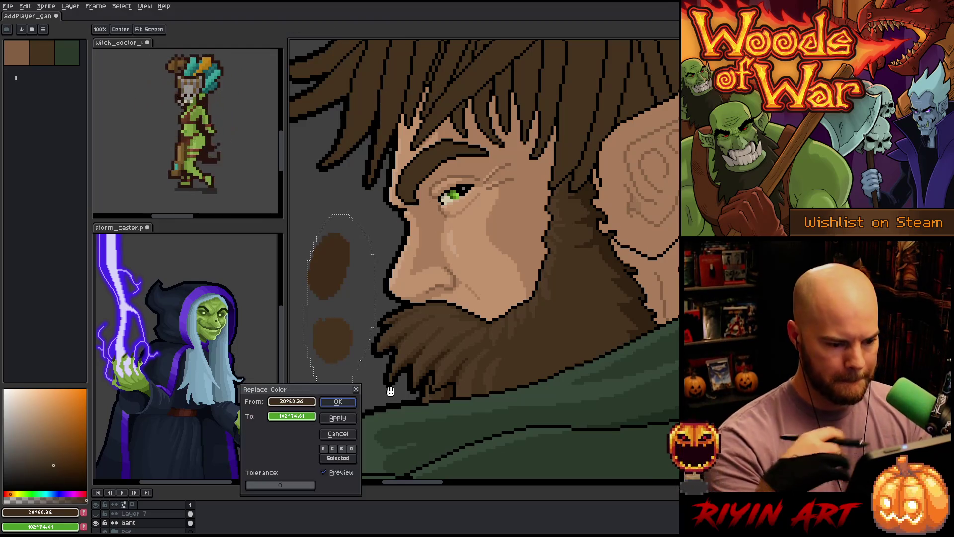
click(509, 341)
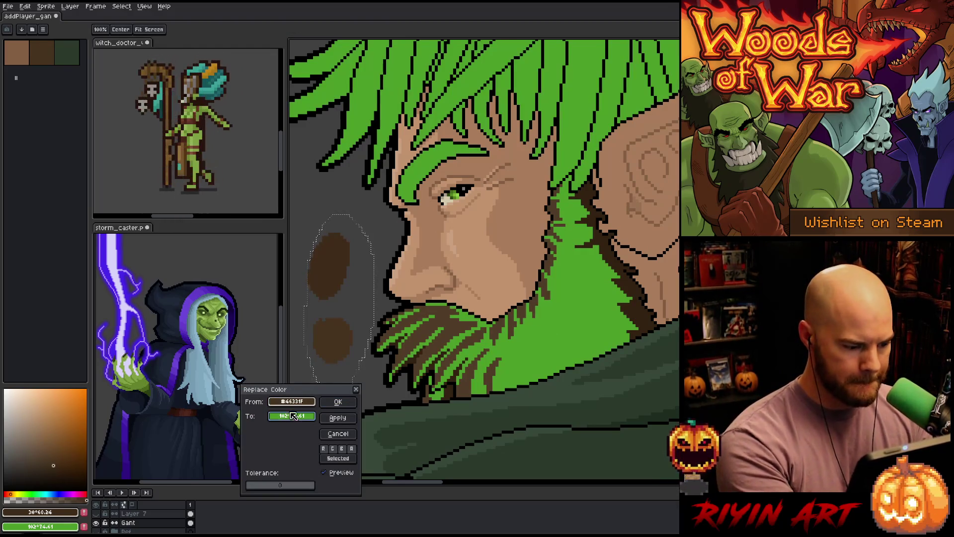
right_click(332, 253)
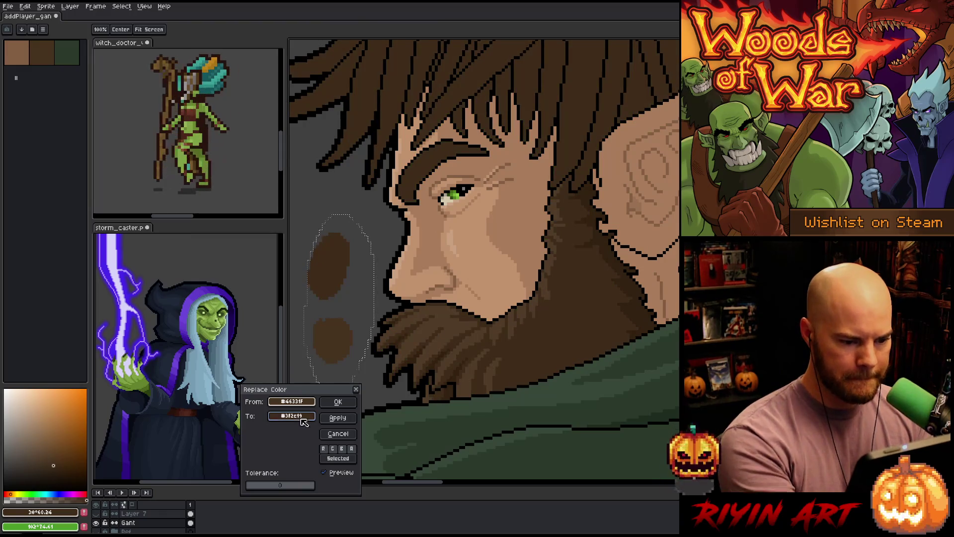
click(338, 401)
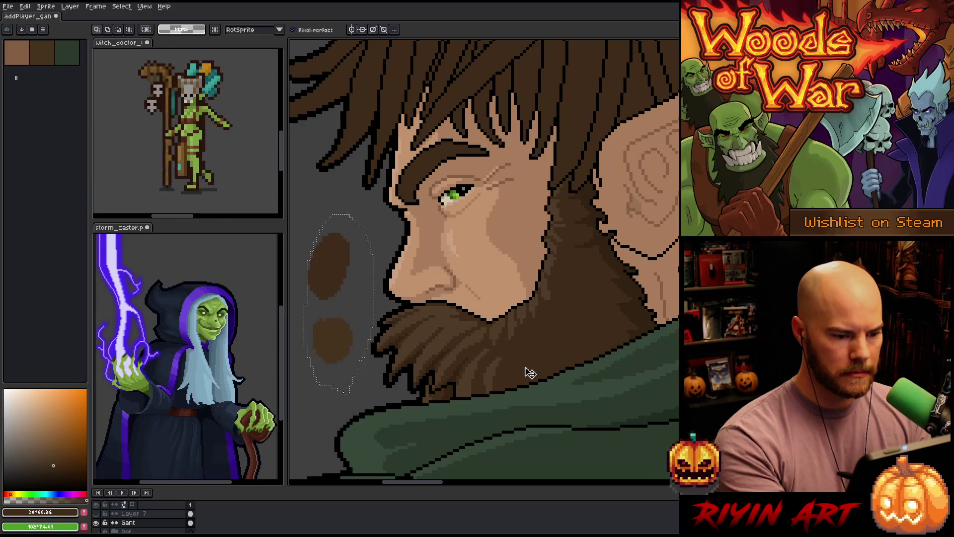
- Preview a colour-range selection of that brown, cancel it, and save the sprite
key(ctrl+shift+c)
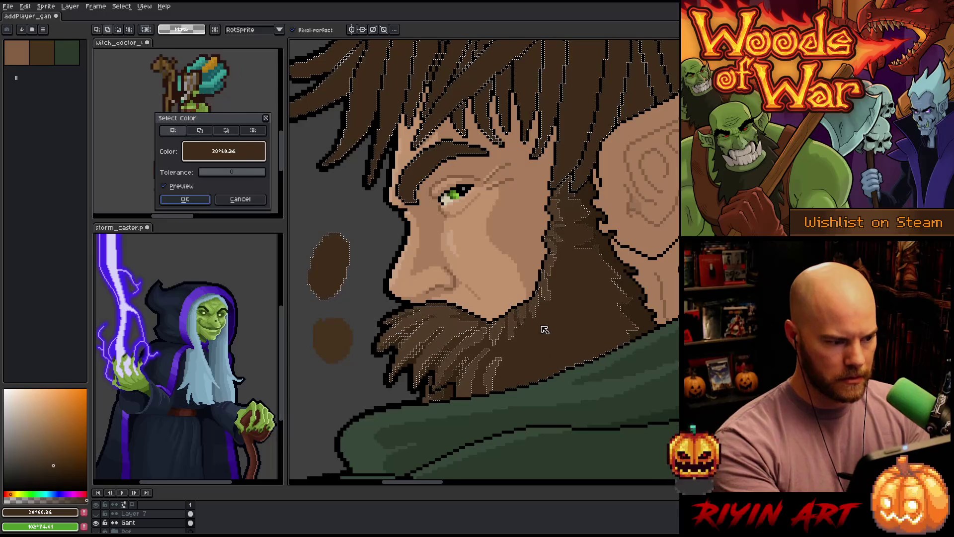
click(227, 200)
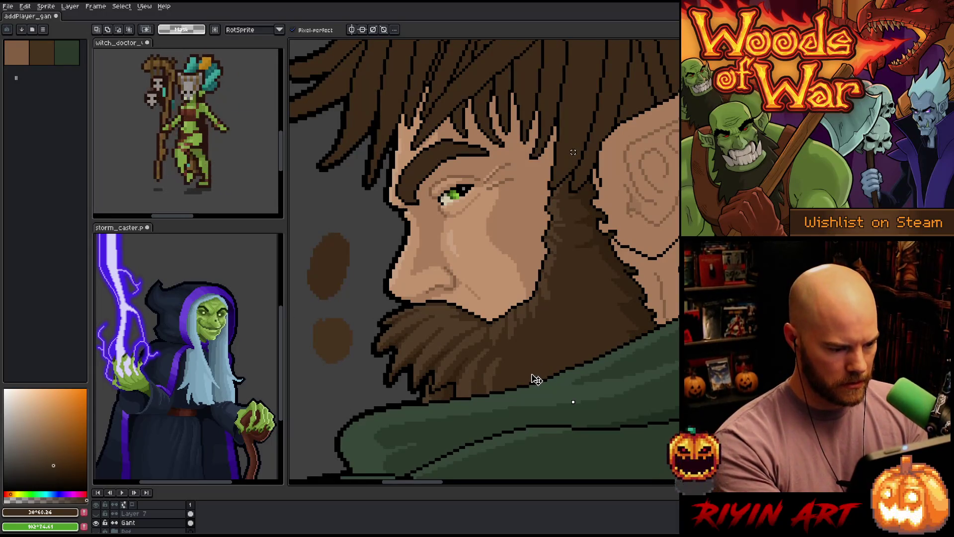
key(ctrl+s)
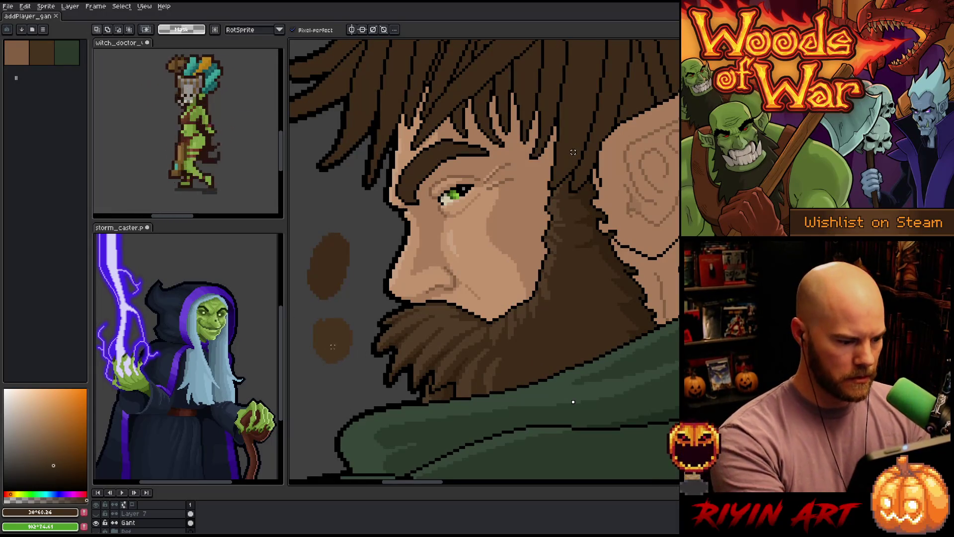
key(b)
alt+click(330, 335)
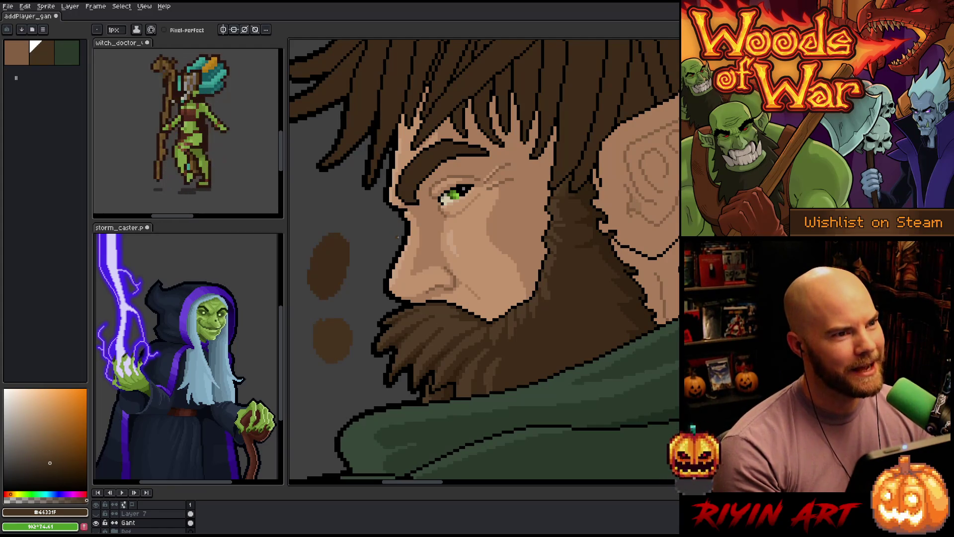
scroll(448, 231, right, 3)
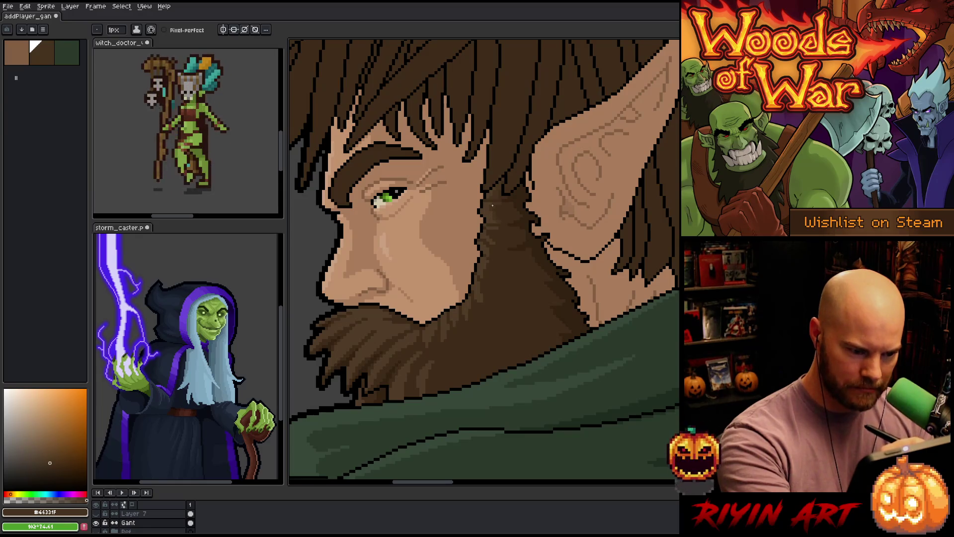
alt+click(506, 214)
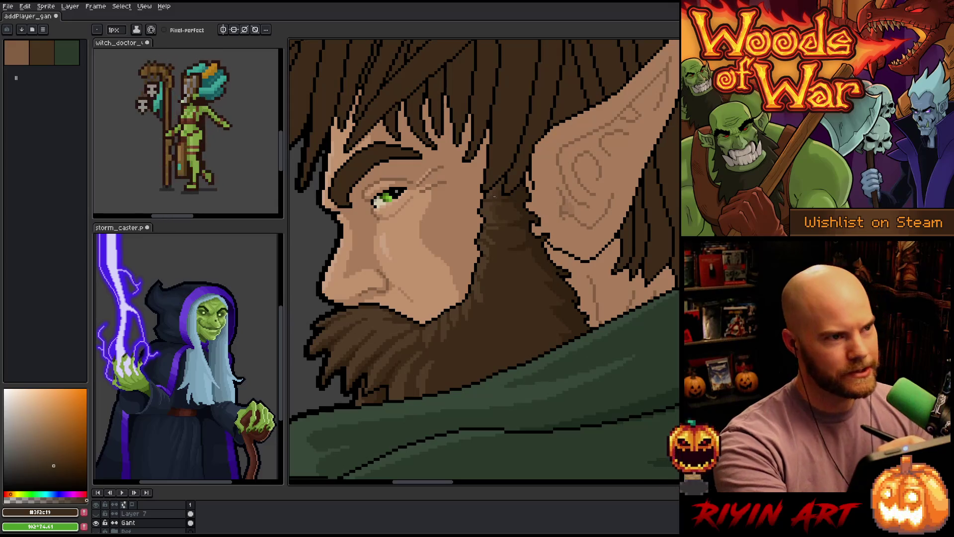
alt+click(500, 198)
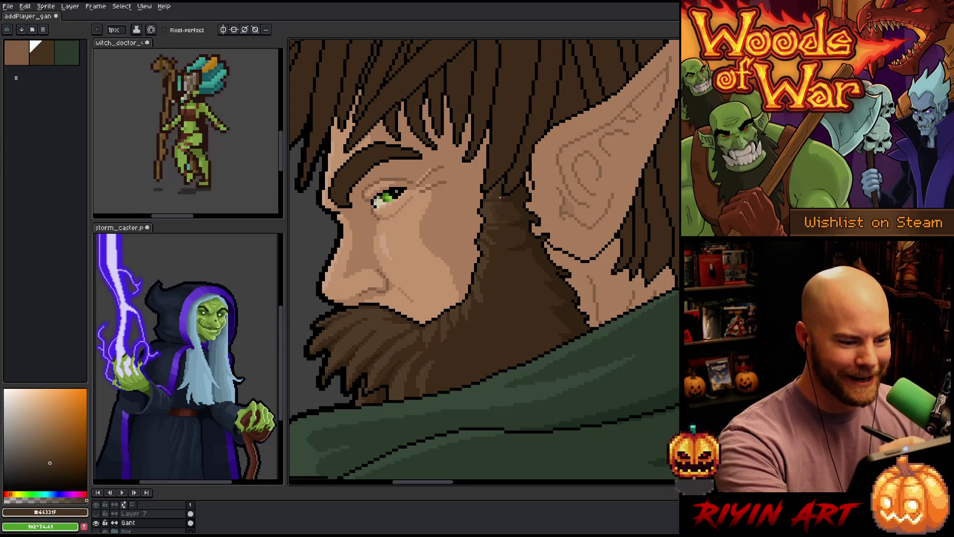
alt+click(497, 192)
alt+click(496, 191)
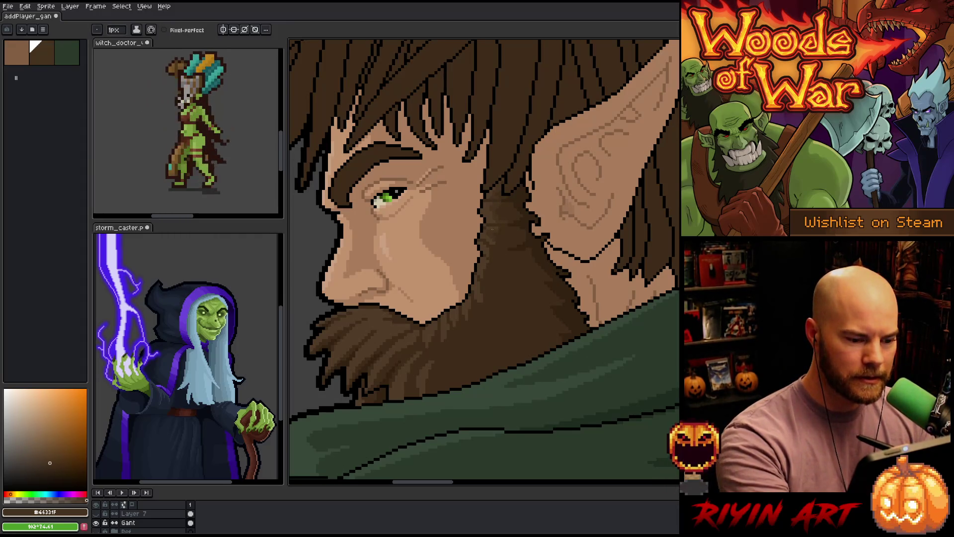
alt+click(493, 236)
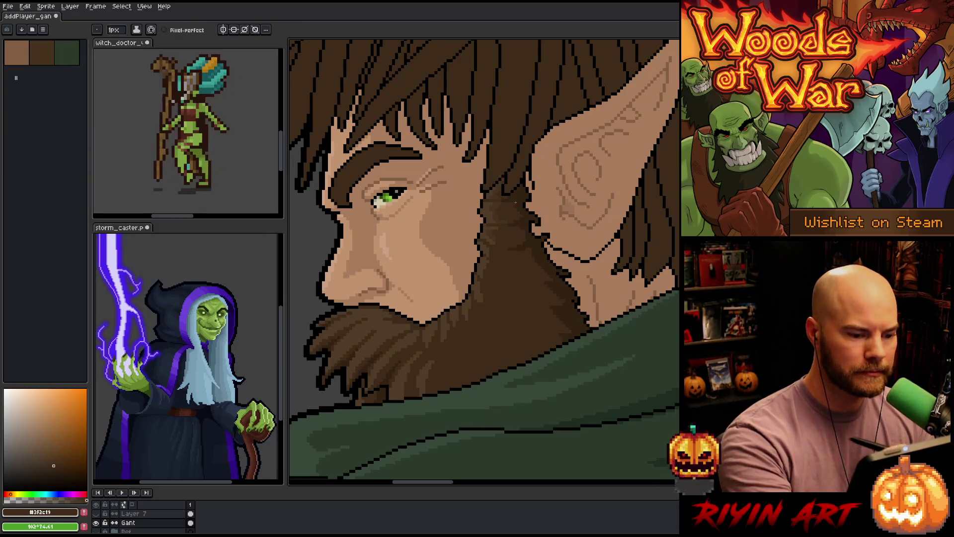
alt+click(500, 229)
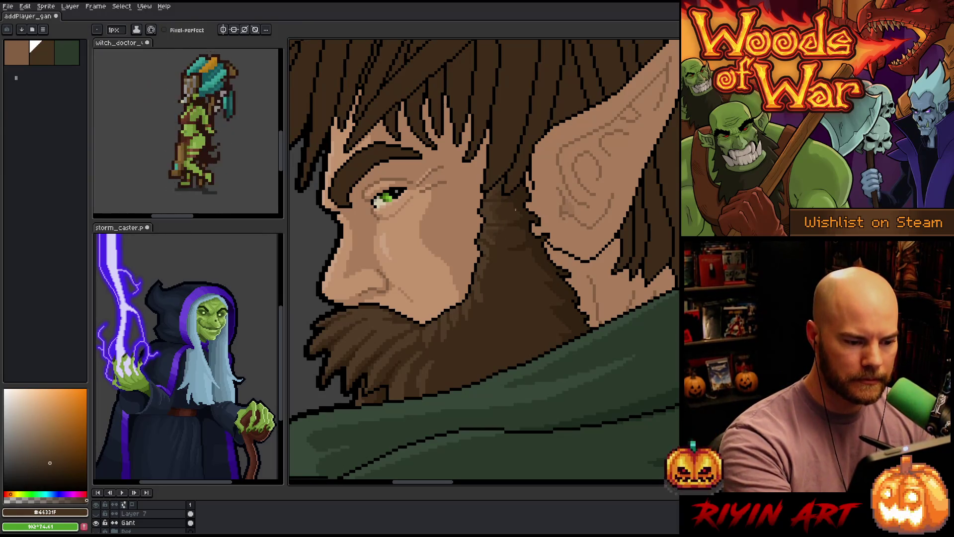
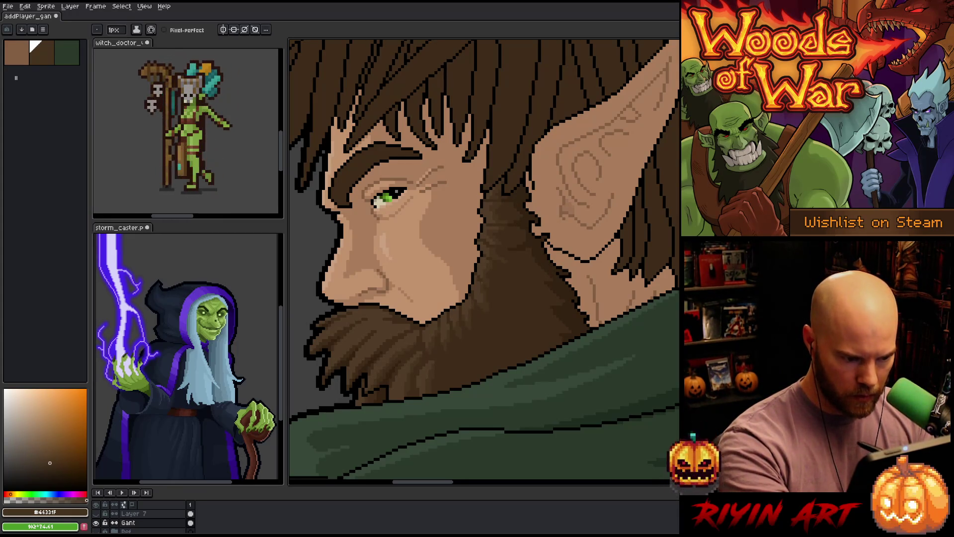
- Compare the dark, mid and light beard browns, then start a Color Range selection on #46331F
alt+click(482, 274)
alt+click(486, 246)
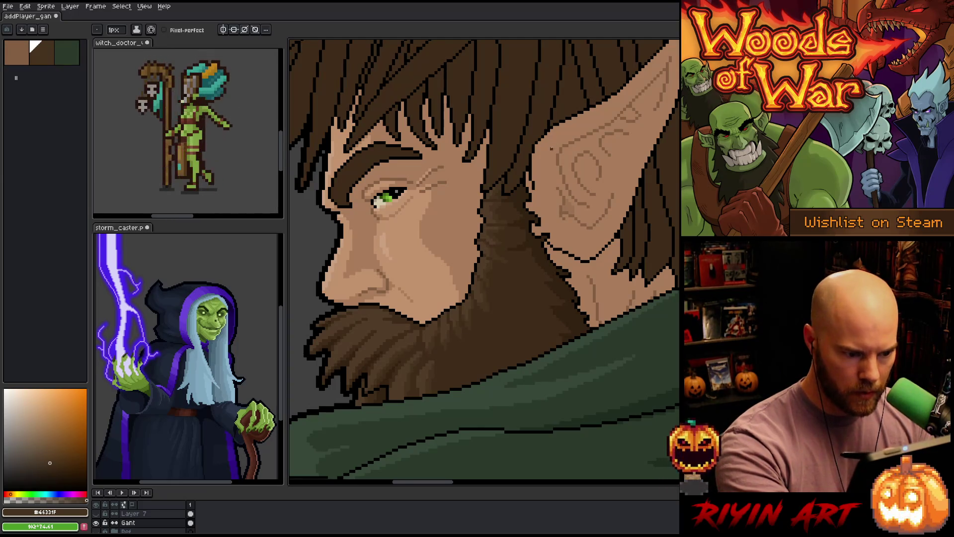
alt+click(488, 228)
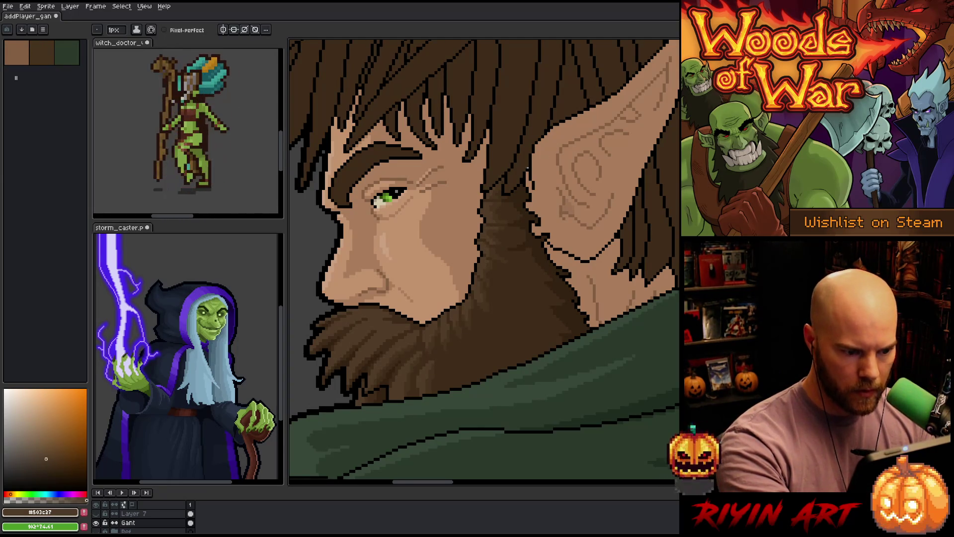
alt+click(488, 238)
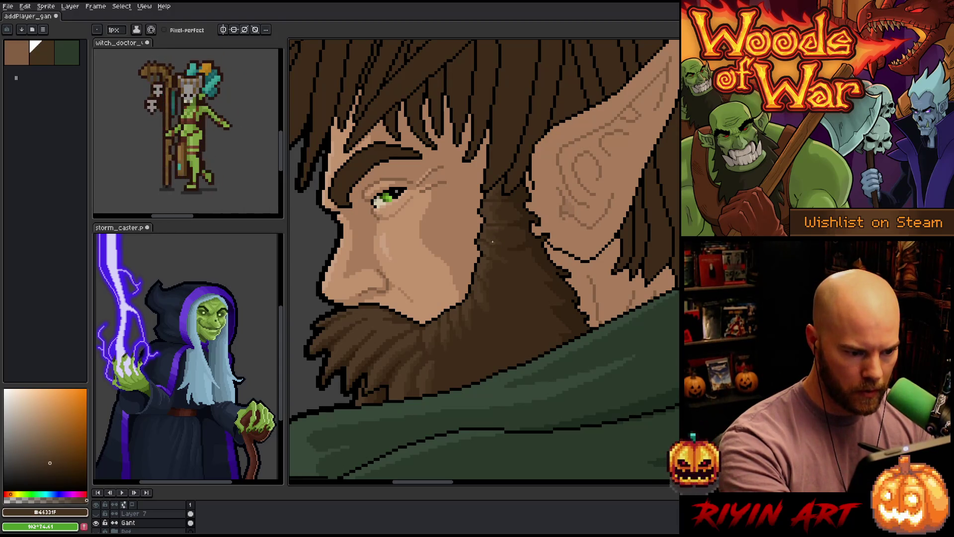
alt+click(486, 236)
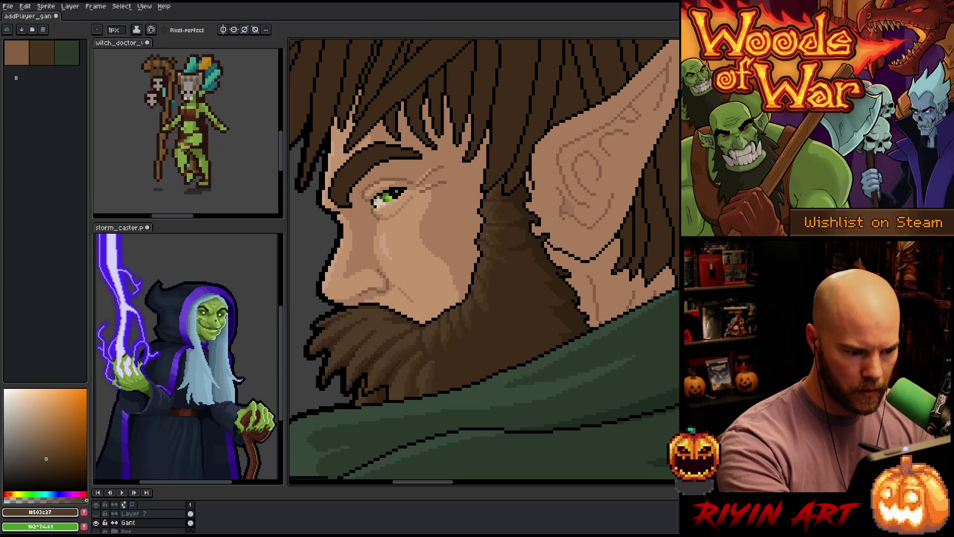
alt+click(496, 211)
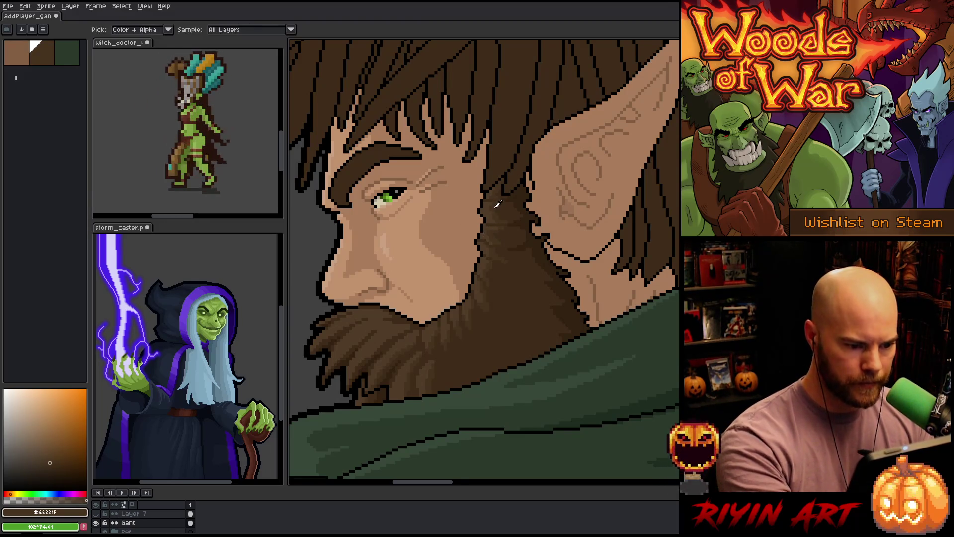
key(shift+c)
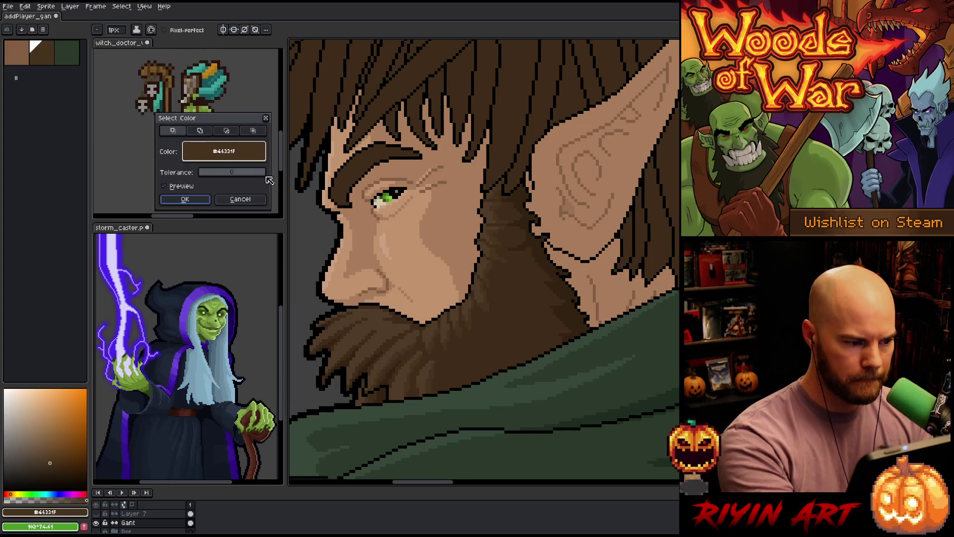
- Eyedrop the lighter beard brown #503C27 as the range colour and confirm with OK
click(385, 327)
click(210, 199)
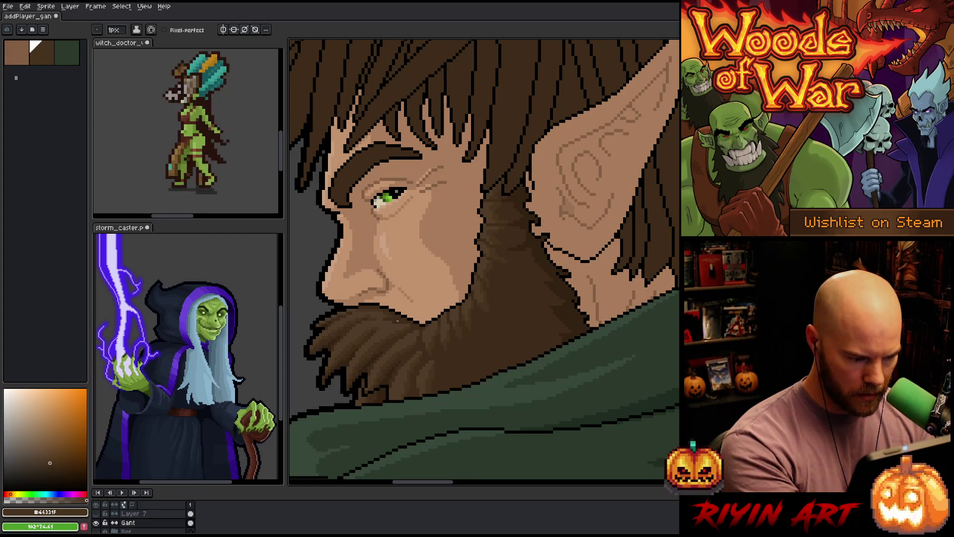
- Alternate dark, light and mid beard browns, save, and turn on Pixel-perfect strokes
alt+click(414, 319)
alt+click(391, 318)
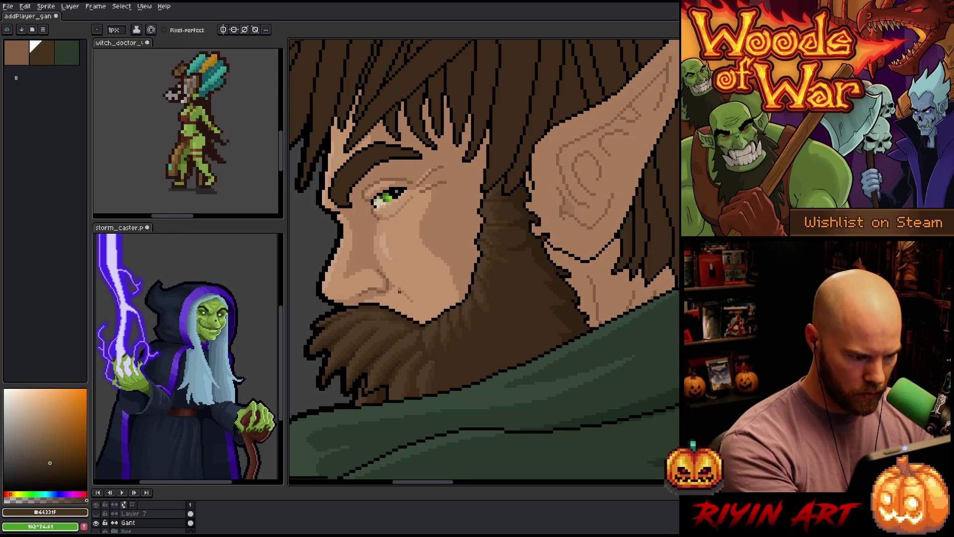
key(ctrl+s)
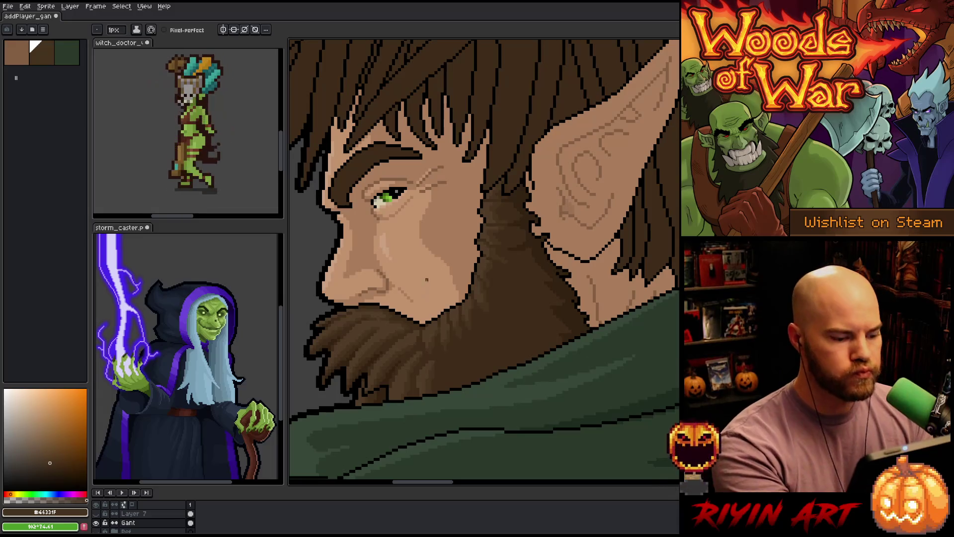
alt+click(397, 297)
alt+click(380, 327)
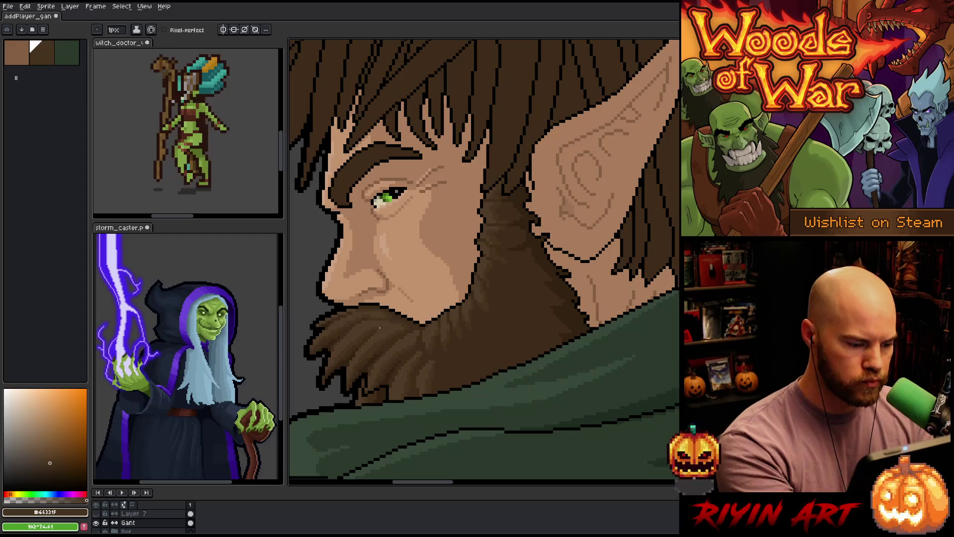
click(183, 32)
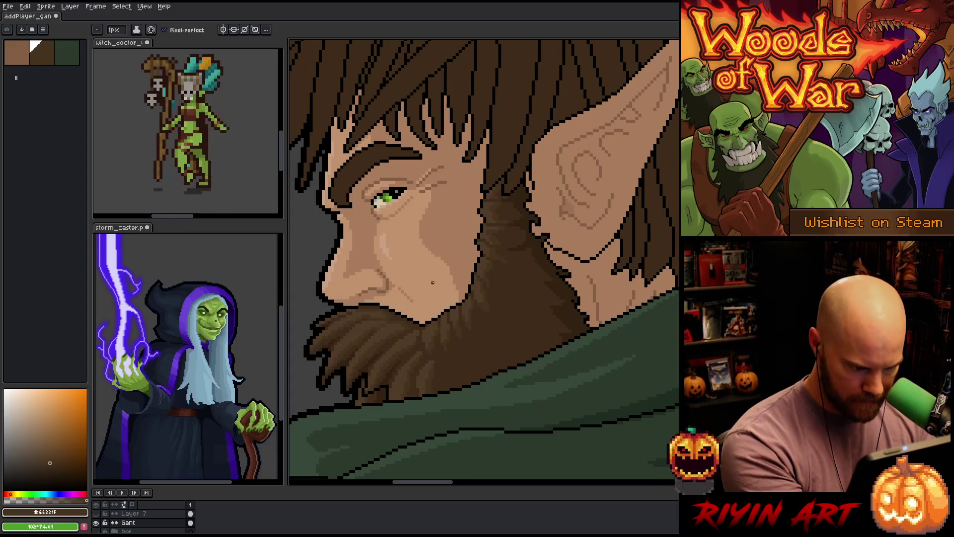
- Work light, dark and mid browns along the jaw and neck, save, then sample outline black
alt+click(379, 319)
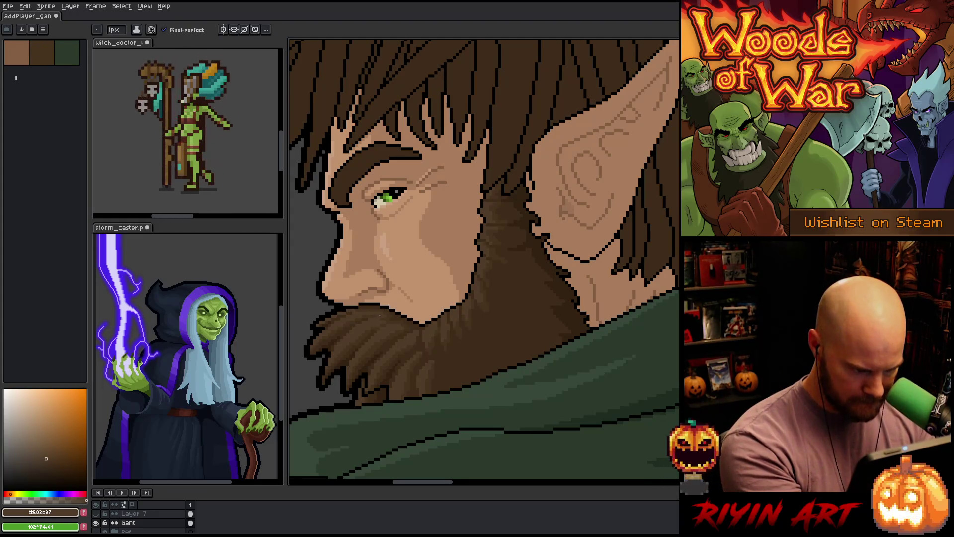
alt+click(360, 304)
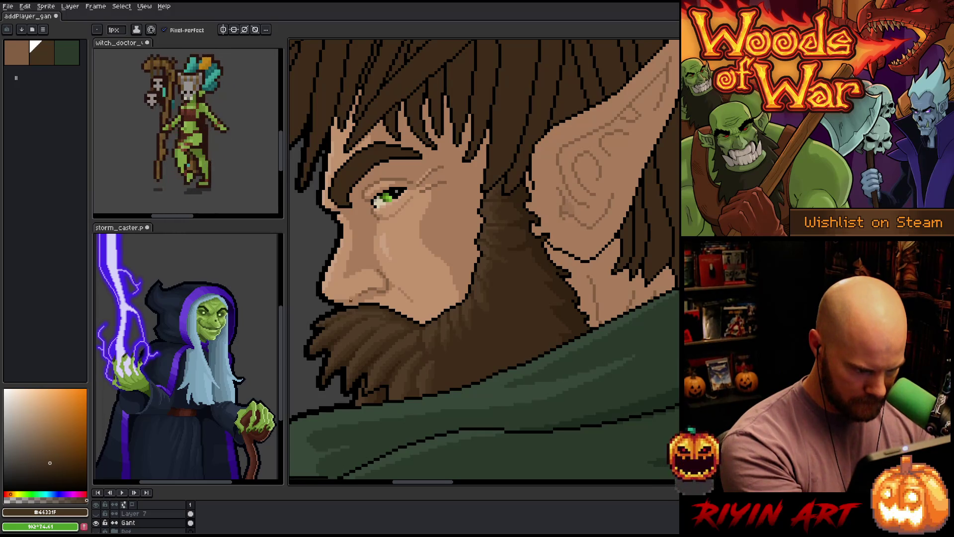
alt+click(338, 310)
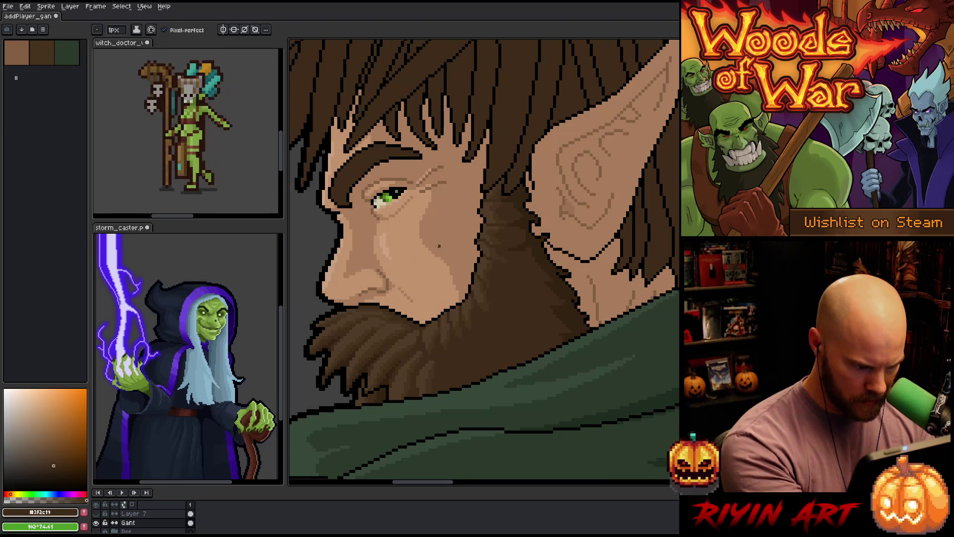
alt+click(362, 310)
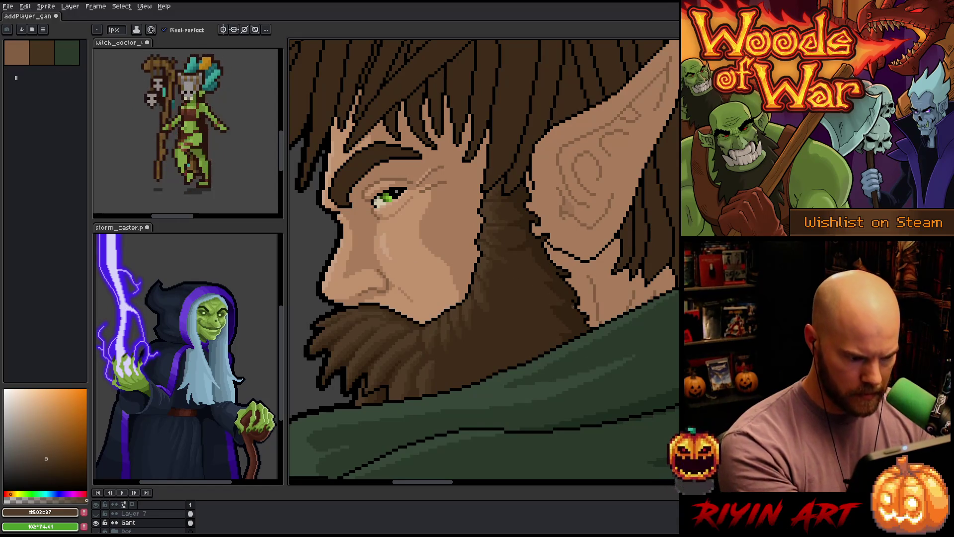
alt+click(451, 334)
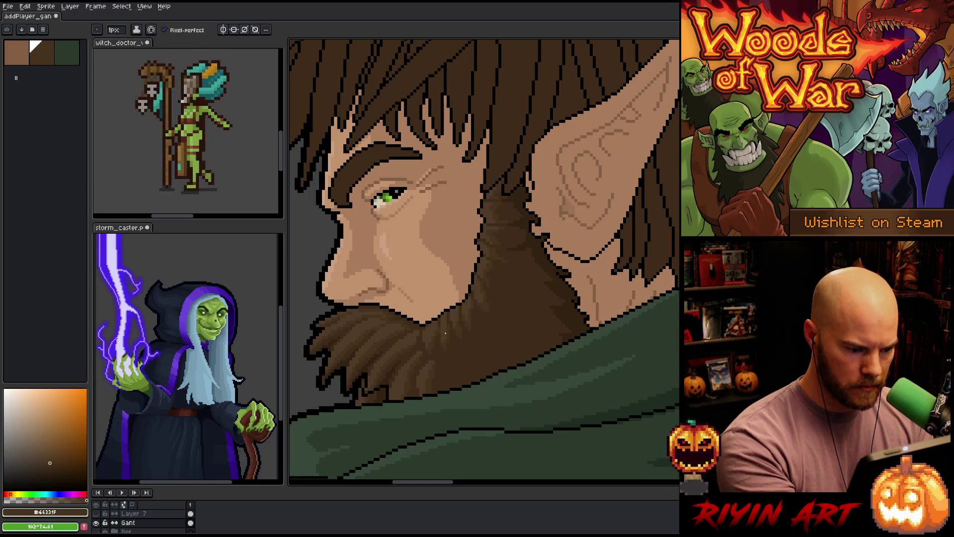
key(ctrl)
alt+click(490, 253)
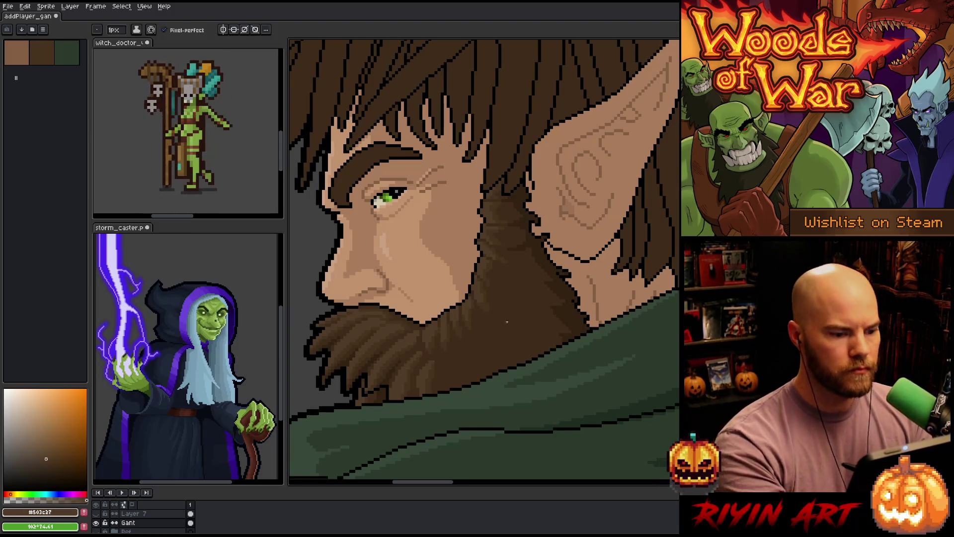
alt+click(493, 212)
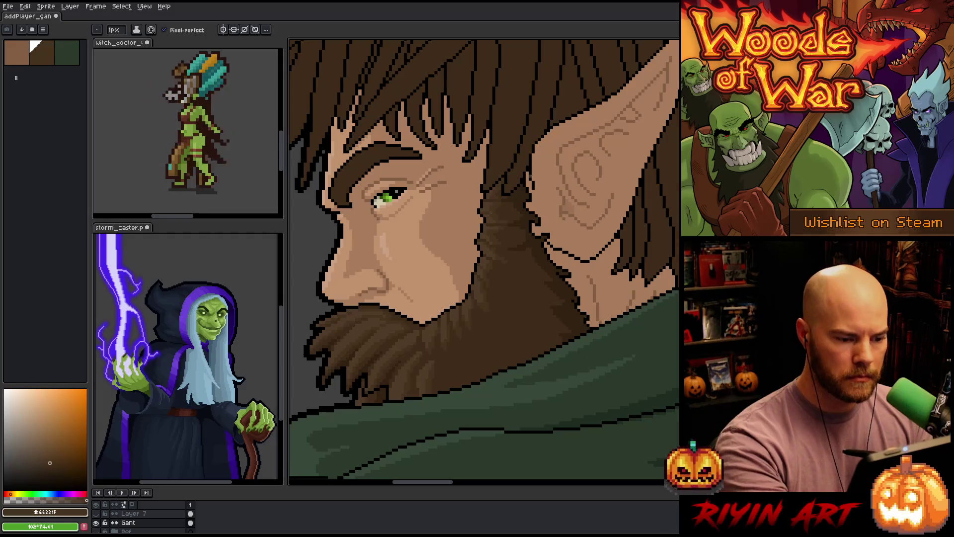
key(ctrl+s)
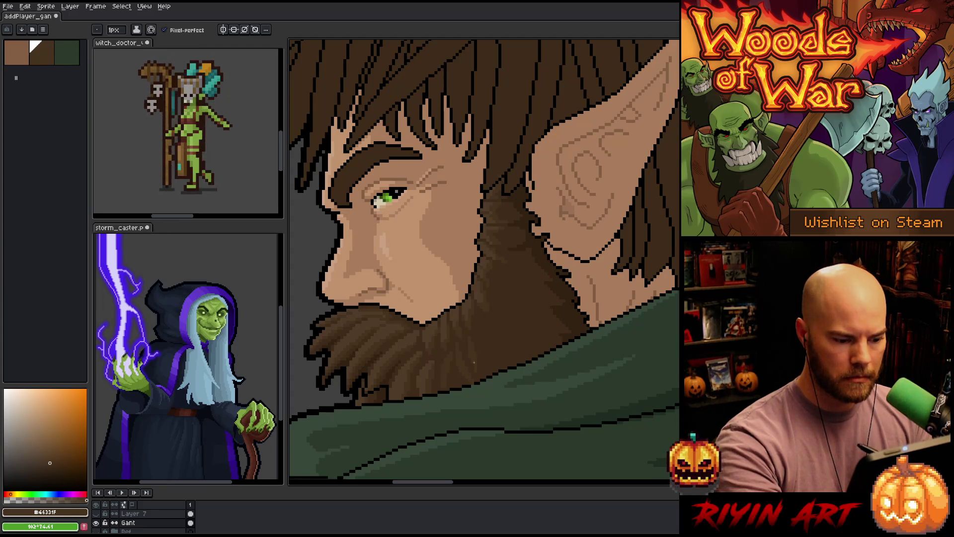
alt+click(474, 383)
ctrl+click(480, 333)
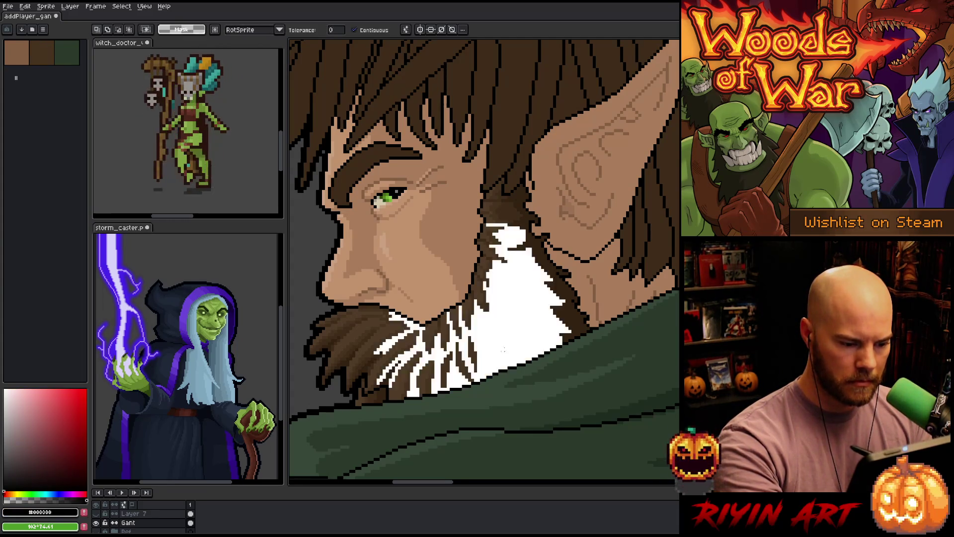
alt+click(528, 227)
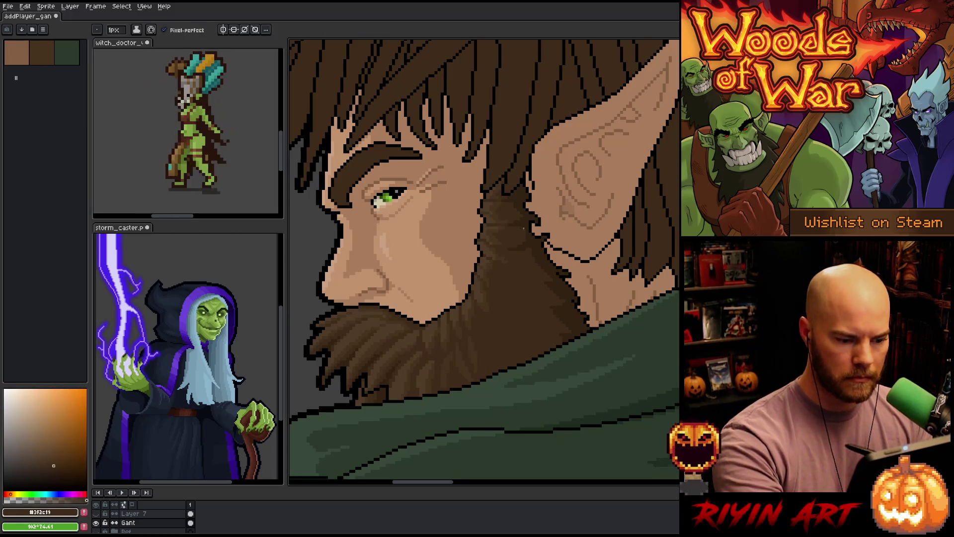
alt+click(476, 343)
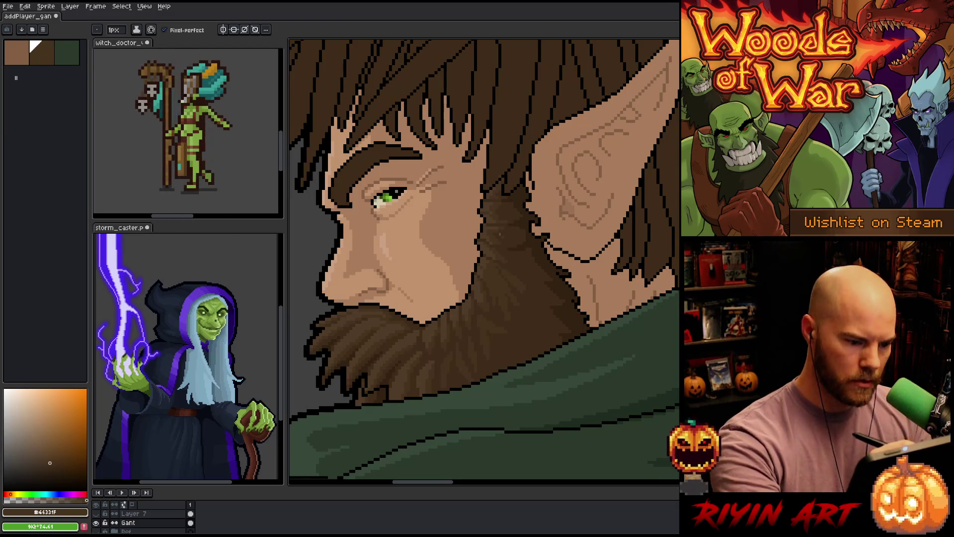
alt+click(500, 277)
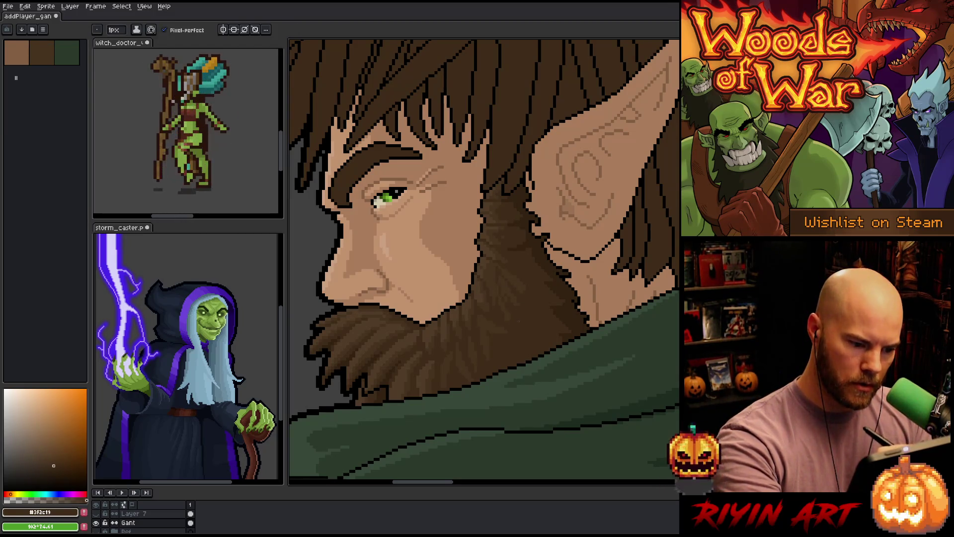
alt+click(506, 295)
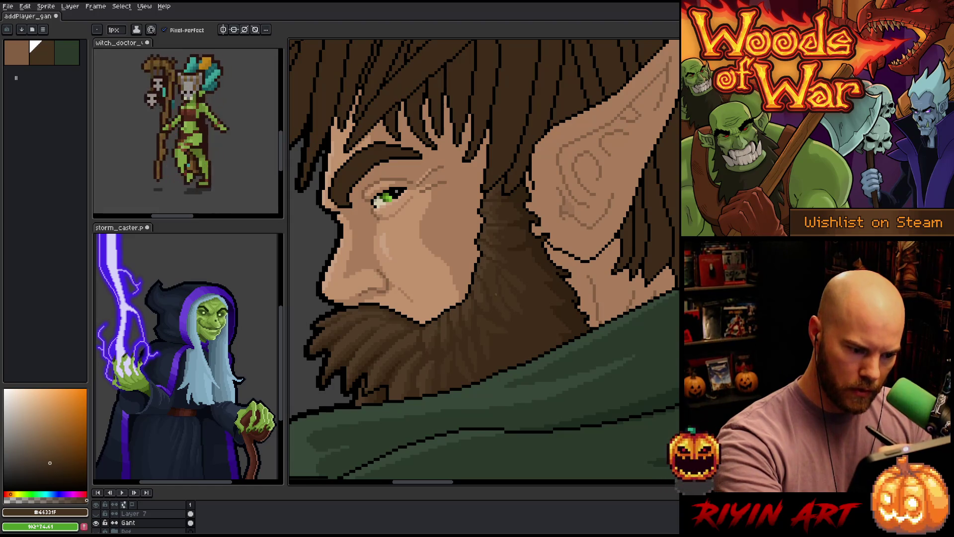
alt+click(517, 322)
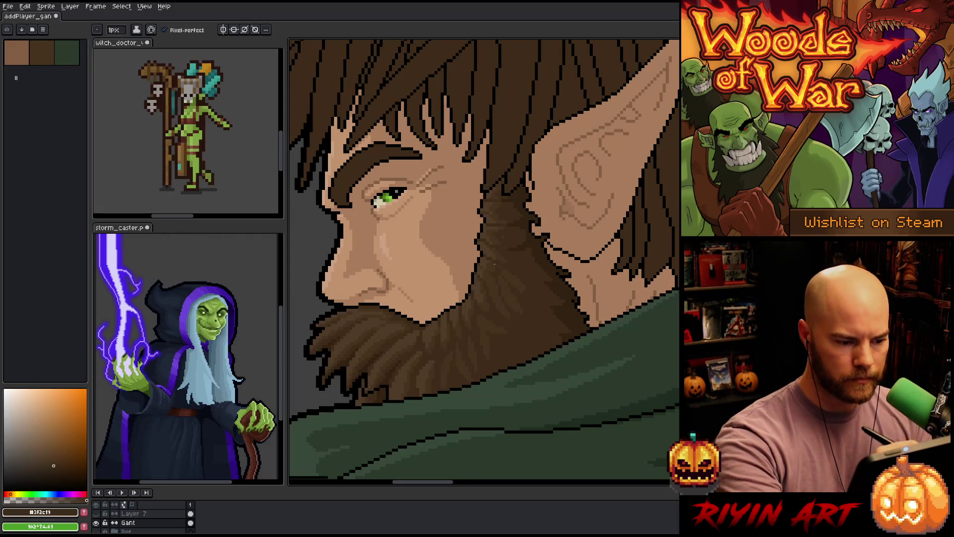
alt+click(497, 237)
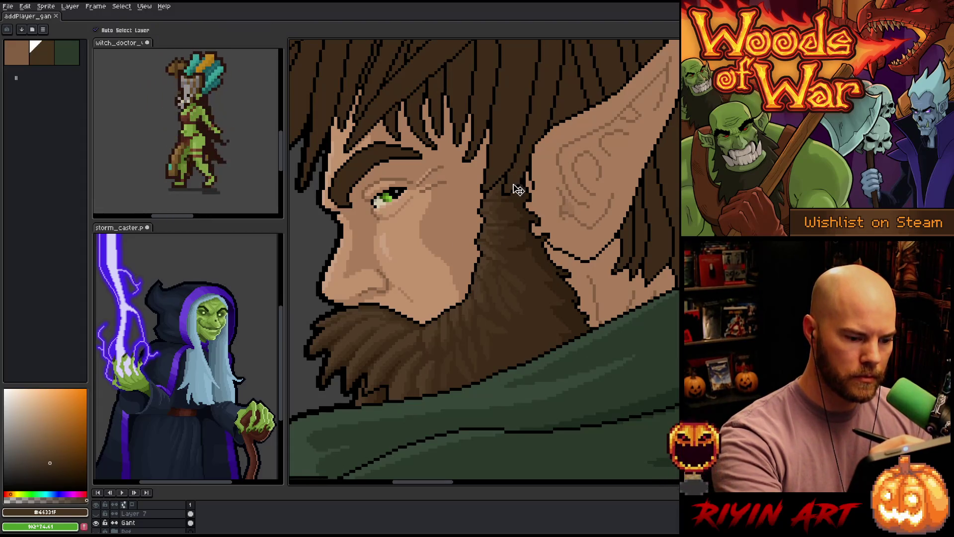
- Alternate the darkest and mid beard browns while drawing strands
alt+click(516, 292)
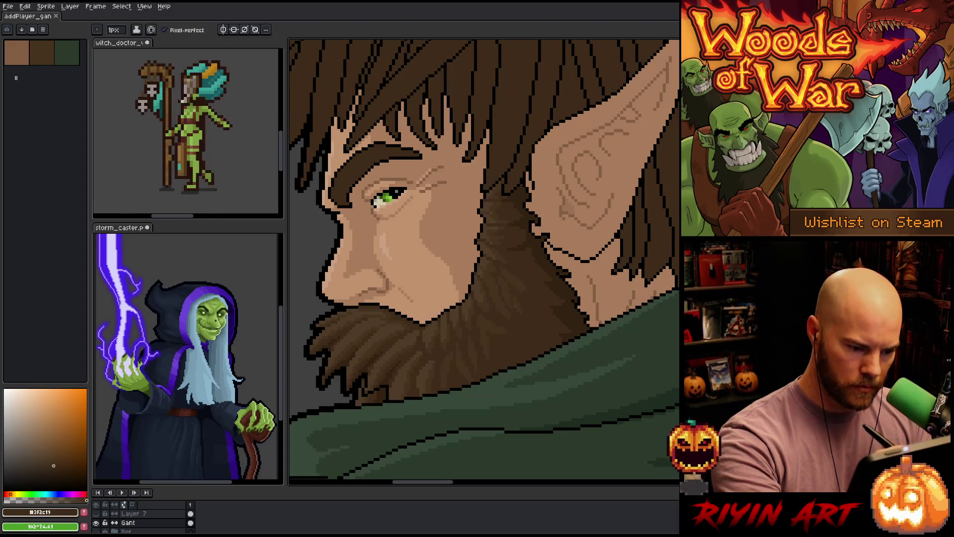
alt+click(510, 265)
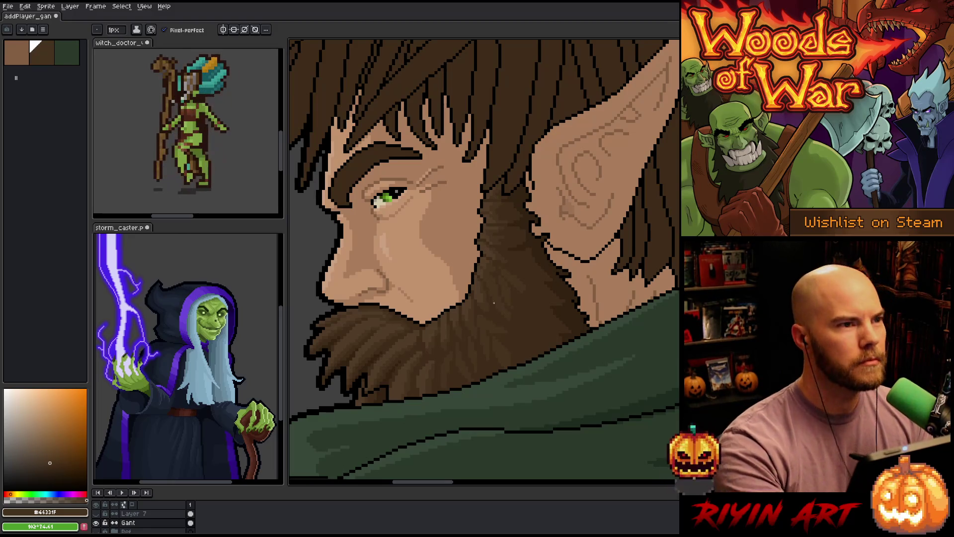
alt+click(515, 332)
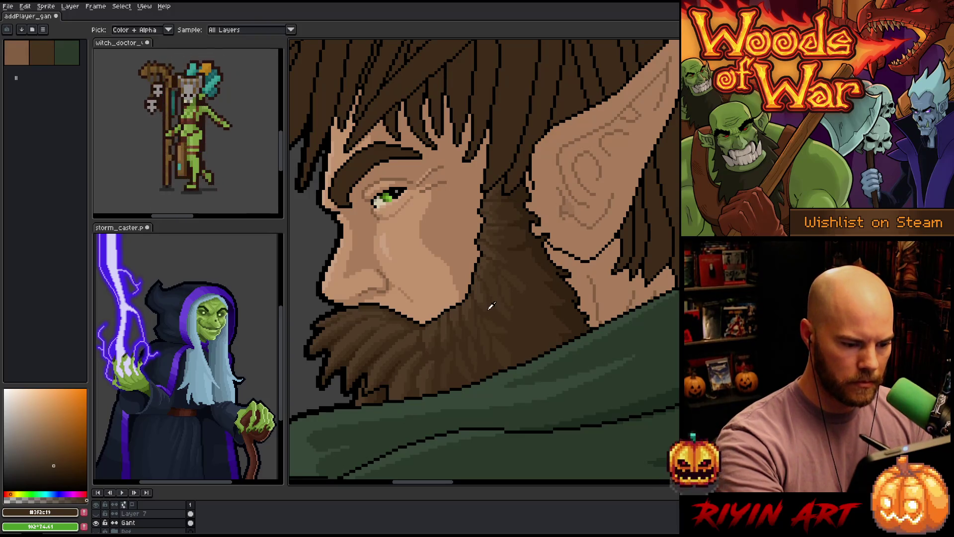
alt+click(501, 321)
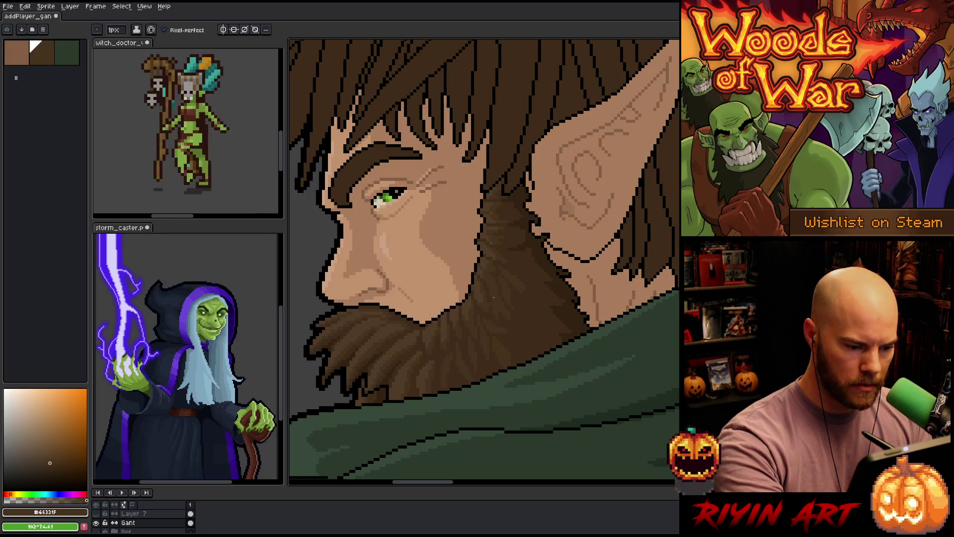
alt+click(491, 305)
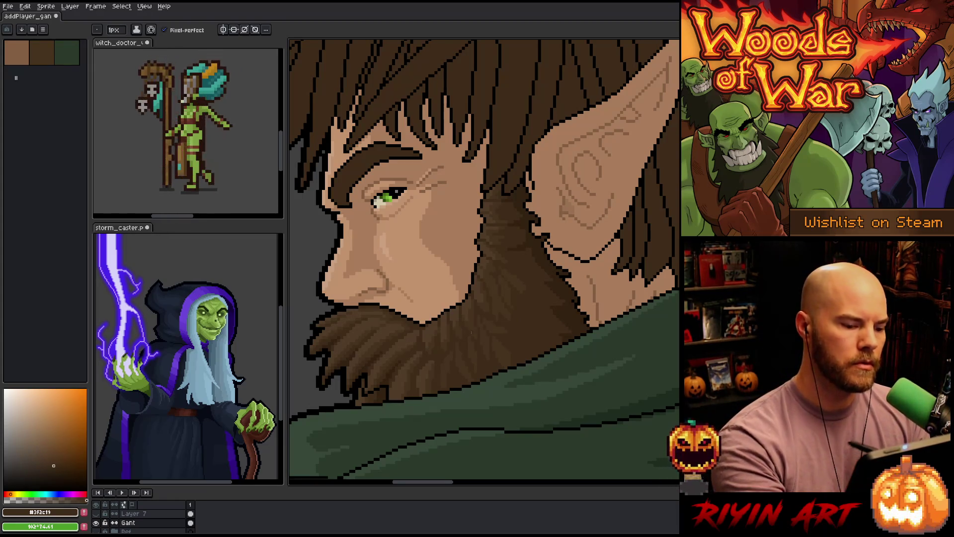
- Magic-wand select the beard's mid-brown pixels, then deselect with Ctrl+D
alt+click(471, 331)
click(486, 319)
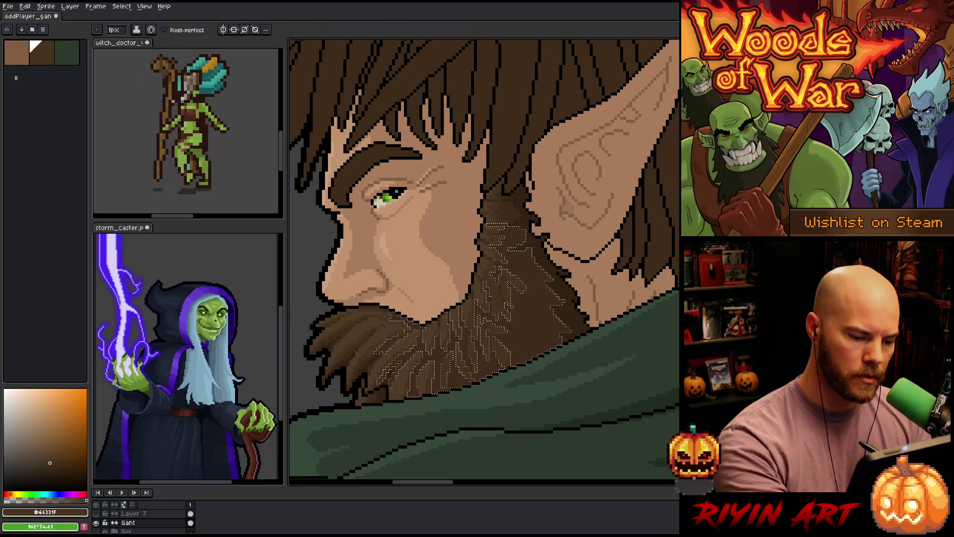
key(v)
key(ctrl+d)
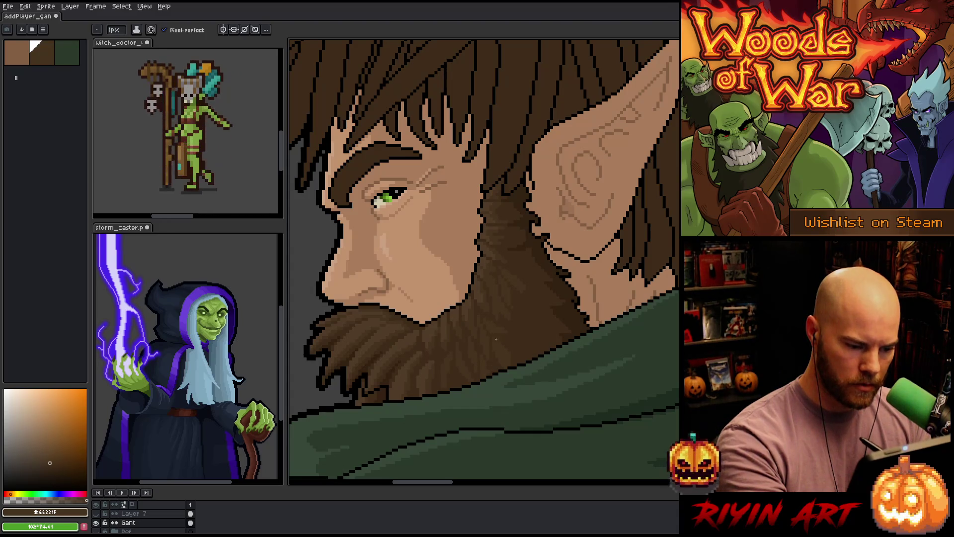
- Draw darker and mid brown strands, wand-select the lighter neck brown, and save
alt+click(500, 345)
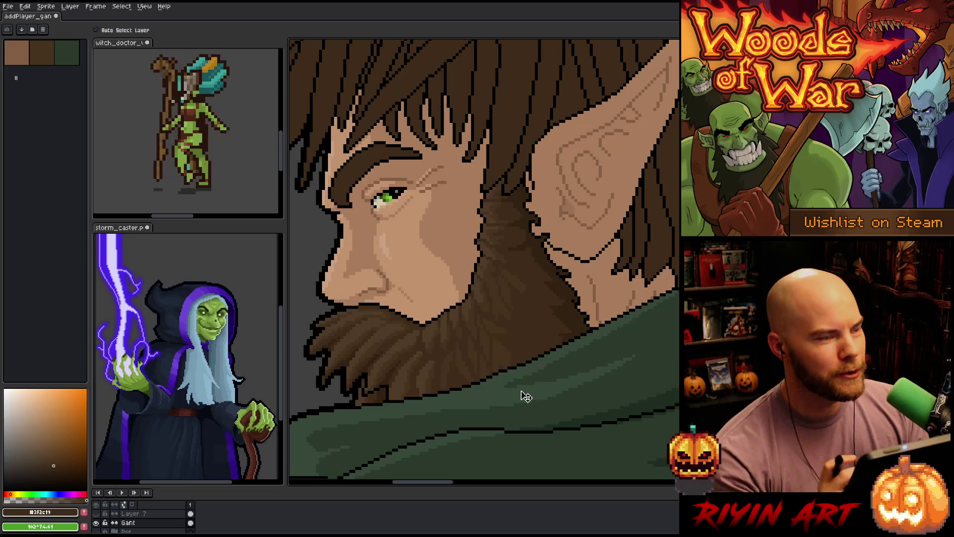
alt+click(438, 333)
alt+click(438, 336)
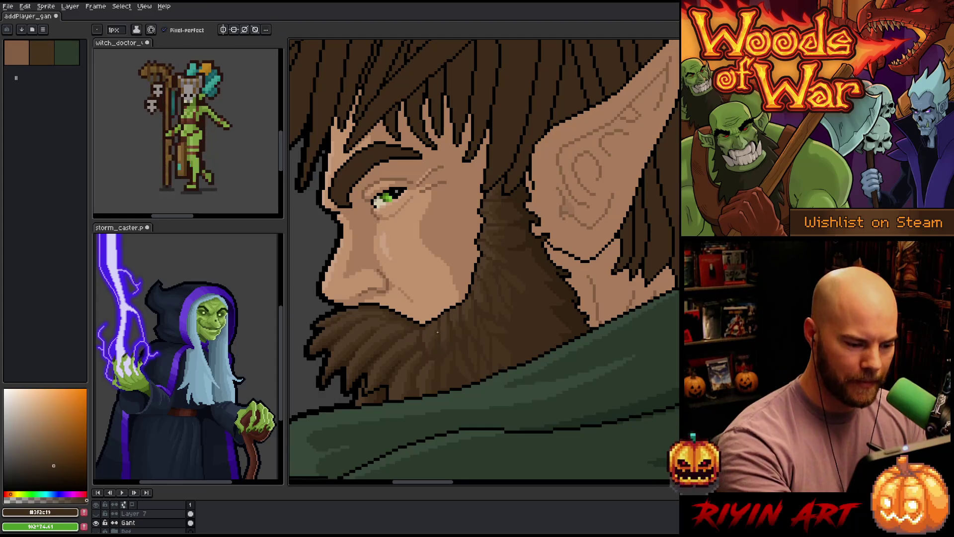
alt+click(436, 325)
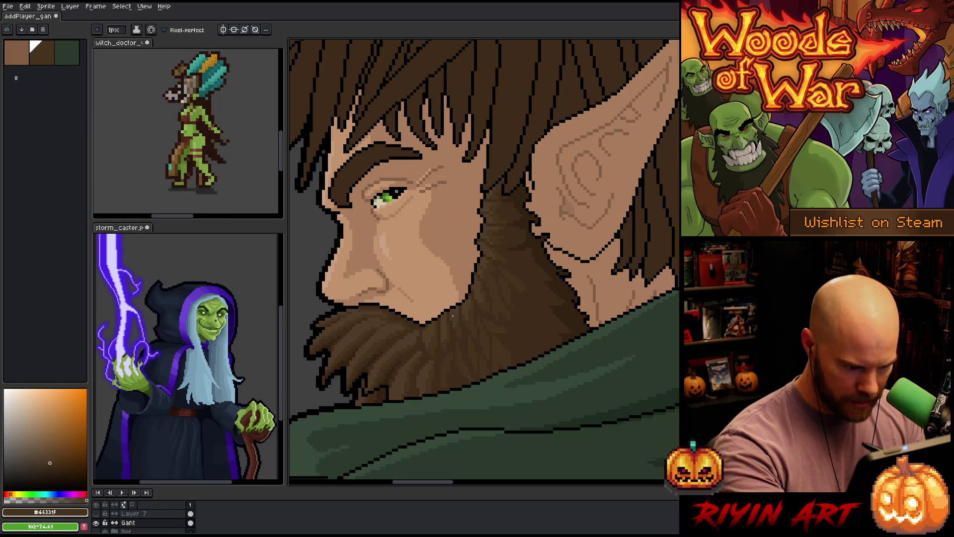
alt+click(487, 267)
key(w)
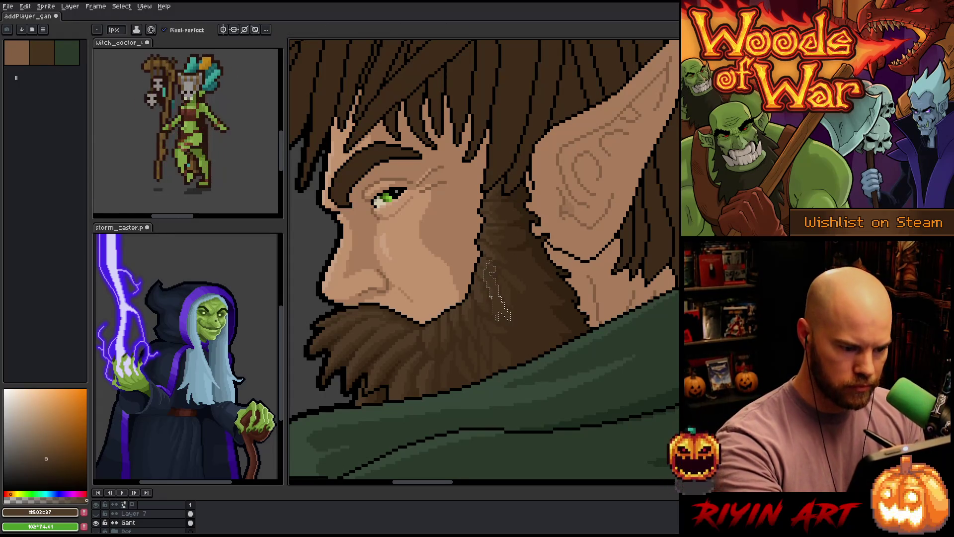
click(494, 266)
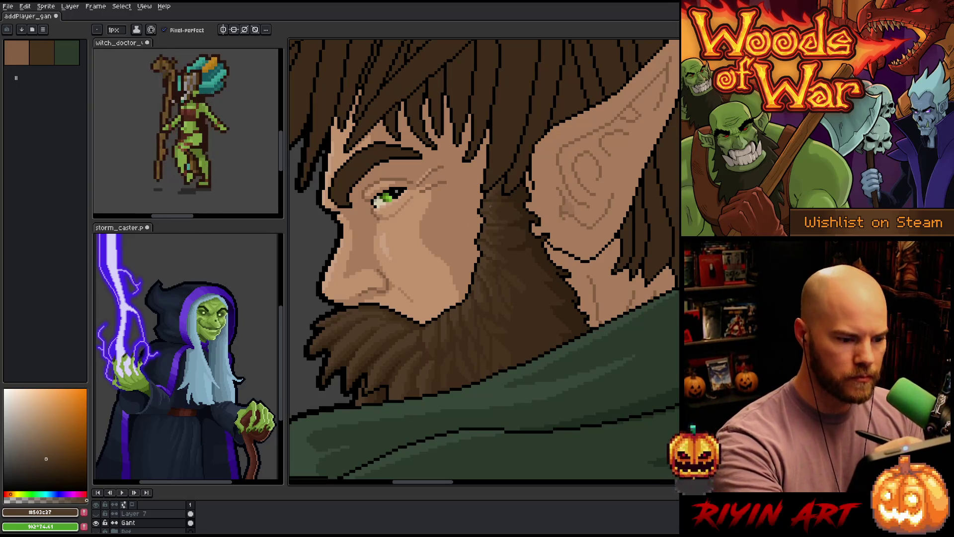
key(ctrl+s)
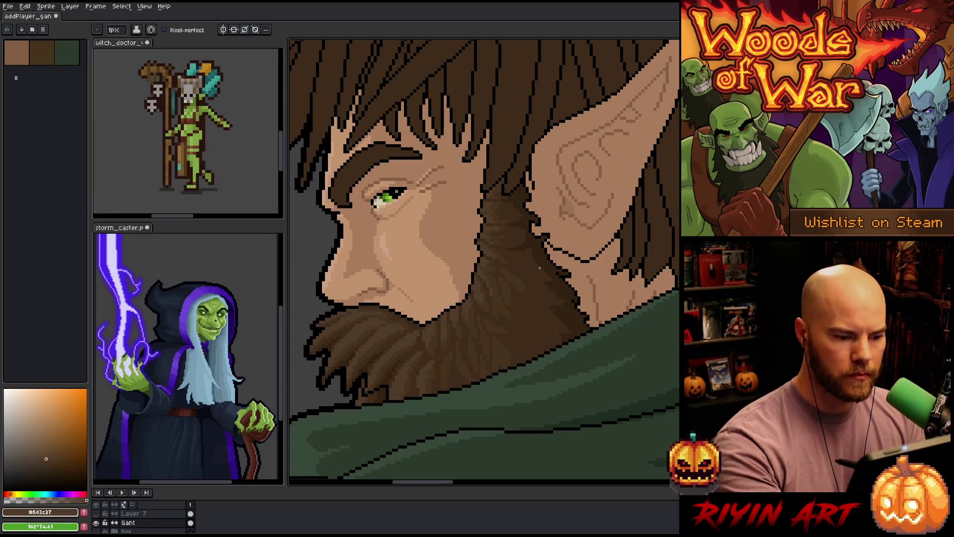
- Add darkest-brown strands from the beard, save twice, and zoom out to the bust
alt+click(498, 254)
right_click(461, 242)
key(Escape)
scroll(564, 285, down, 4)
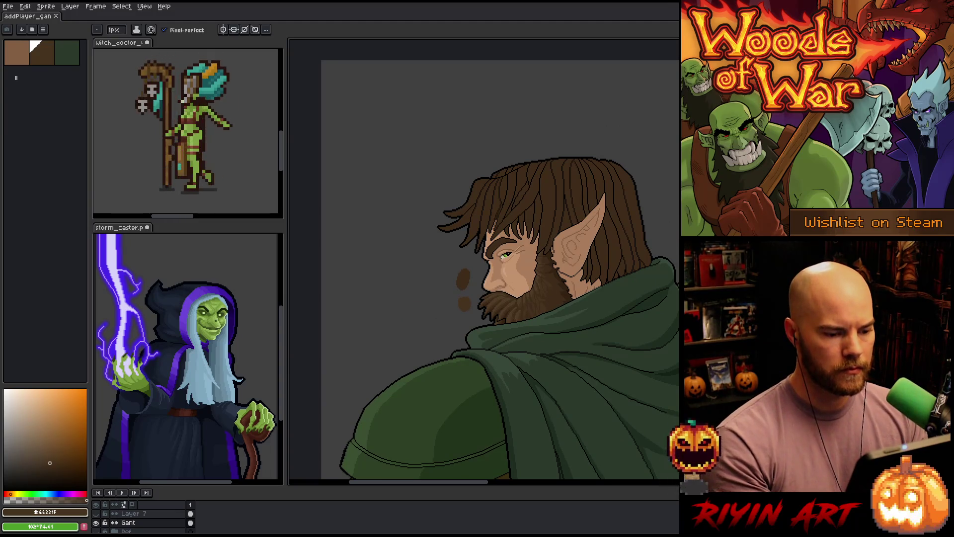
scroll(520, 315, up, 4)
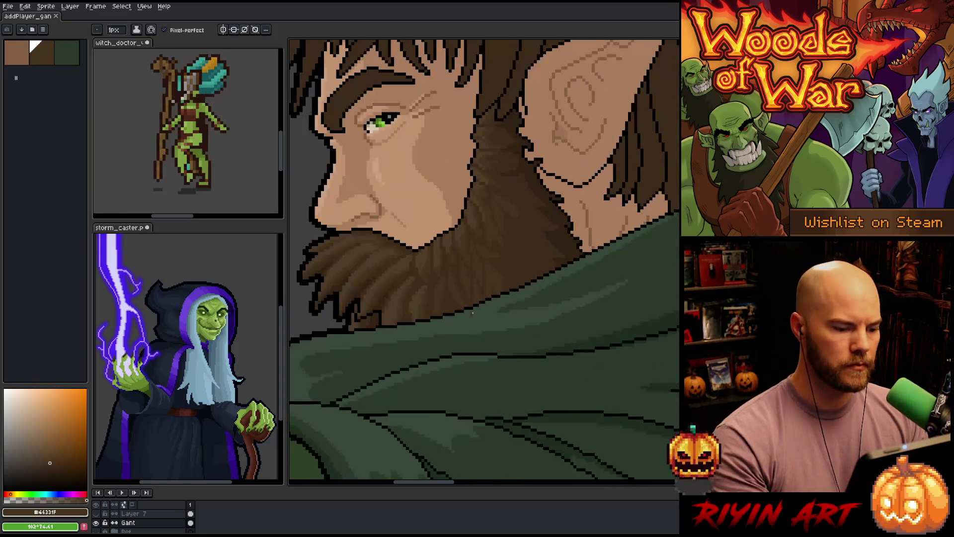
alt+click(385, 295)
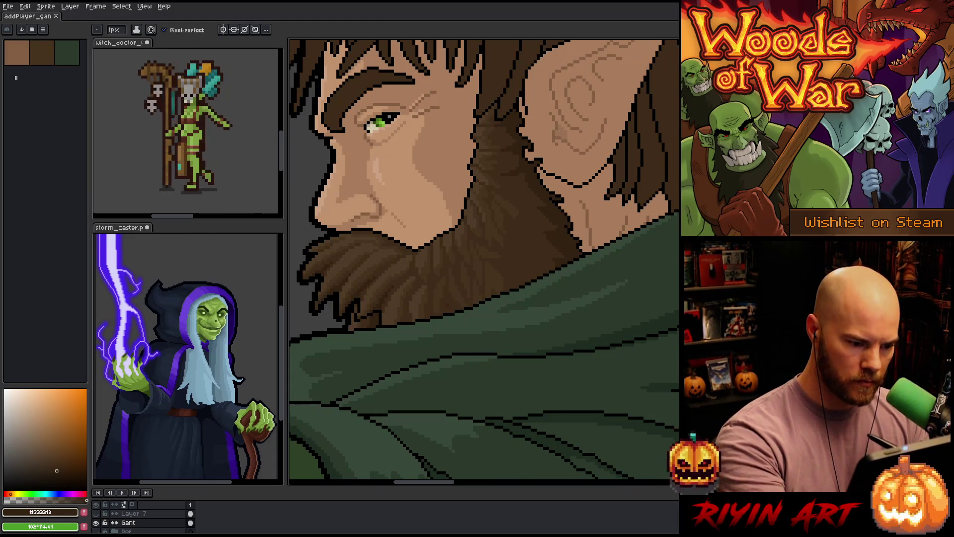
key(ctrl+s)
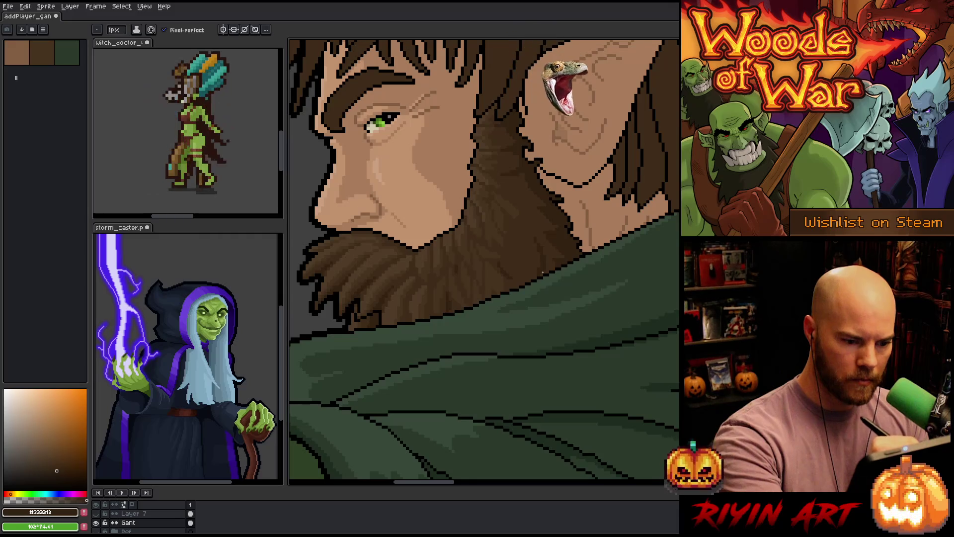
key(ctrl+s)
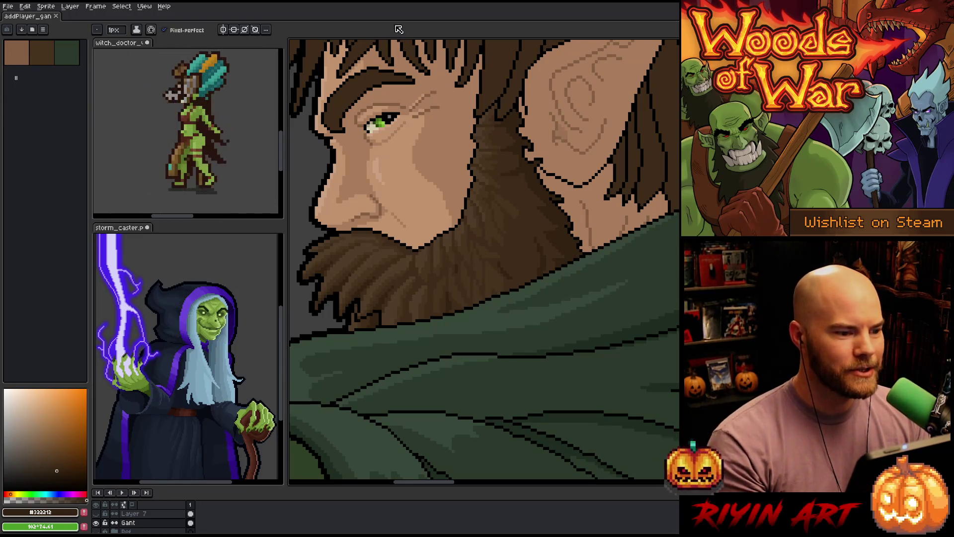
key(minus)
key(minus)
key(minus)
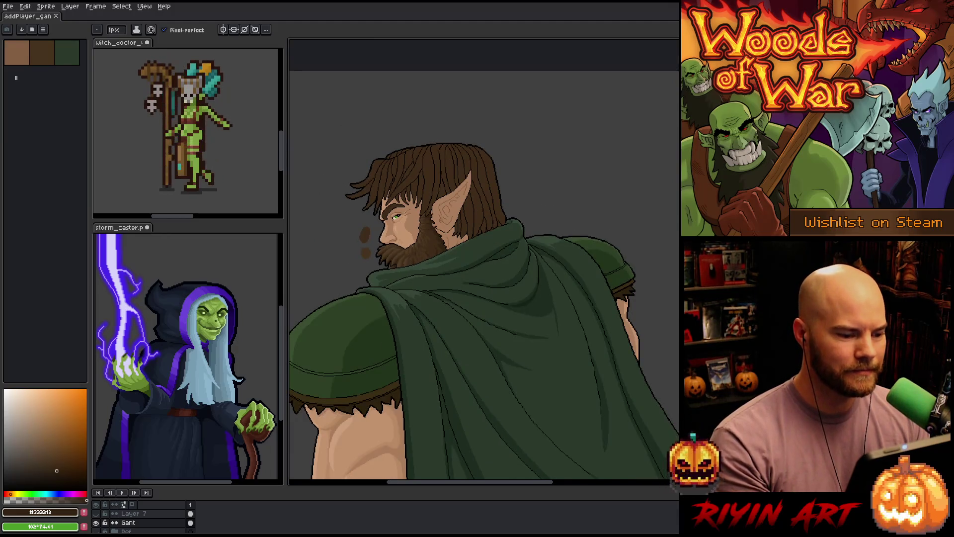
- Pencil darkest-brown strands into the beard under the ear and save the sprite
key(plus)
key(plus)
key(plus)
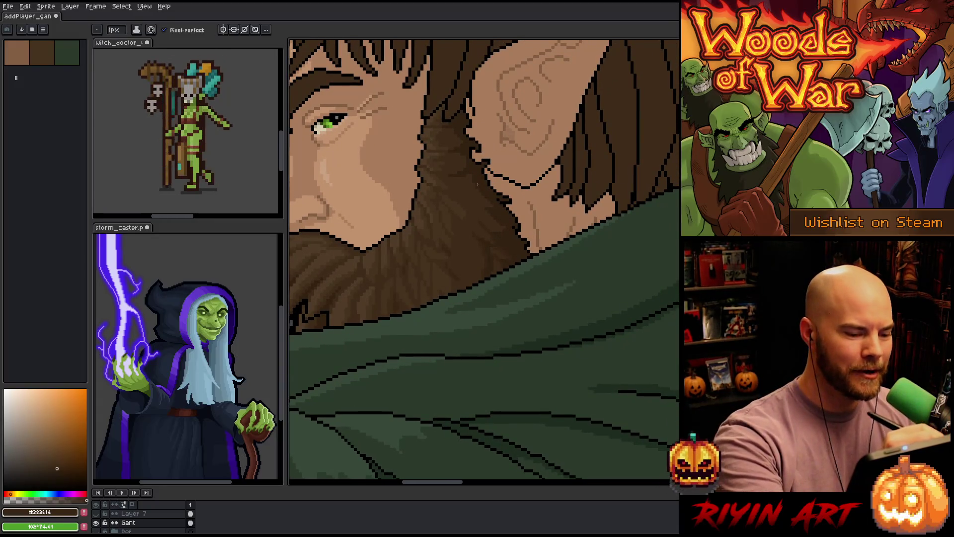
alt+click(489, 223)
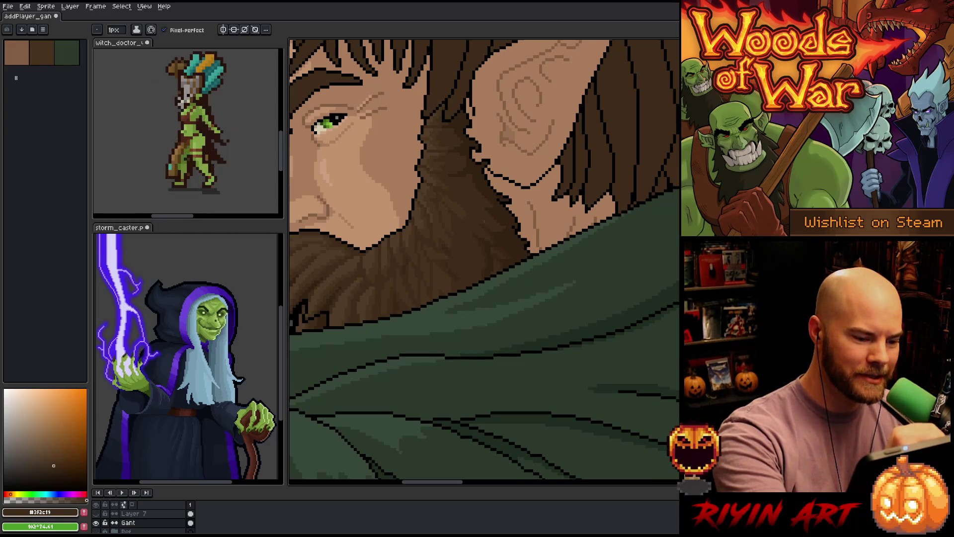
alt+click(490, 225)
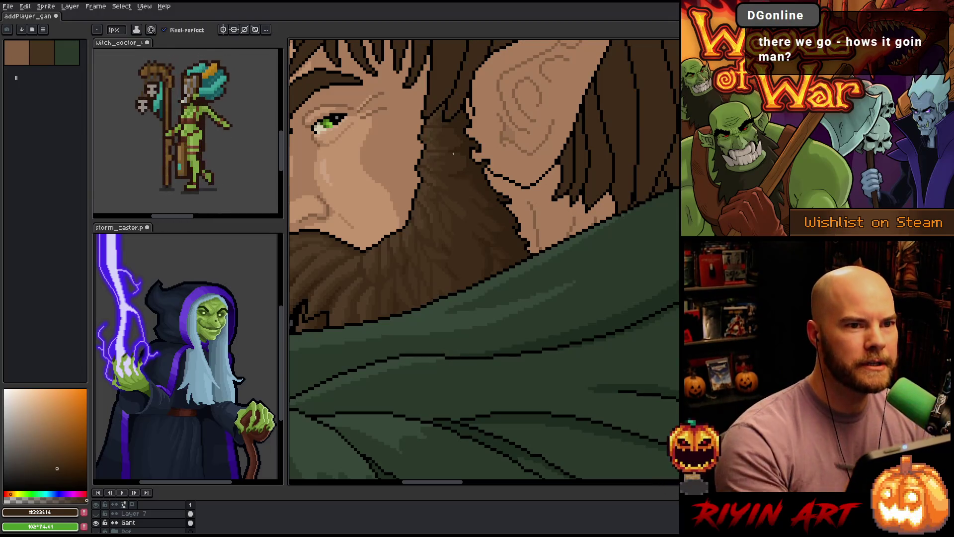
drag(504, 194, 484, 231)
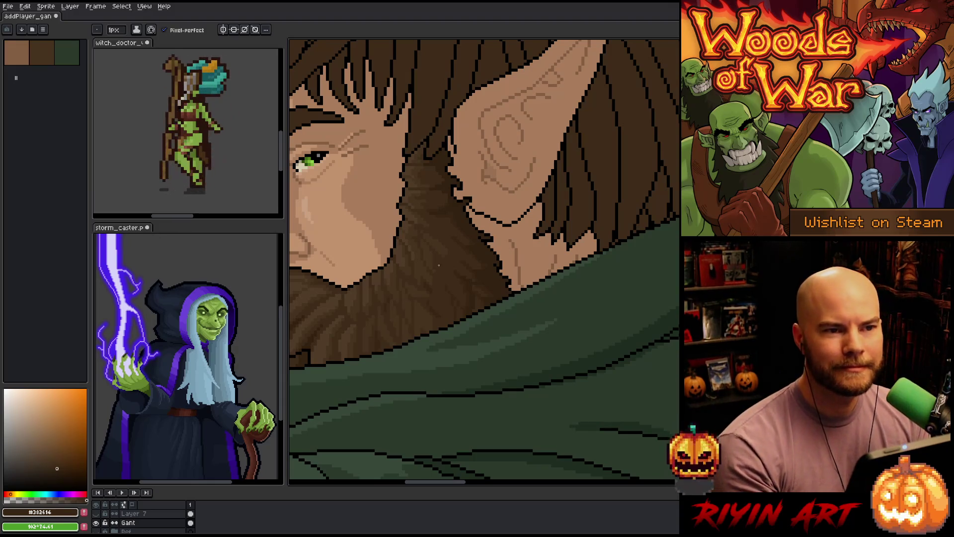
scroll(439, 266, down, 5)
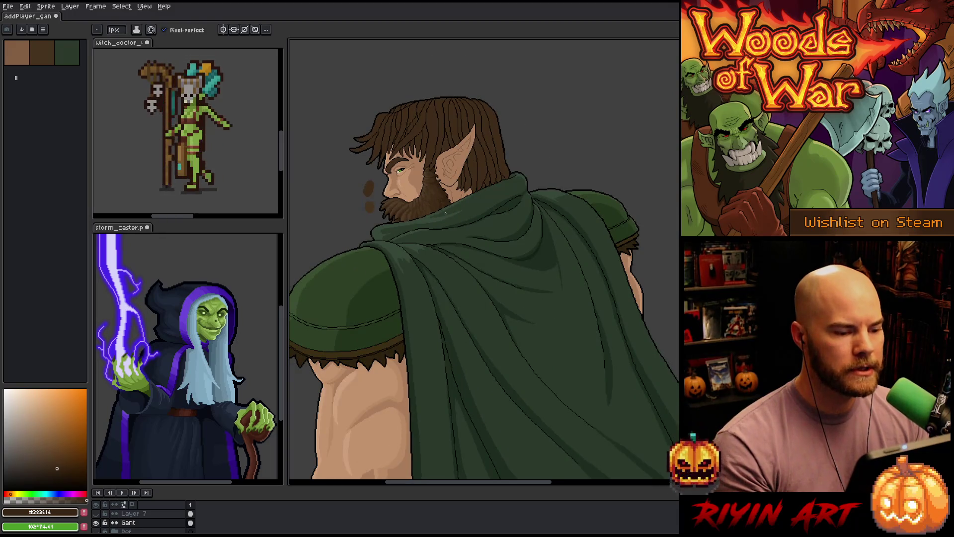
key(ctrl+s)
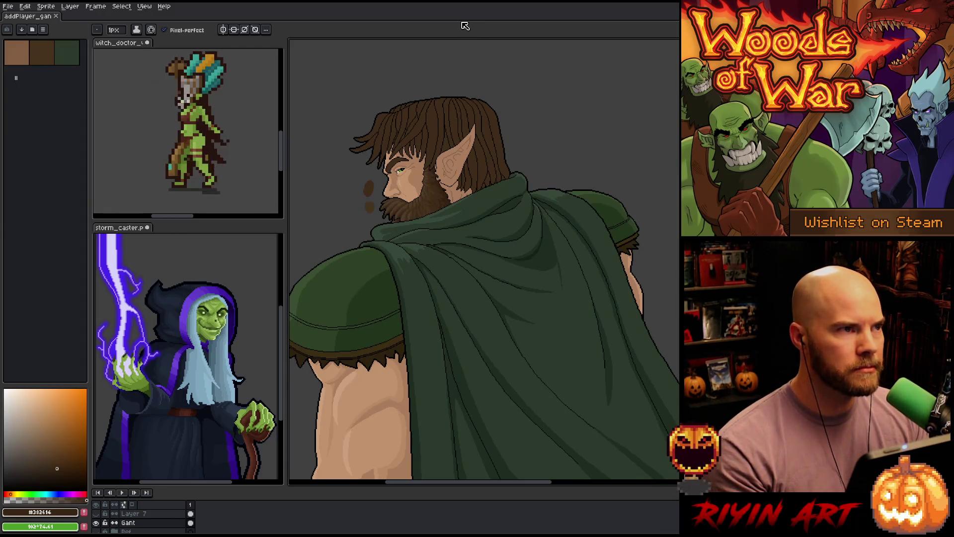
scroll(444, 189, up, 1)
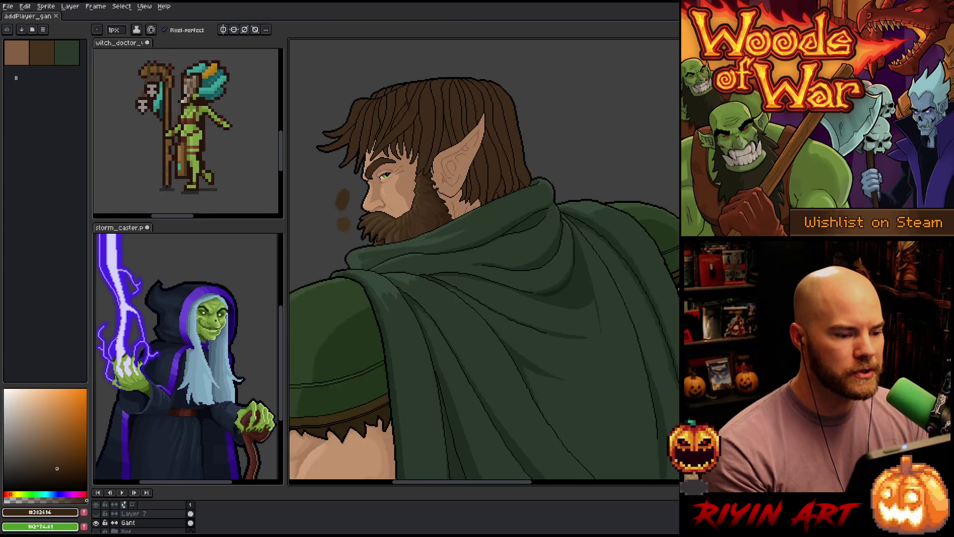
- Pencil fine strands in the lower beard alternating #46331F and darker #3F2C19
scroll(444, 189, down, 1)
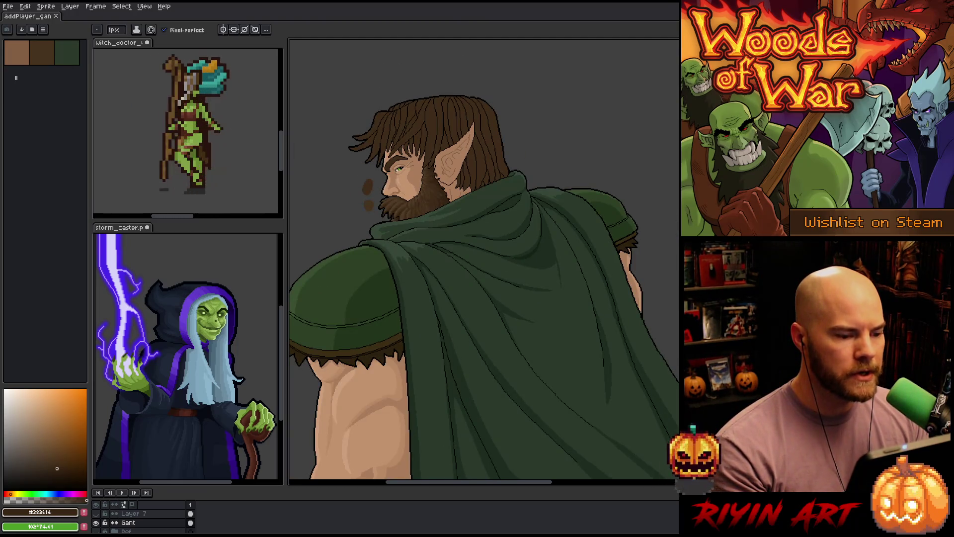
scroll(407, 174, up, 2)
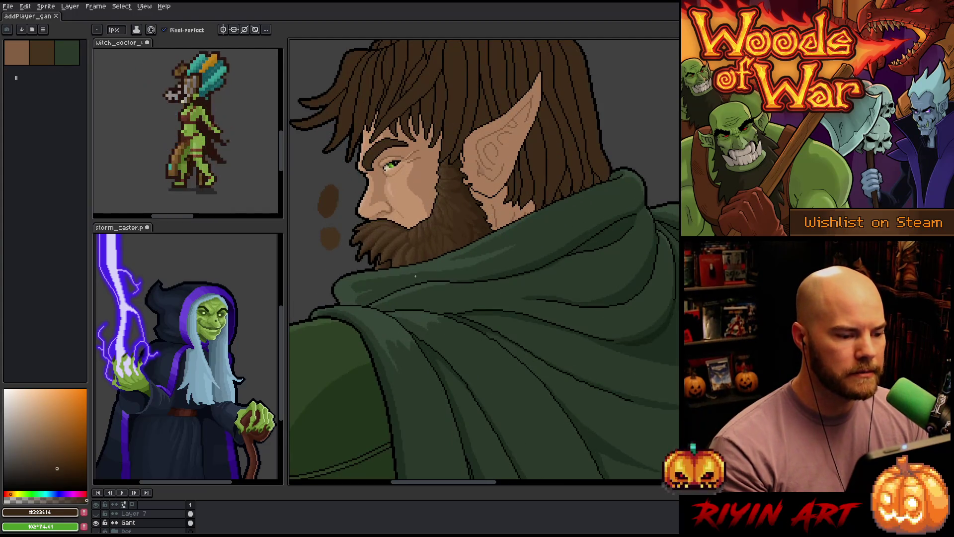
scroll(446, 297, down, 1)
scroll(435, 264, up, 3)
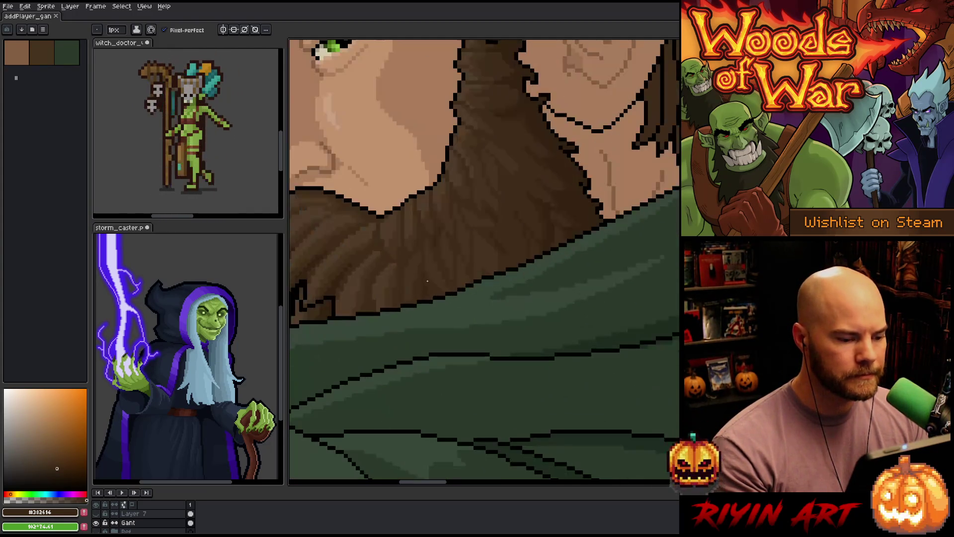
alt+click(398, 241)
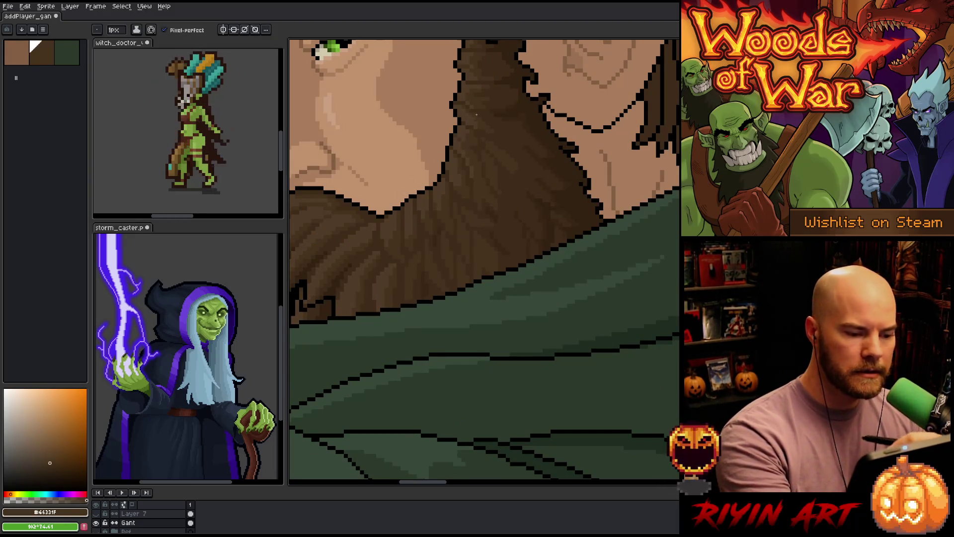
scroll(473, 269, up, 2)
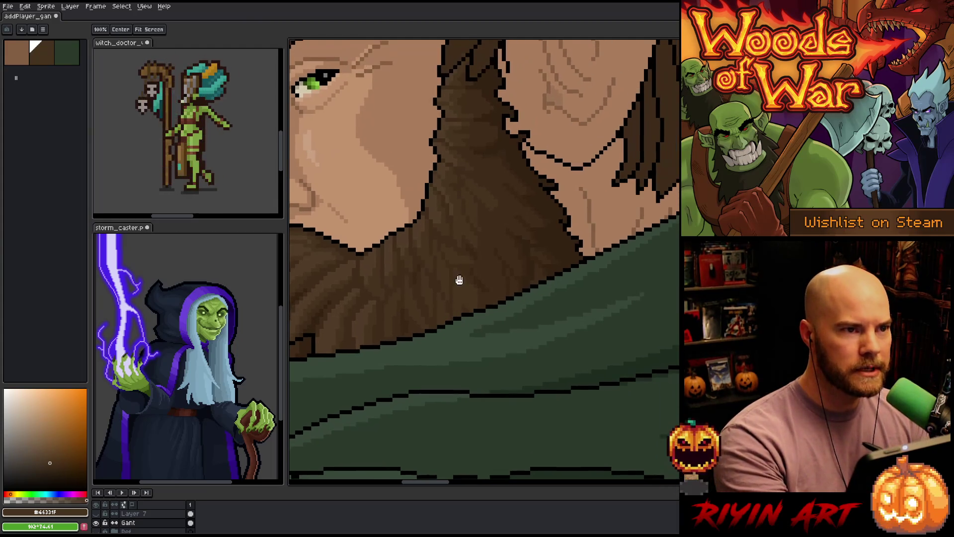
scroll(473, 243, up, 2)
alt+click(463, 304)
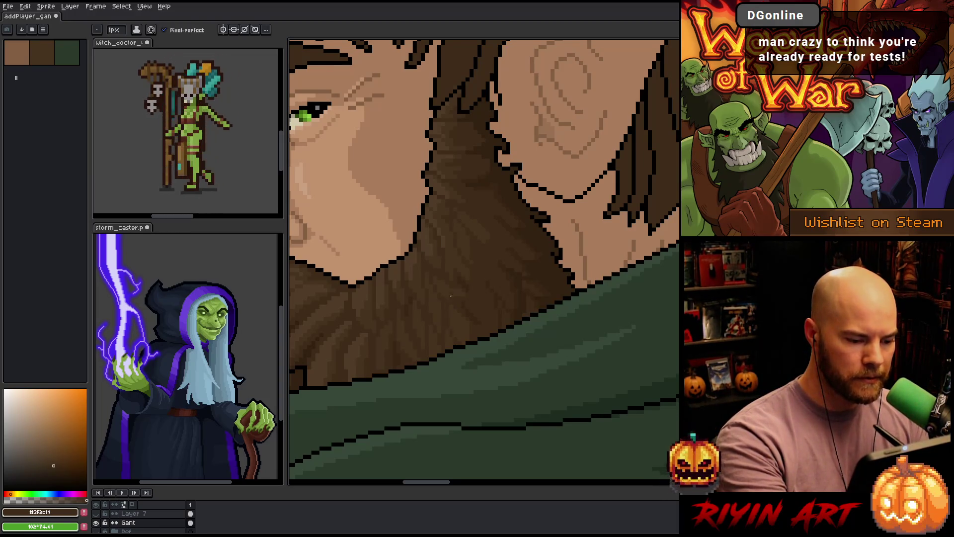
alt+click(460, 323)
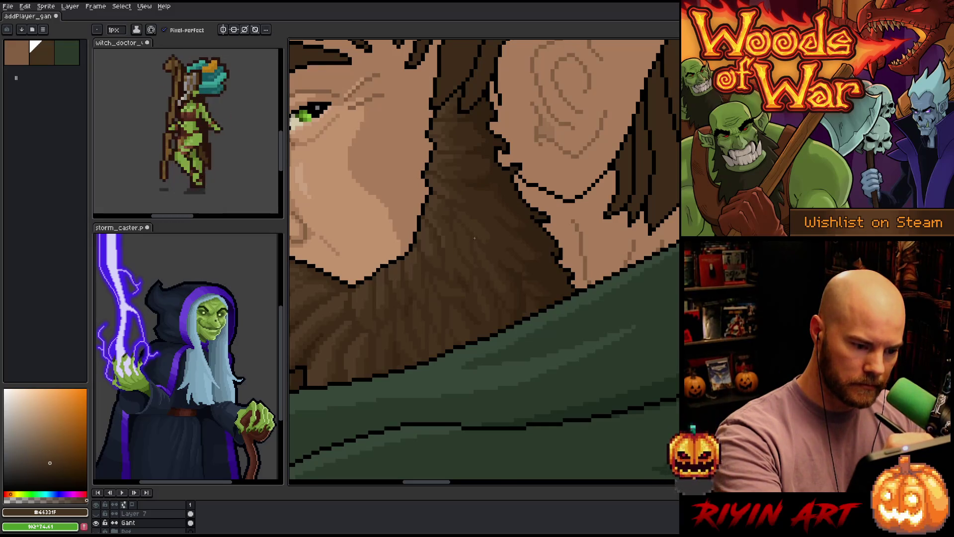
- Continue the strands up toward the hair, alternating darker and mid browns
alt+click(458, 295)
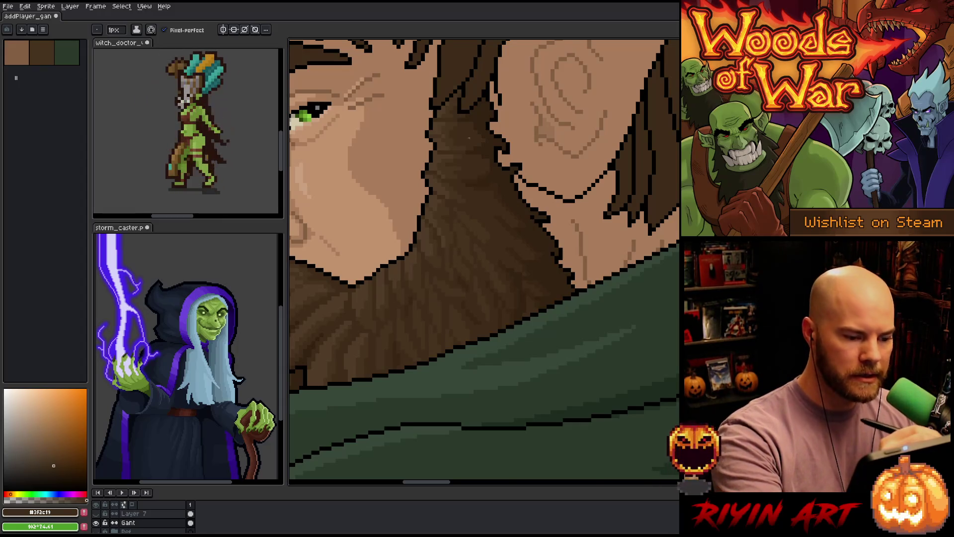
alt+click(455, 222)
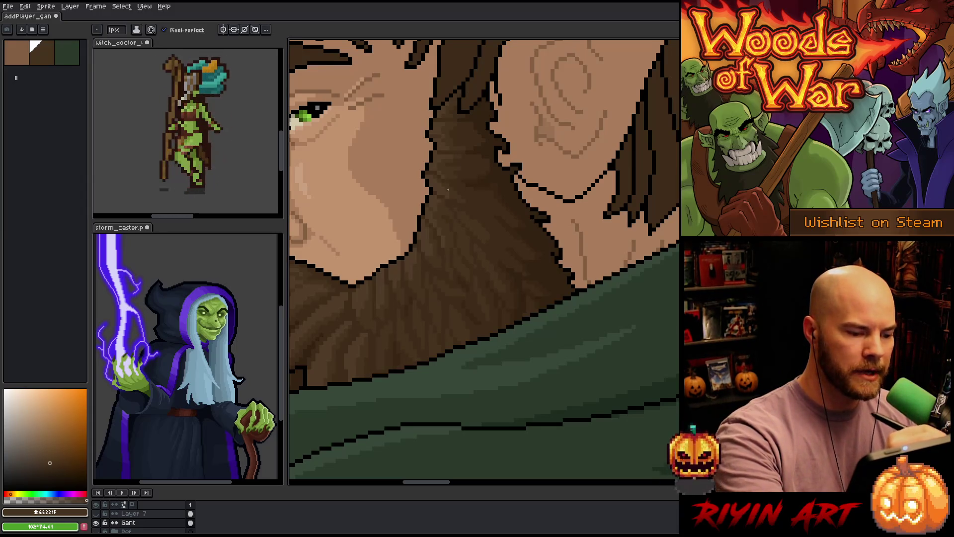
alt+click(471, 198)
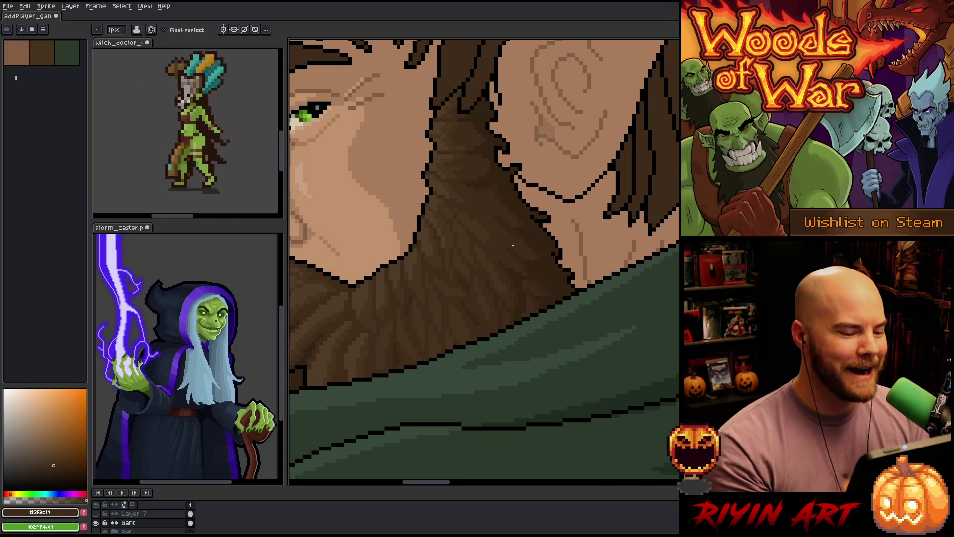
scroll(513, 245, down, 3)
scroll(499, 249, down, 2)
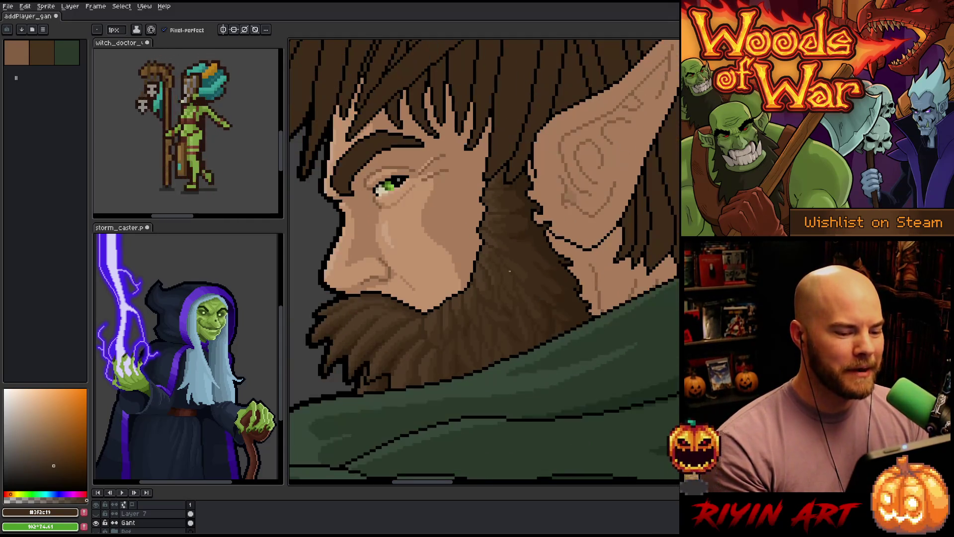
- Cycle through the mid brown, a dark brown and #46331F, settling on #503C27
scroll(531, 244, up, 1)
scroll(486, 213, down, 2)
scroll(483, 212, up, 2)
alt+click(484, 211)
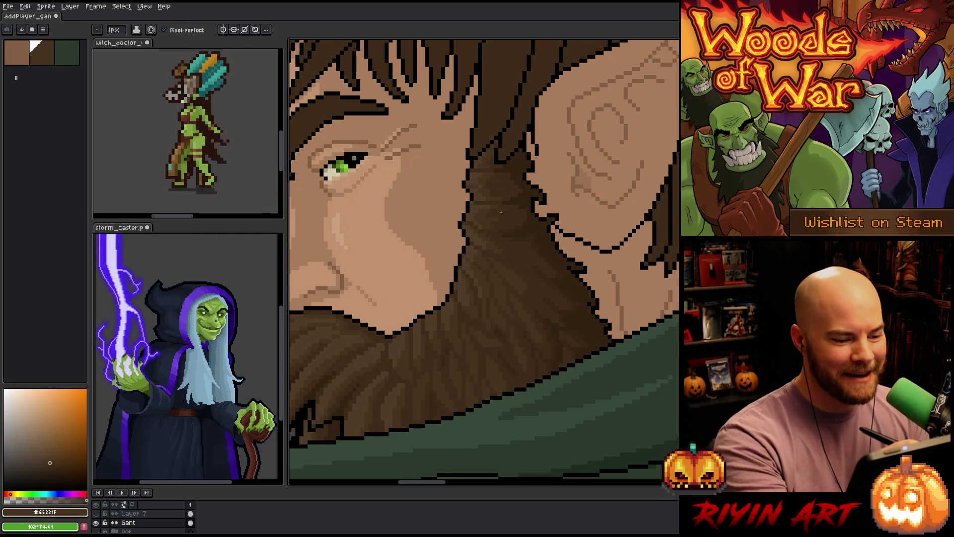
alt+click(501, 213)
scroll(500, 209, down, 2)
scroll(507, 185, up, 2)
alt+click(494, 205)
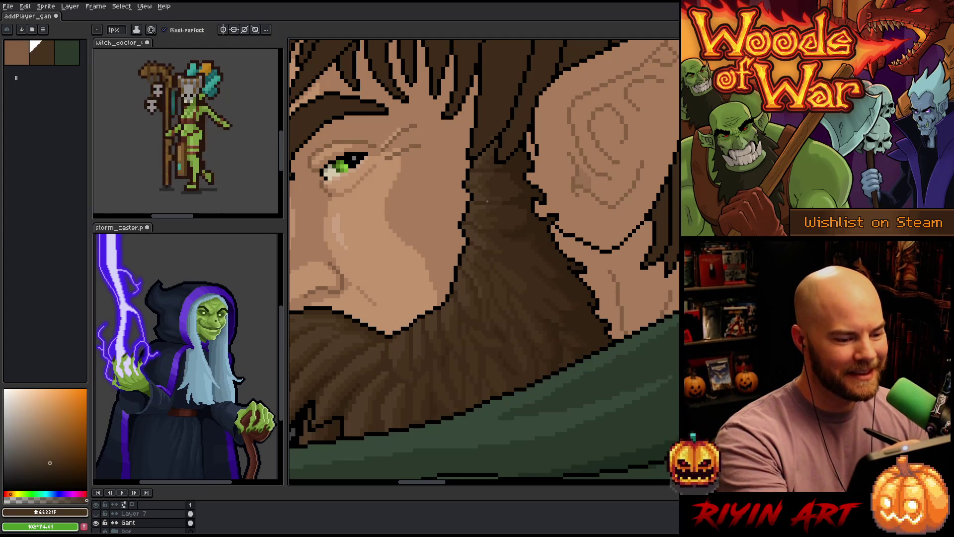
scroll(493, 178, down, 2)
scroll(488, 186, up, 2)
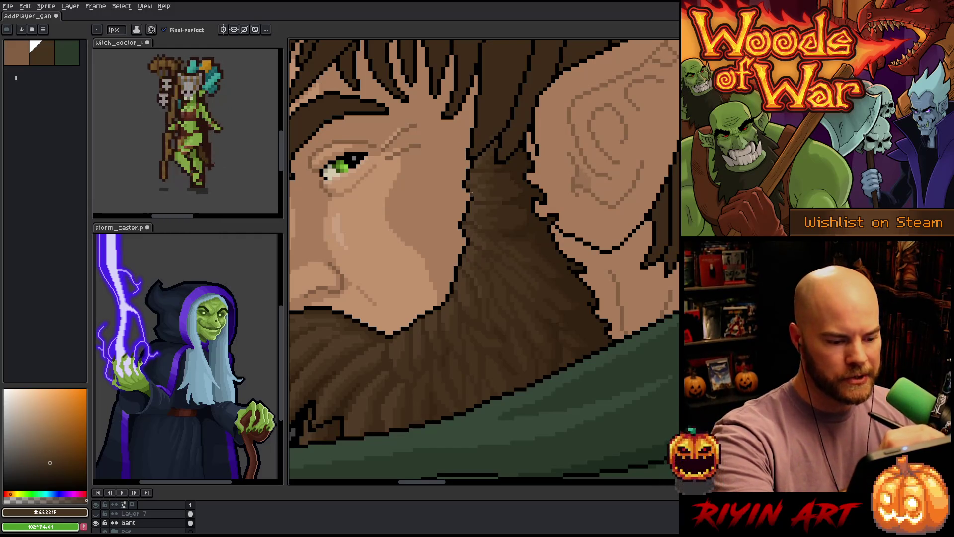
alt+click(482, 283)
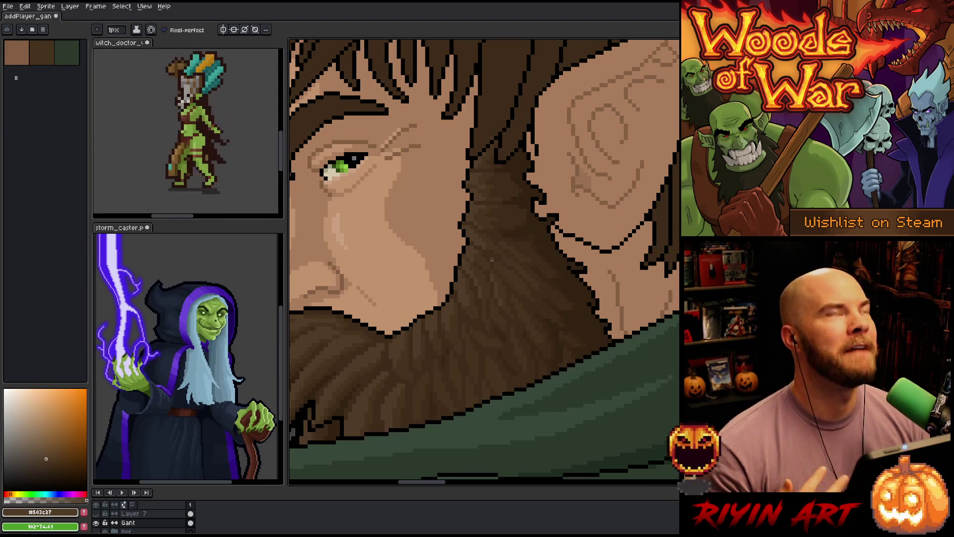
scroll(492, 260, down, 1)
- Choose #655039 in the colour picker and frame the full elf character
scroll(554, 283, up, 1)
scroll(539, 304, down, 1)
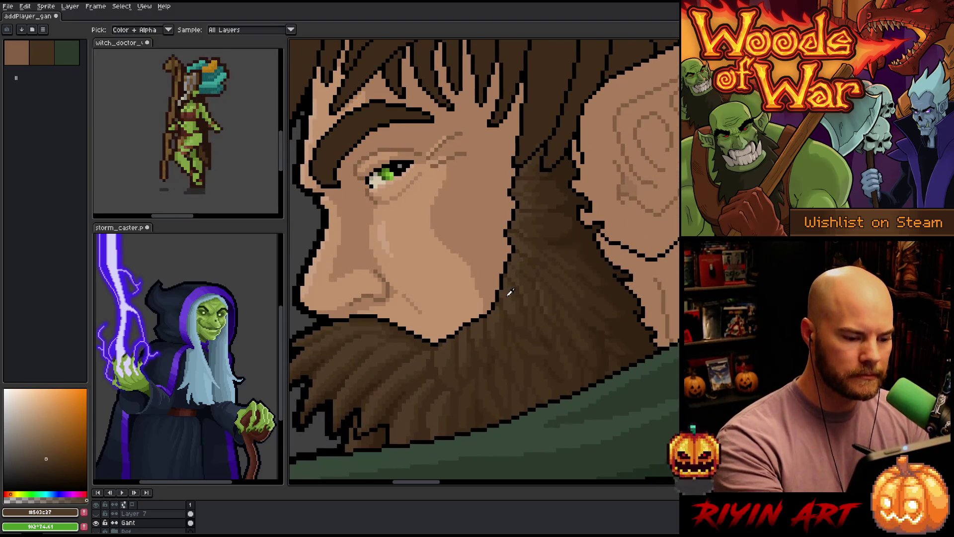
click(39, 450)
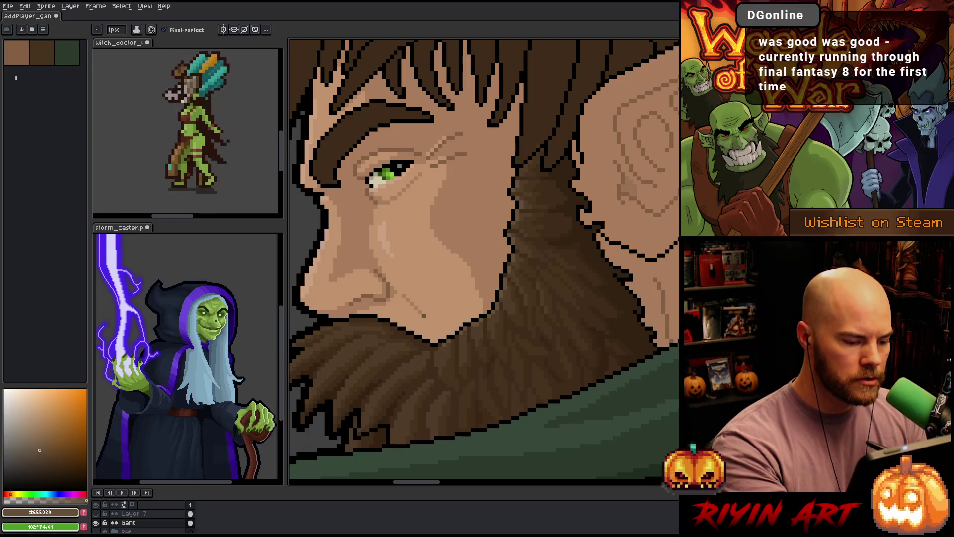
drag(394, 332, 517, 279)
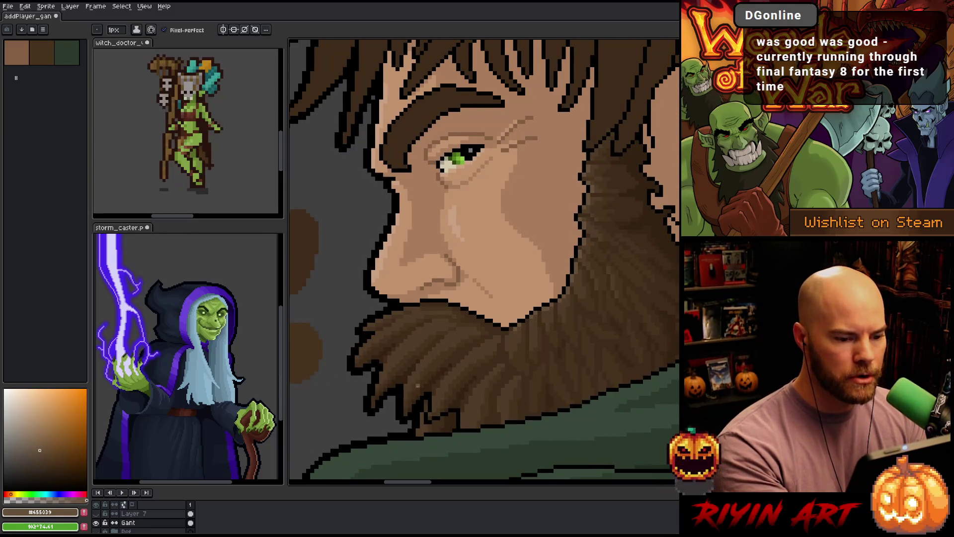
scroll(417, 385, down, 3)
scroll(586, 326, up, 1)
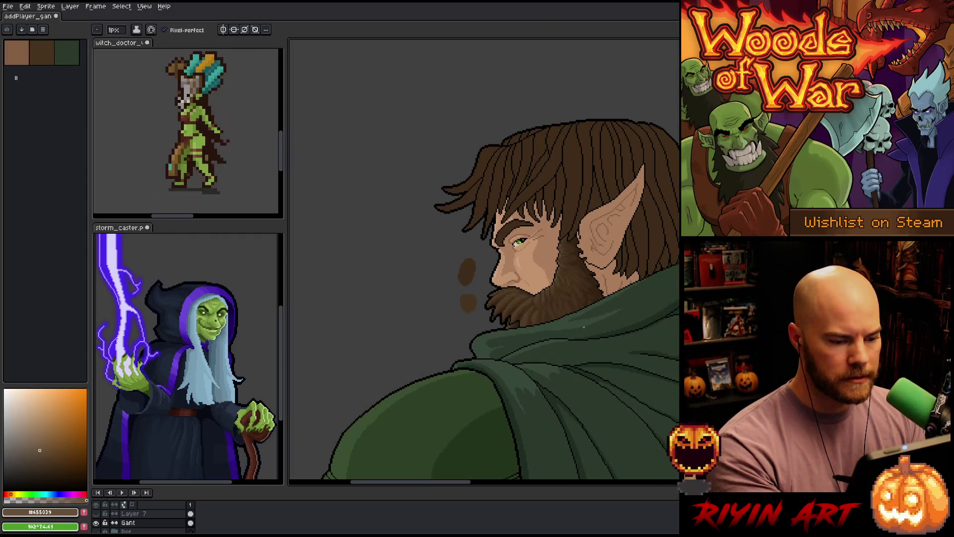
- Frame the face and beard, sample #503C27 from the beard, and save the portrait
scroll(534, 303, up, 2)
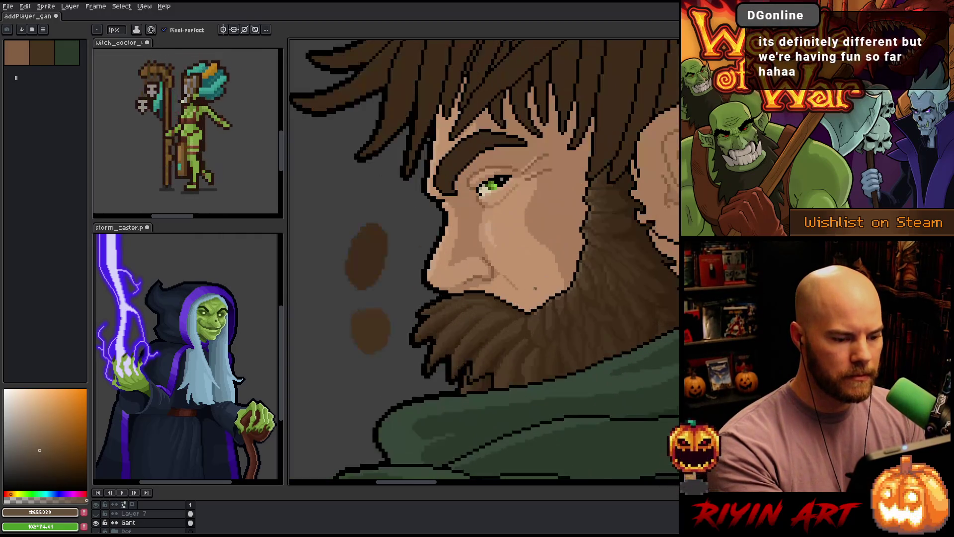
scroll(468, 306, up, 1)
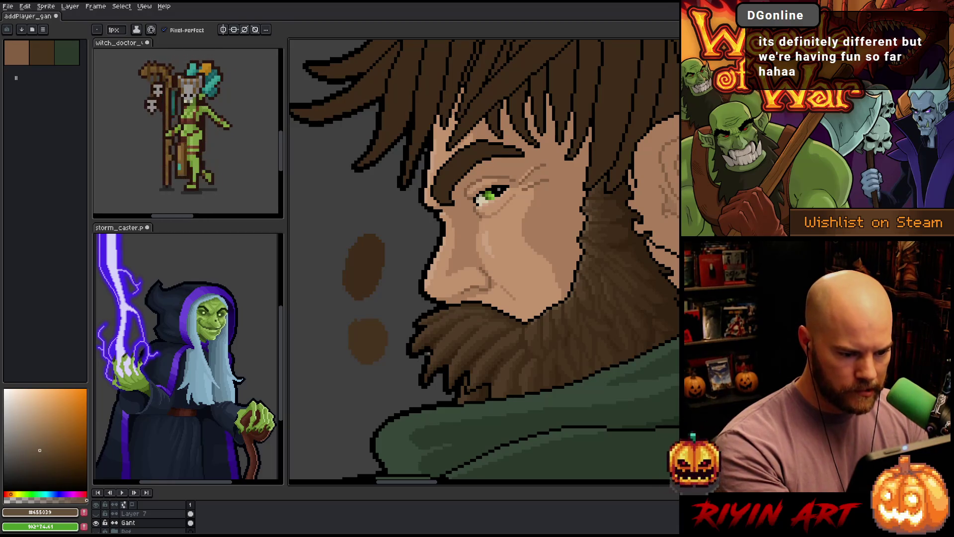
drag(510, 343, 432, 360)
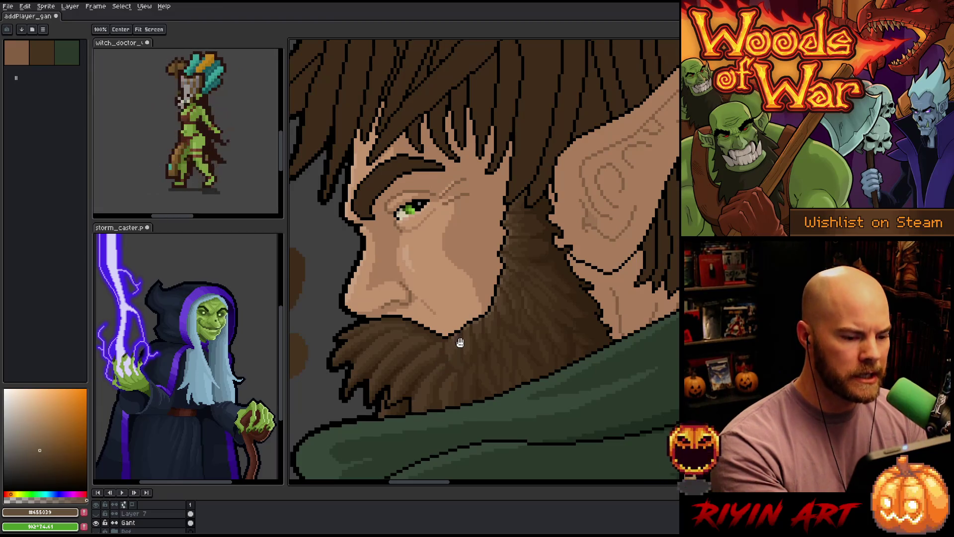
drag(451, 348, 466, 358)
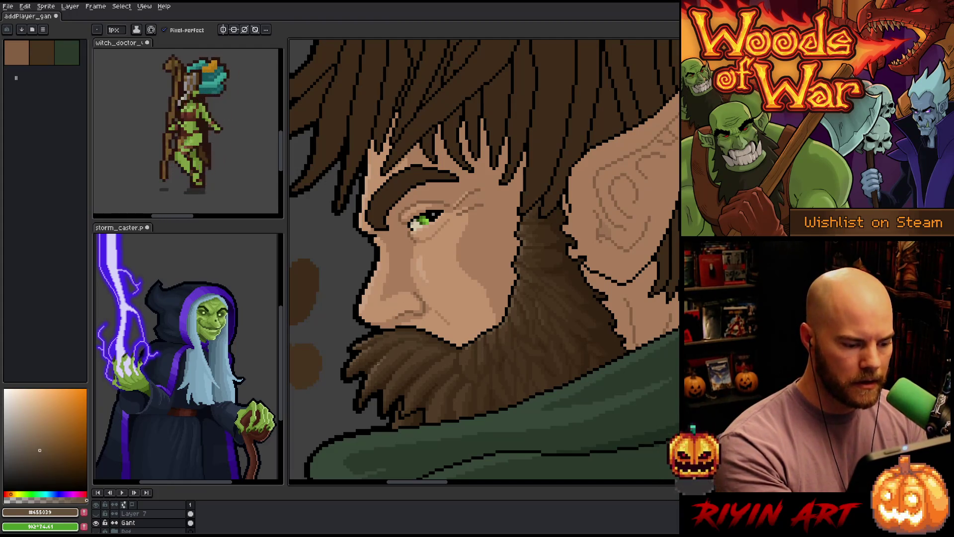
alt+click(398, 347)
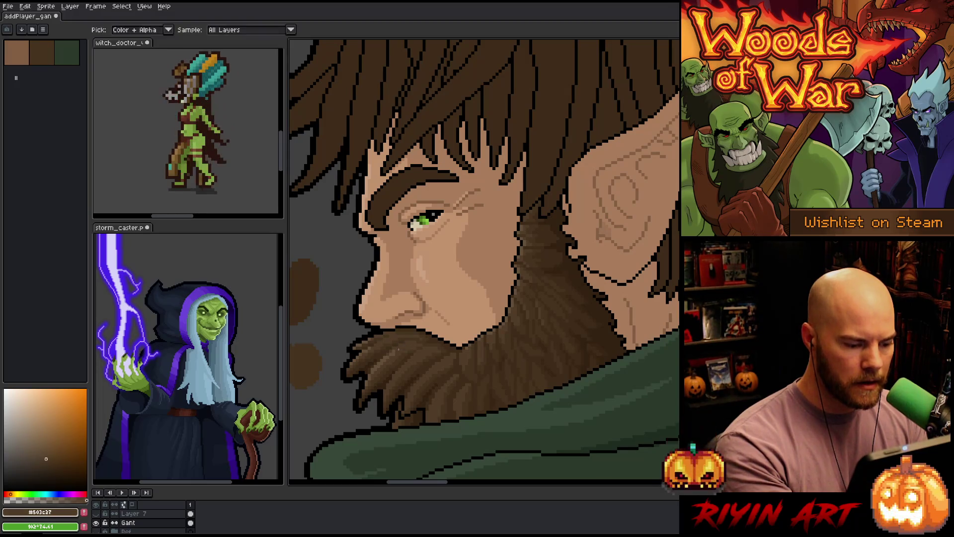
right_click(433, 284)
key(Escape)
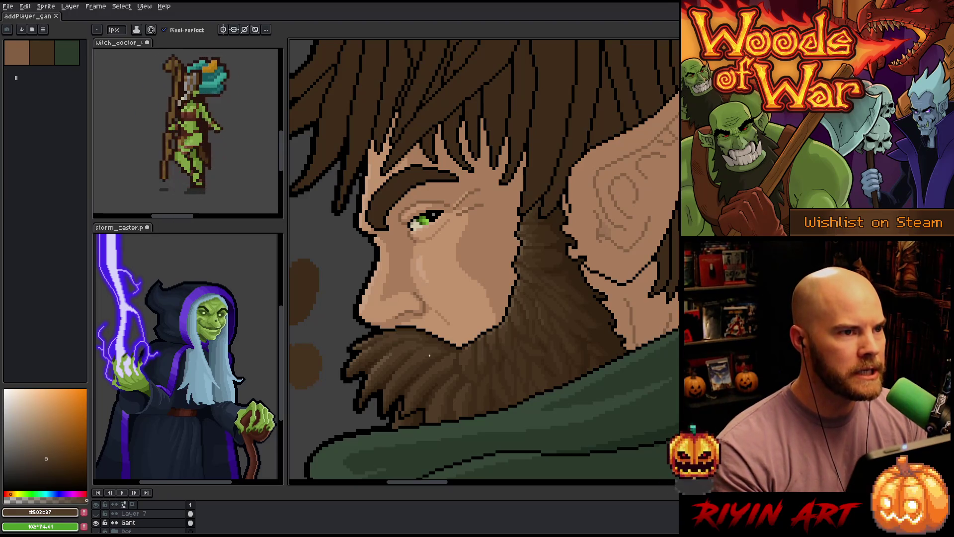
scroll(430, 353, down, 3)
- Sample #655039 at the jaw and add a darker strand pixel below the chin
scroll(400, 347, up, 3)
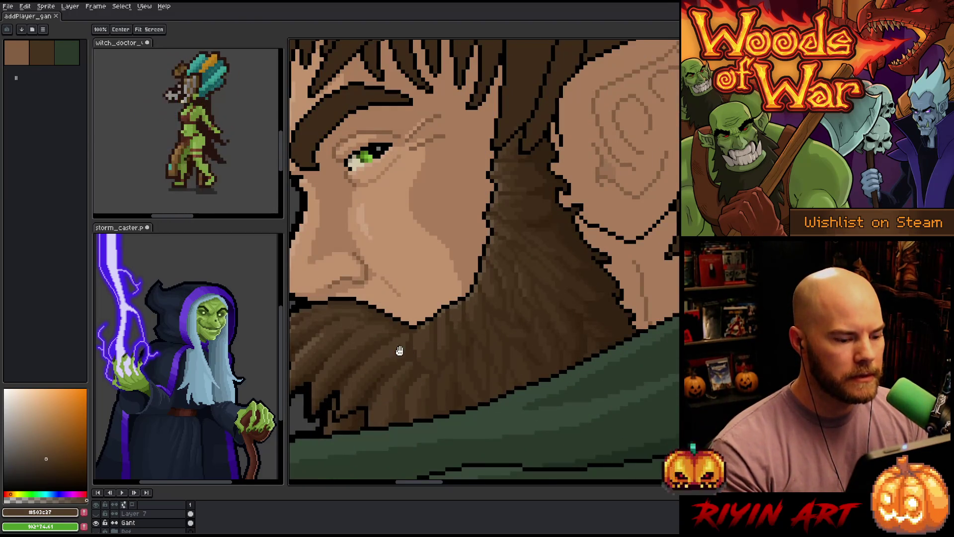
scroll(477, 323, up, 1)
key(space)
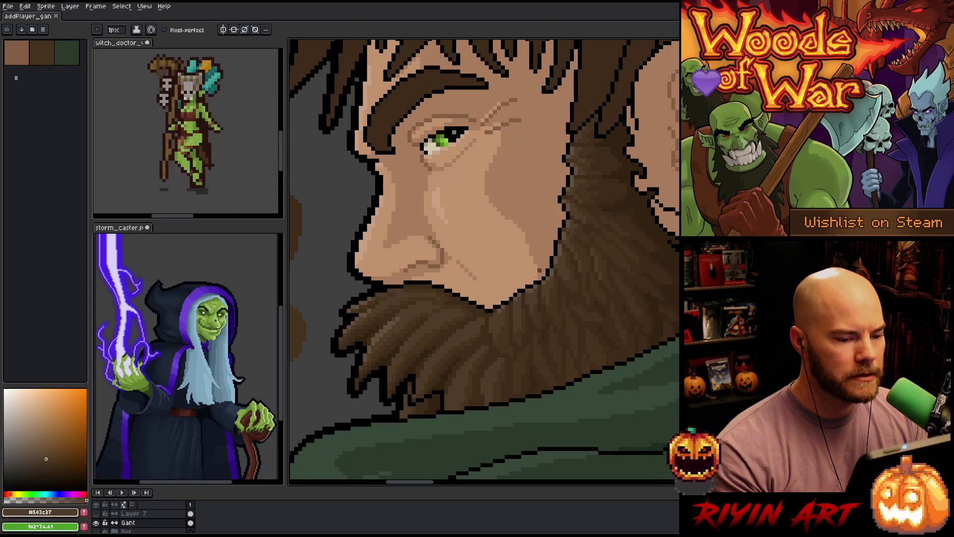
scroll(547, 266, up, 1)
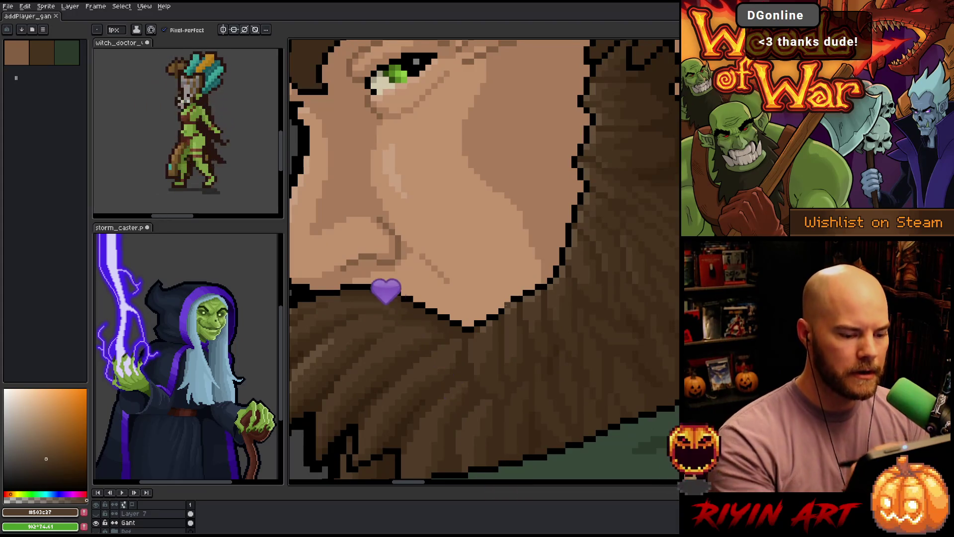
drag(322, 348, 399, 321)
key(alt)
alt+click(399, 320)
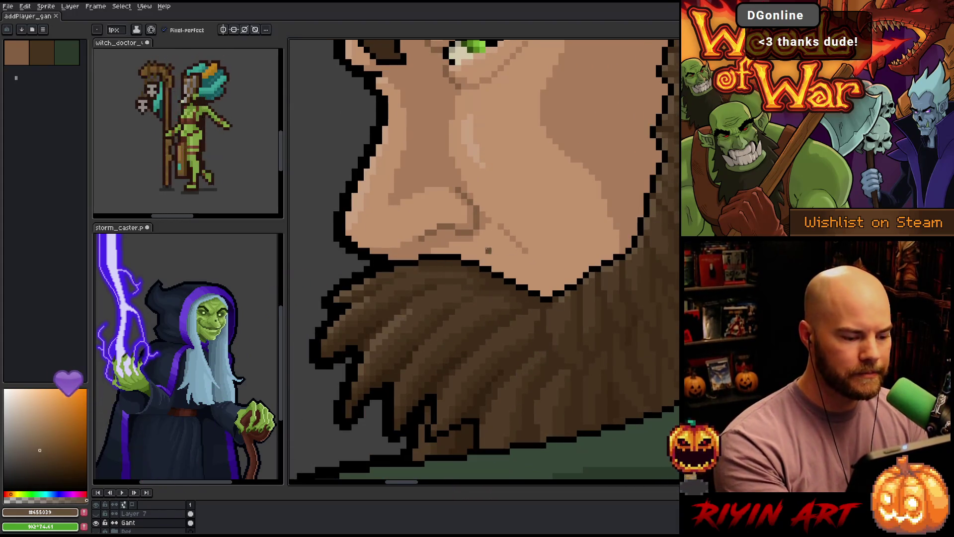
click(404, 371)
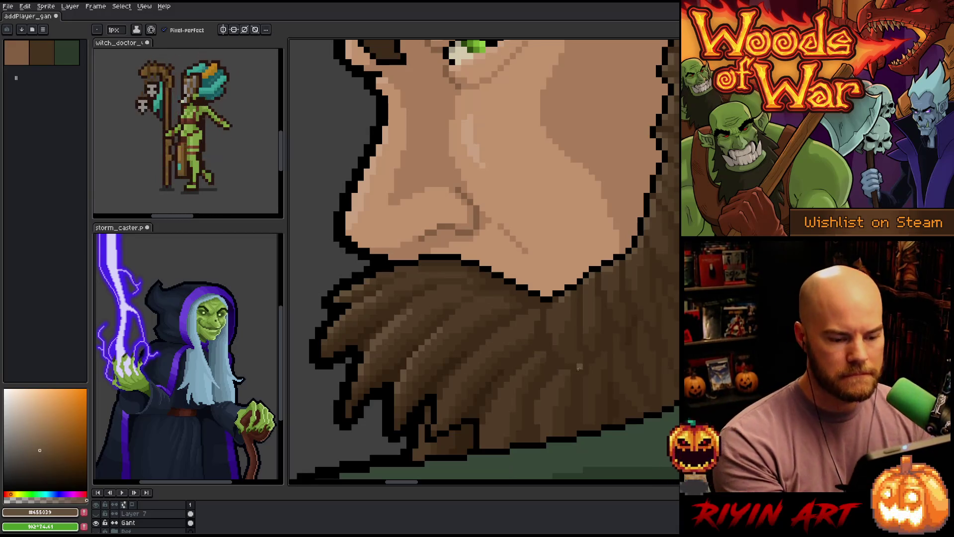
- Sample #503C27 and #655039 from the beard, then save the portrait
scroll(522, 368, right, 3)
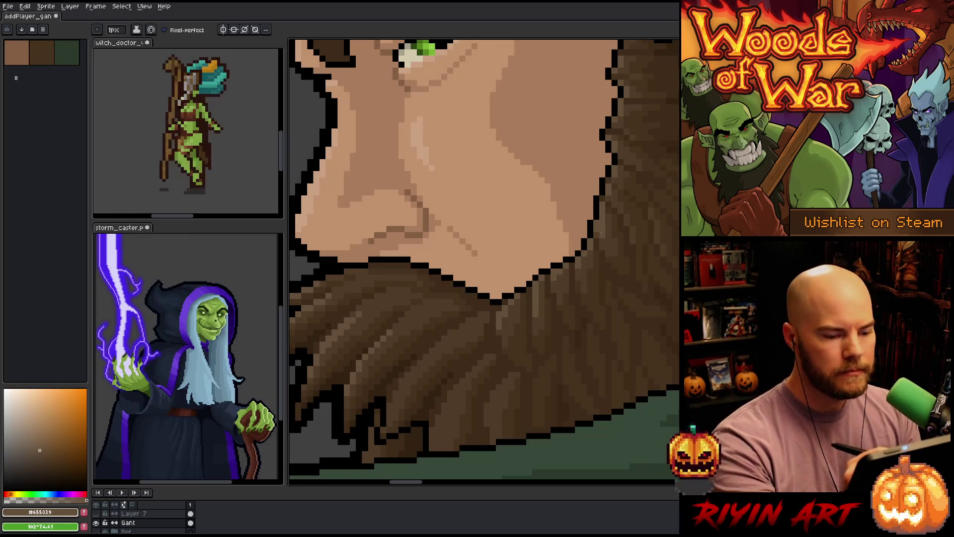
alt+click(610, 211)
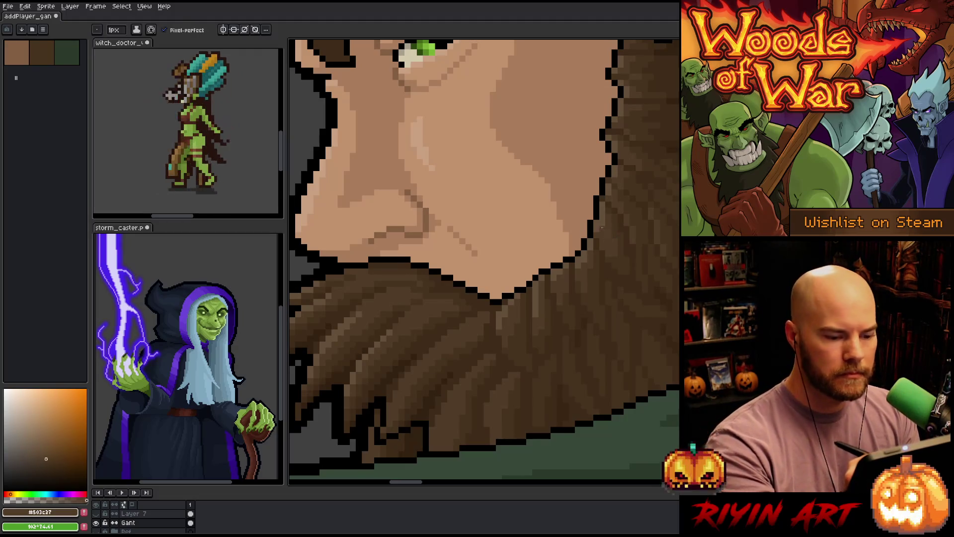
alt+click(609, 189)
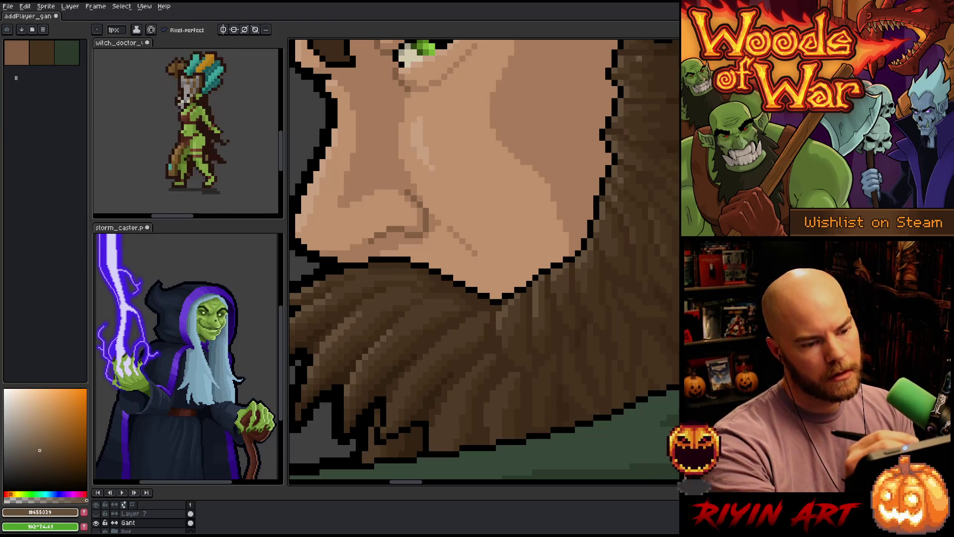
key(ctrl+s)
scroll(583, 259, down, 3)
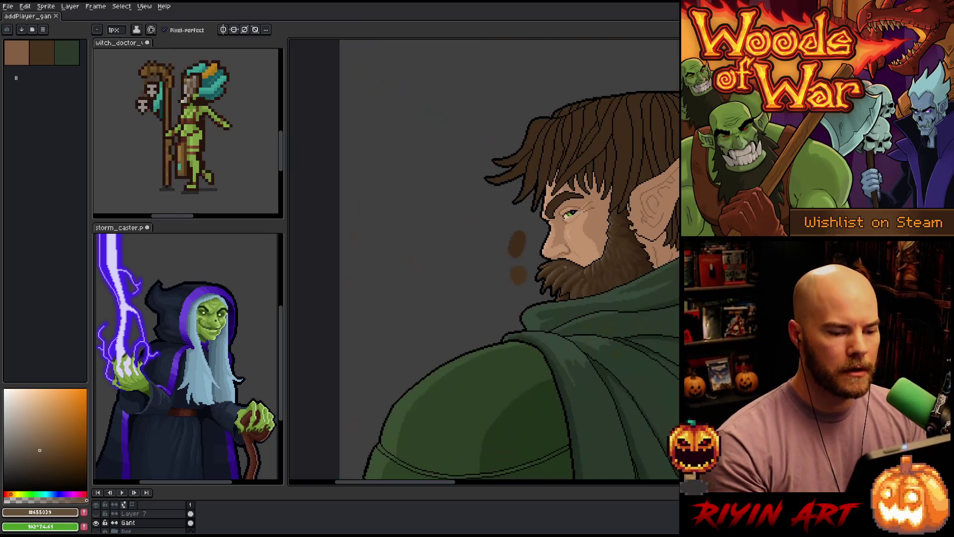
scroll(591, 262, up, 1)
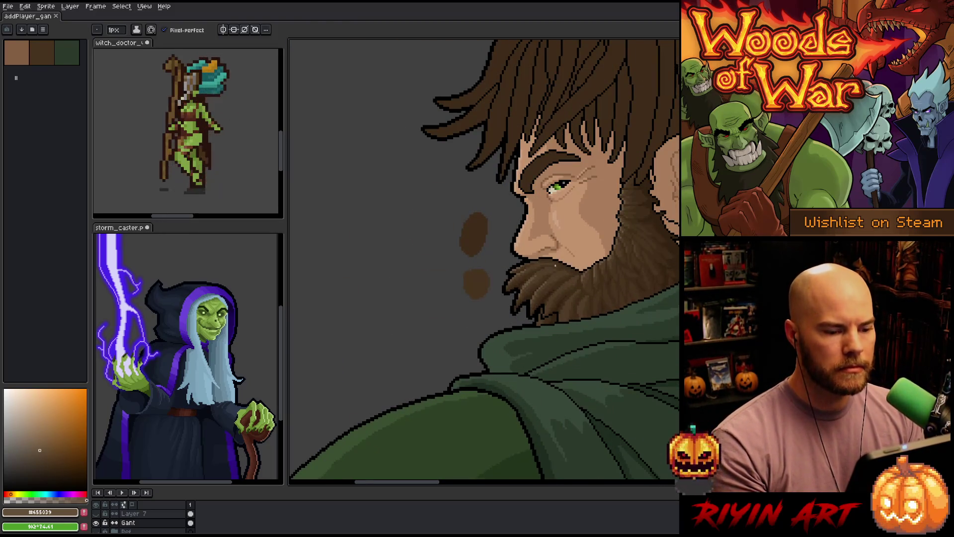
scroll(556, 266, up, 3)
scroll(517, 289, down, 1)
scroll(528, 304, down, 1)
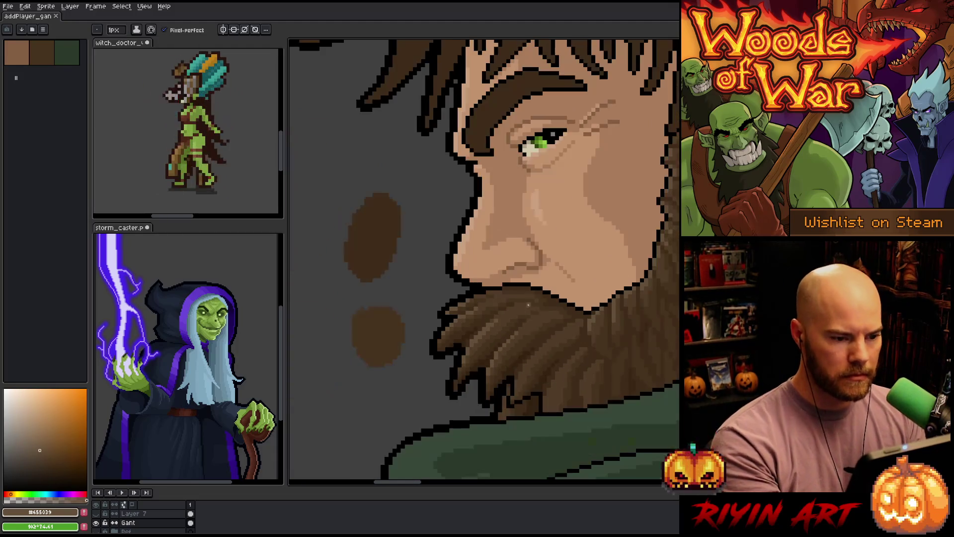
scroll(497, 299, down, 1)
key(i)
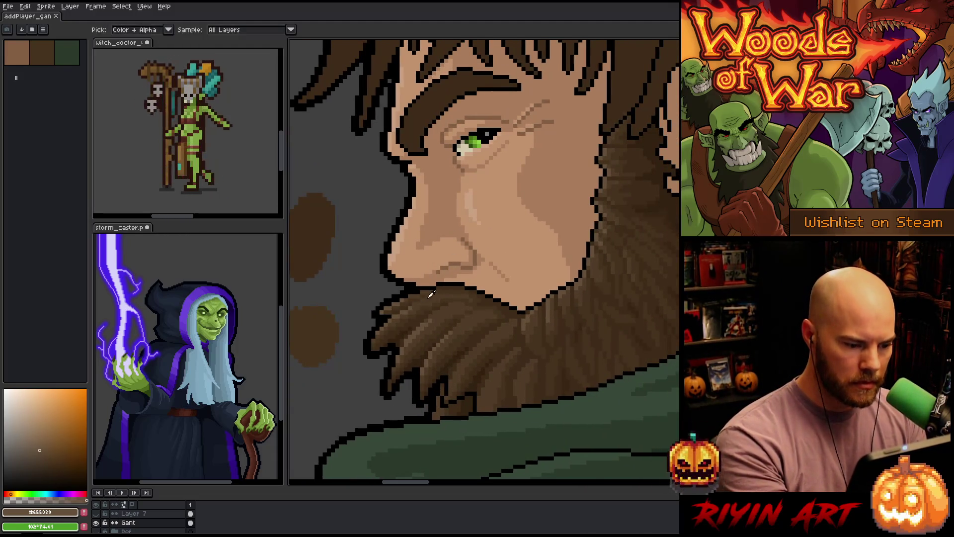
key(b)
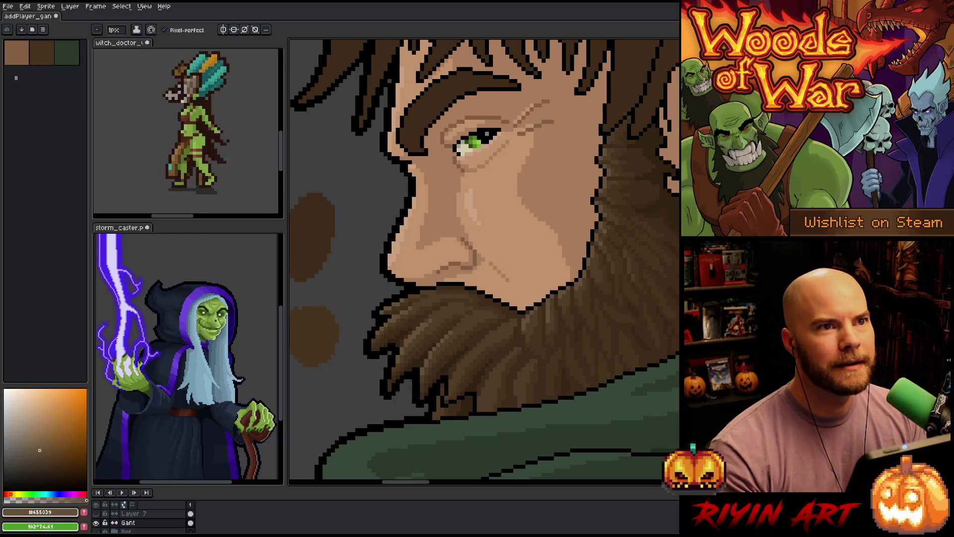
scroll(466, 162, down, 2)
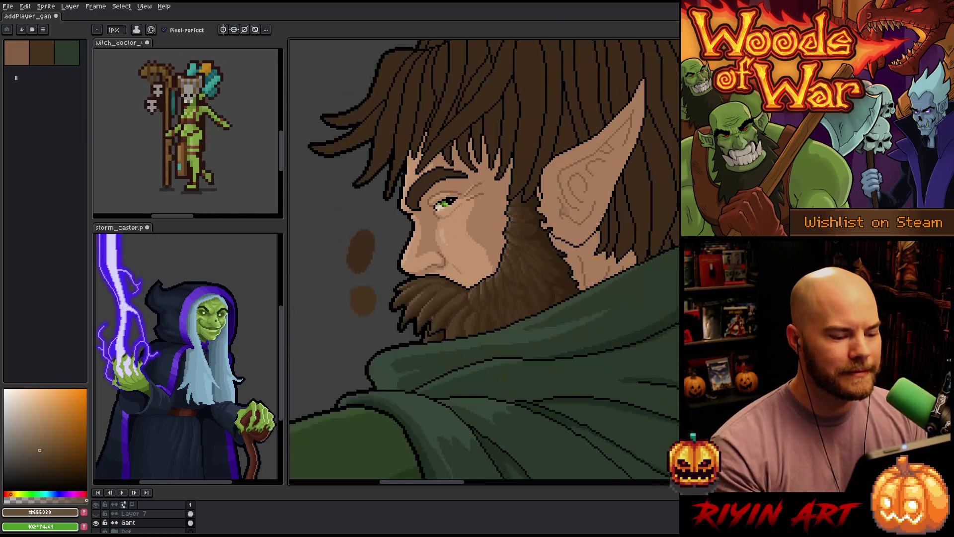
scroll(431, 319, up, 3)
key(i)
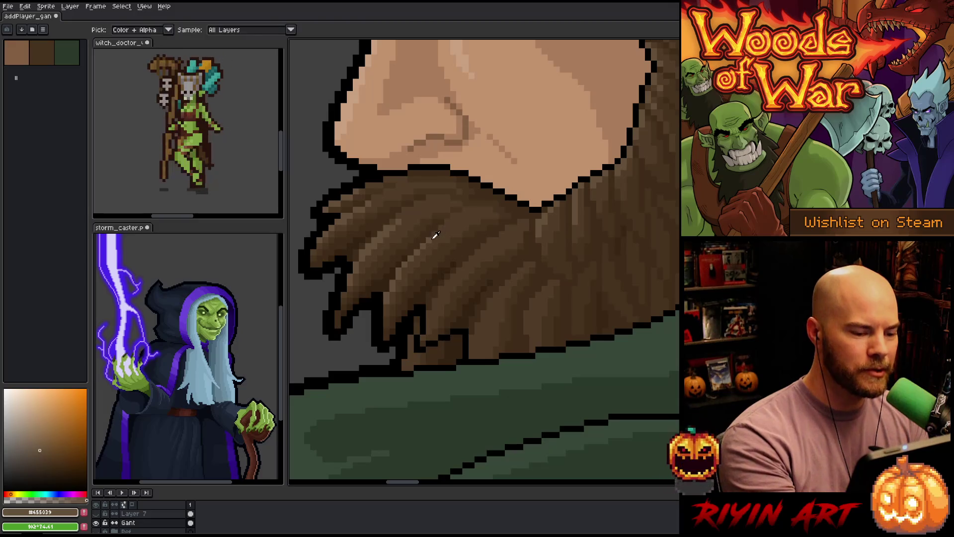
- Shade the beard clumps with alternating mid brown #5c4831 and darker brown #503c27 strand pixels
click(434, 237)
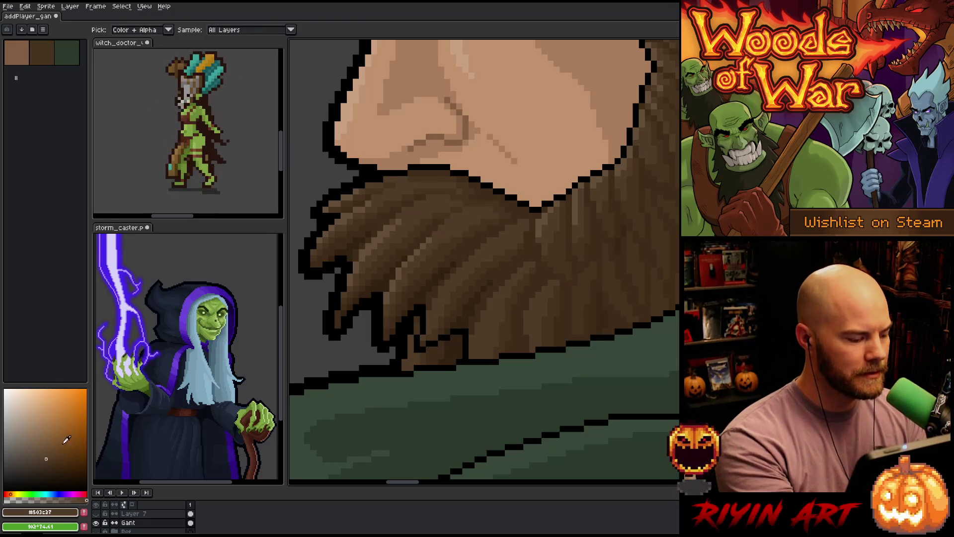
click(447, 231)
key(g)
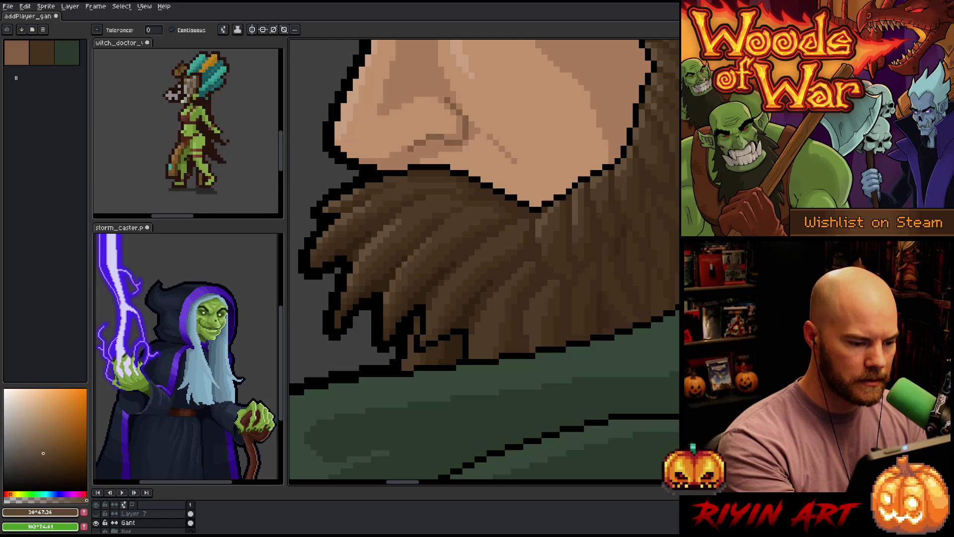
key(b)
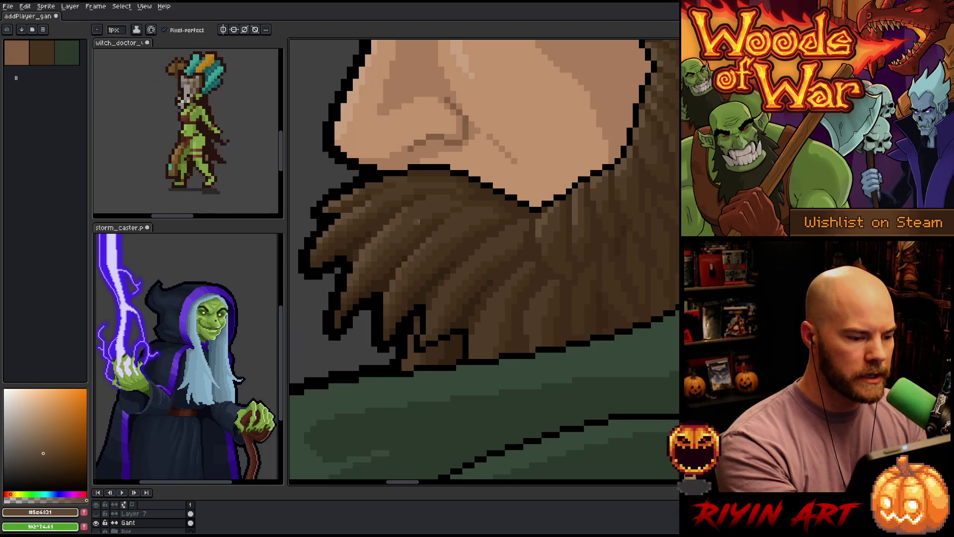
alt+click(345, 227)
alt+click(352, 219)
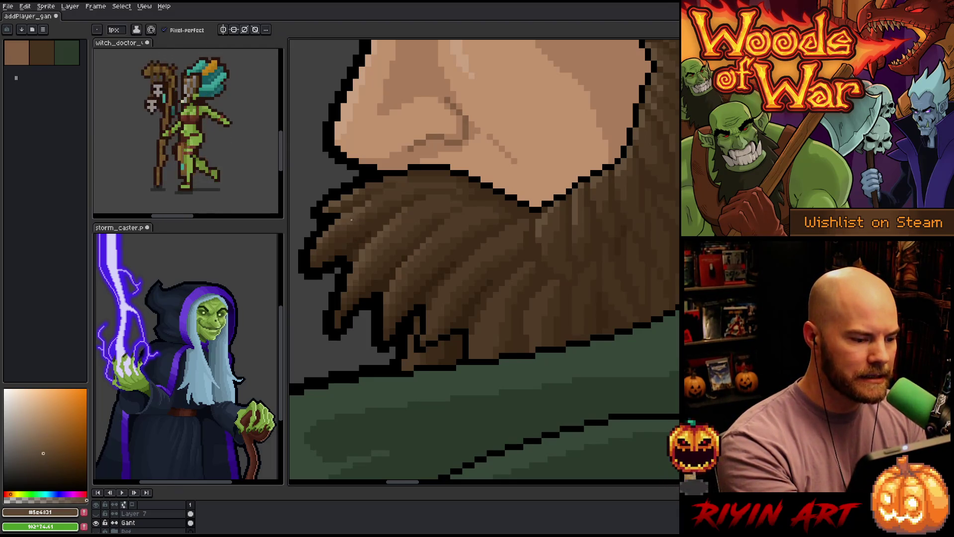
alt+click(362, 207)
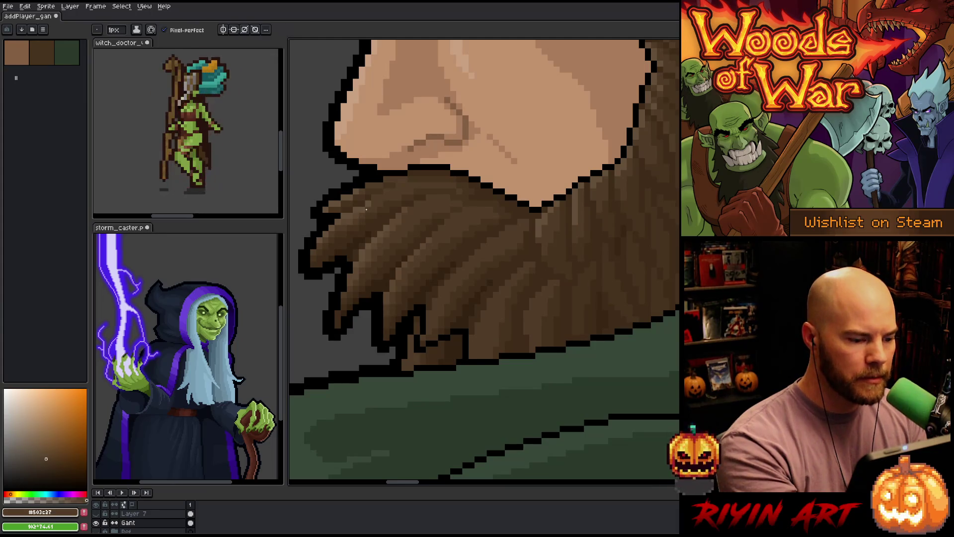
alt+click(365, 211)
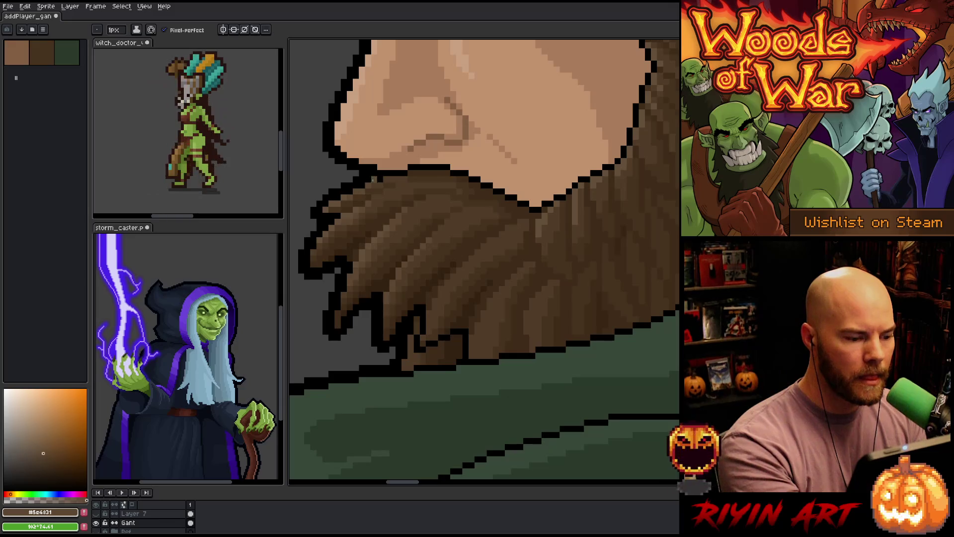
scroll(373, 187, down, 4)
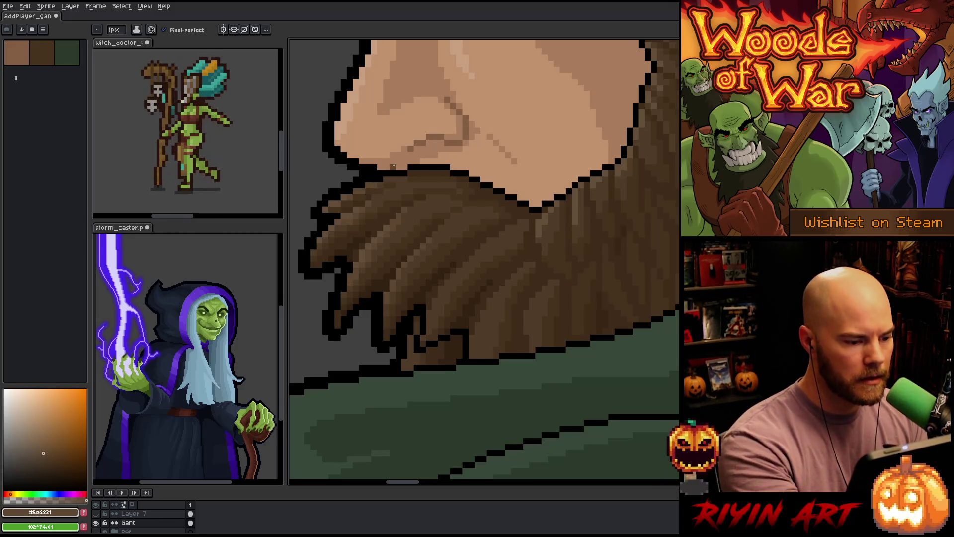
scroll(423, 201, up, 4)
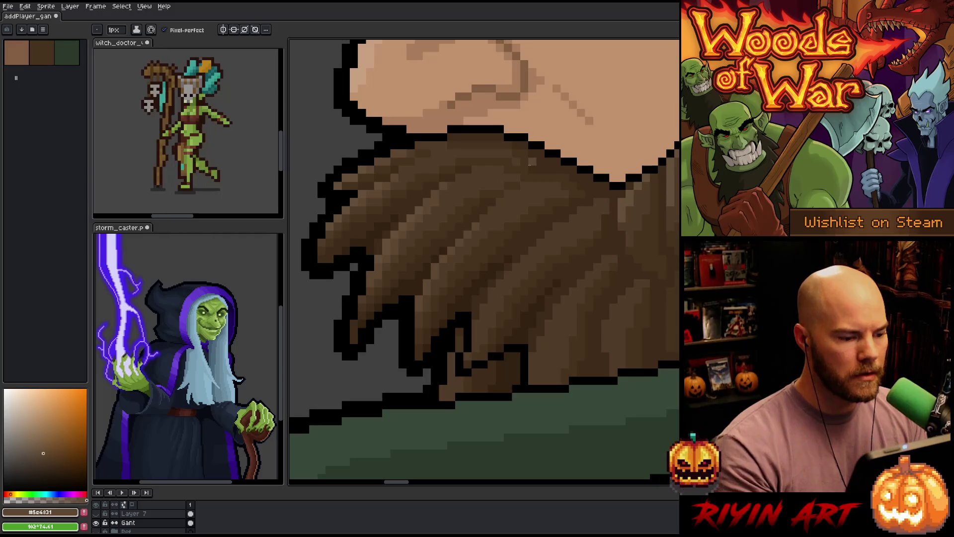
- Deepen the beard strands with darker and medium-dark browns sampled from the beard
scroll(417, 174, down, 4)
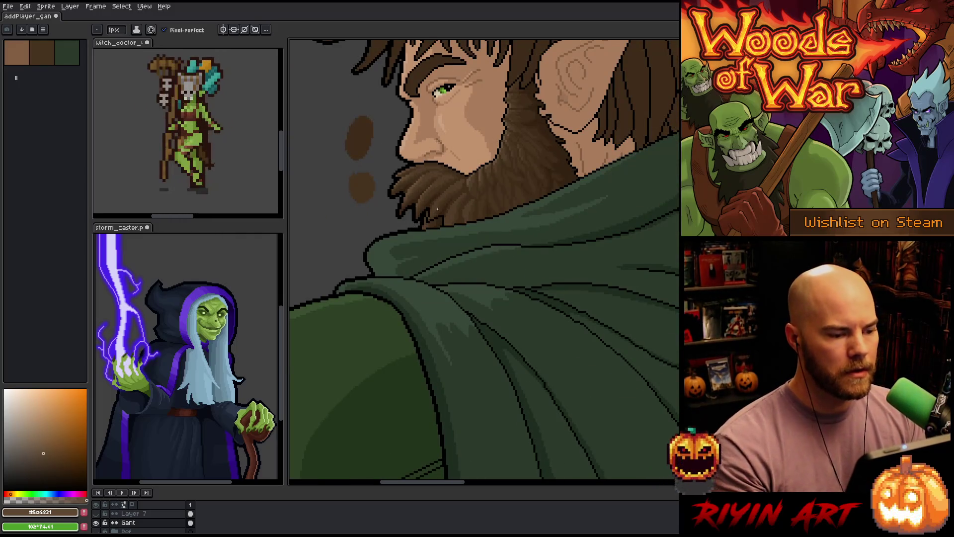
scroll(420, 190, up, 4)
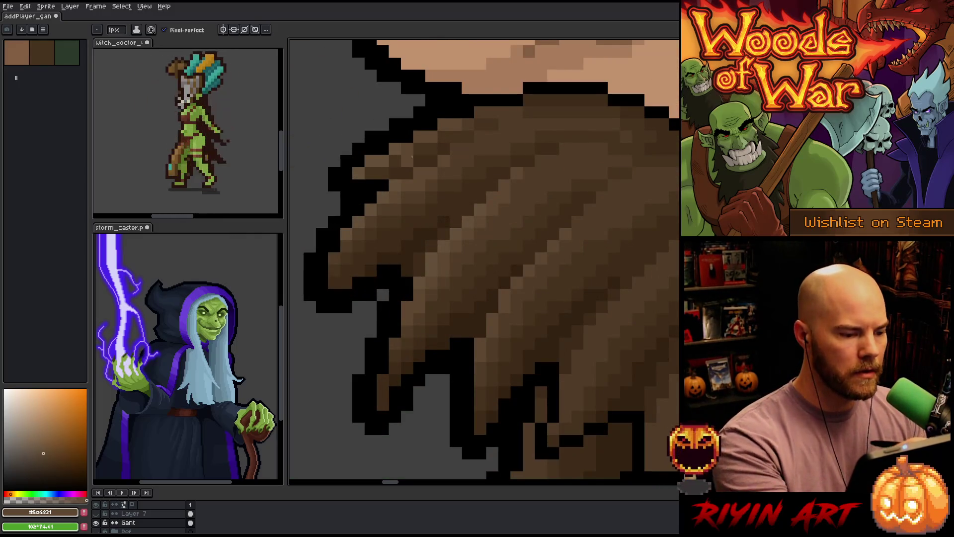
alt+click(409, 159)
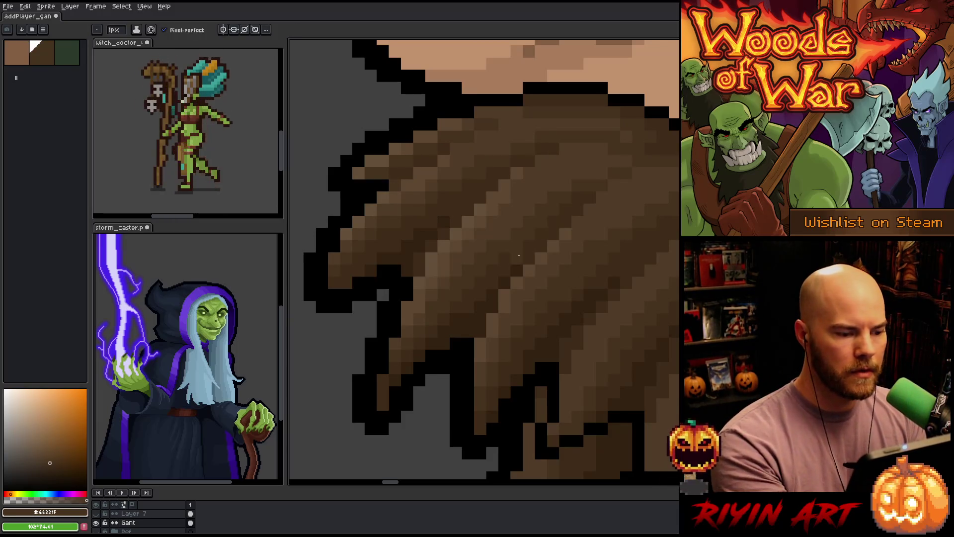
alt+click(425, 168)
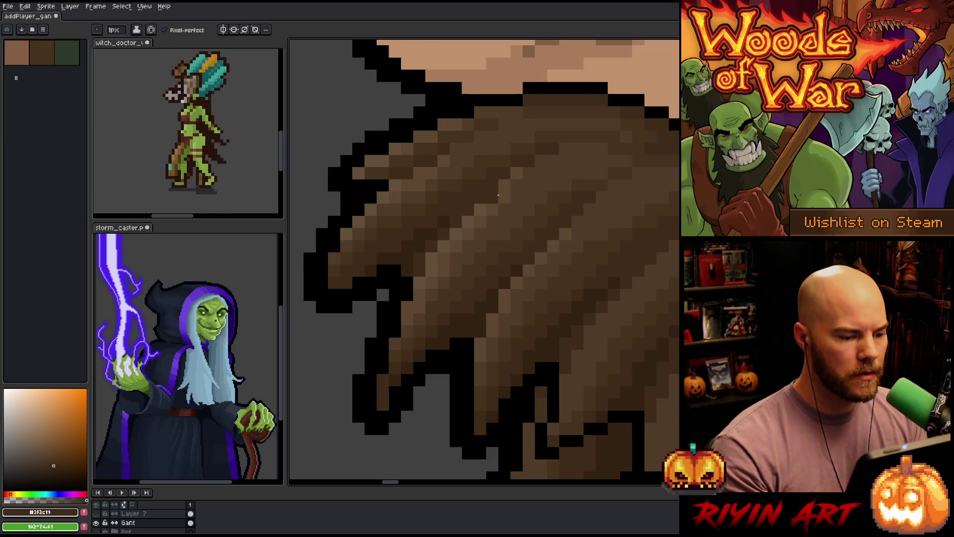
scroll(511, 197, down, 1)
scroll(477, 179, up, 1)
alt+click(445, 164)
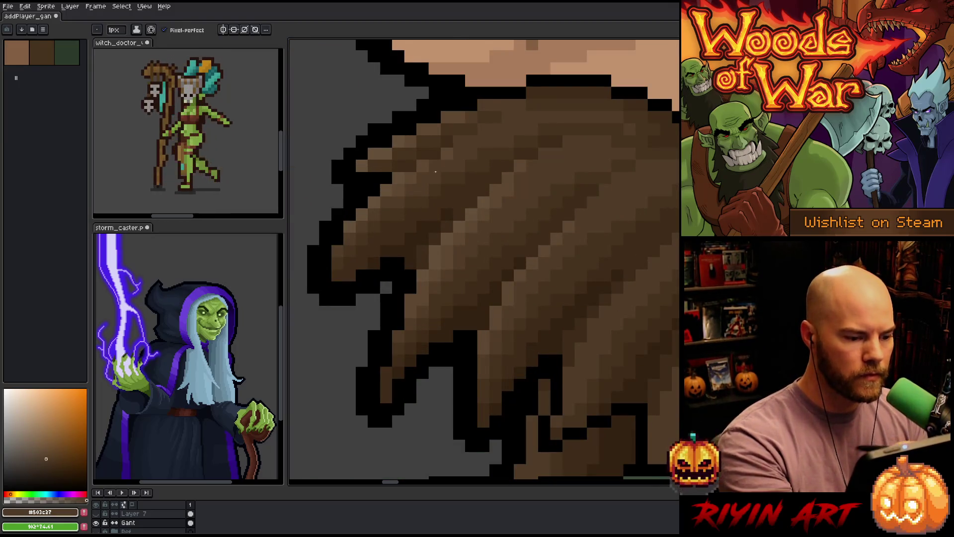
scroll(435, 166, down, 3)
scroll(451, 280, down, 1)
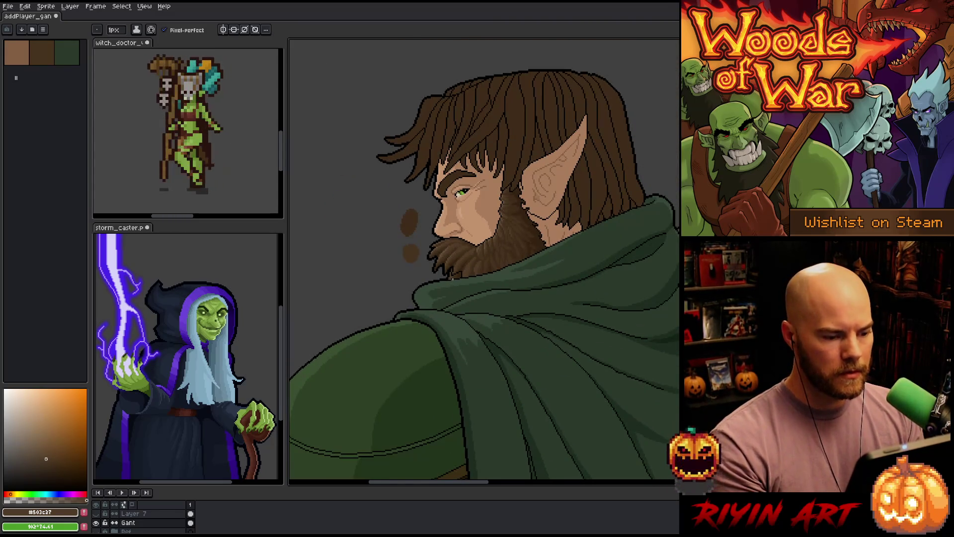
scroll(470, 294, up, 3)
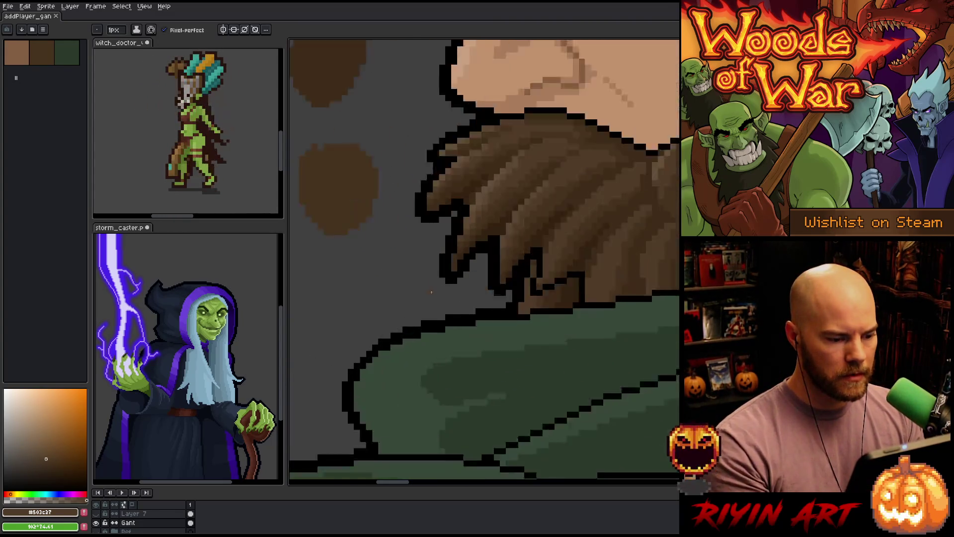
- Add black outline pixels at the beard tip and along the beard edge
alt+click(413, 180)
click(413, 195)
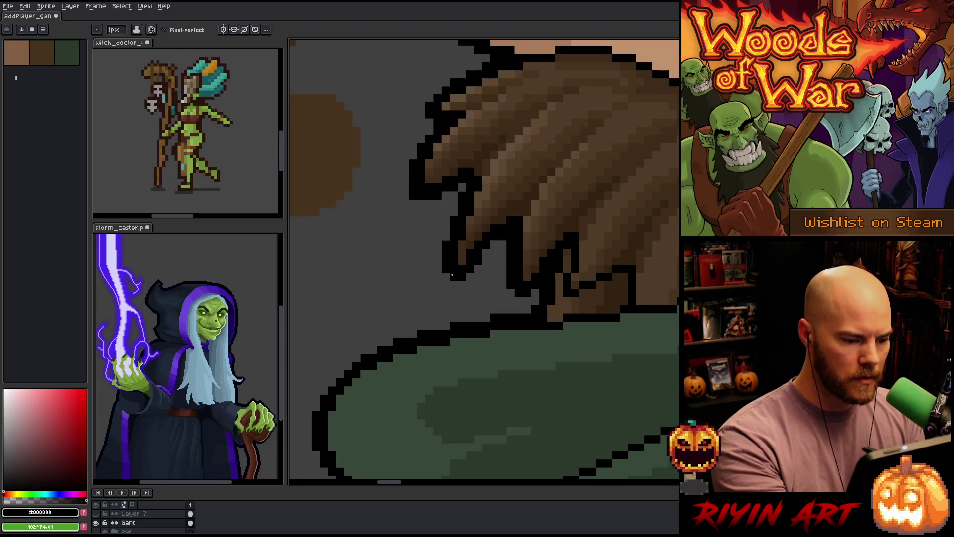
click(524, 261)
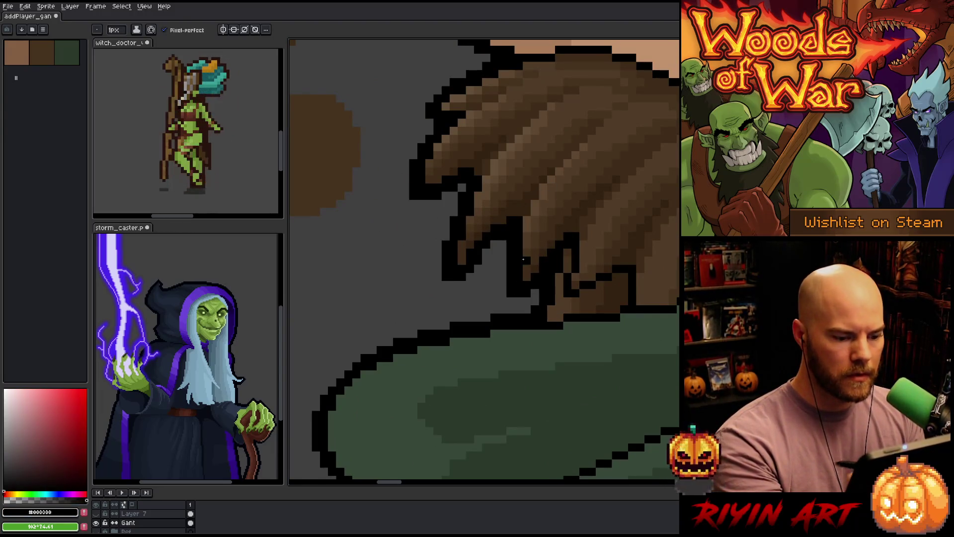
scroll(523, 259, down, 5)
scroll(421, 178, up, 1)
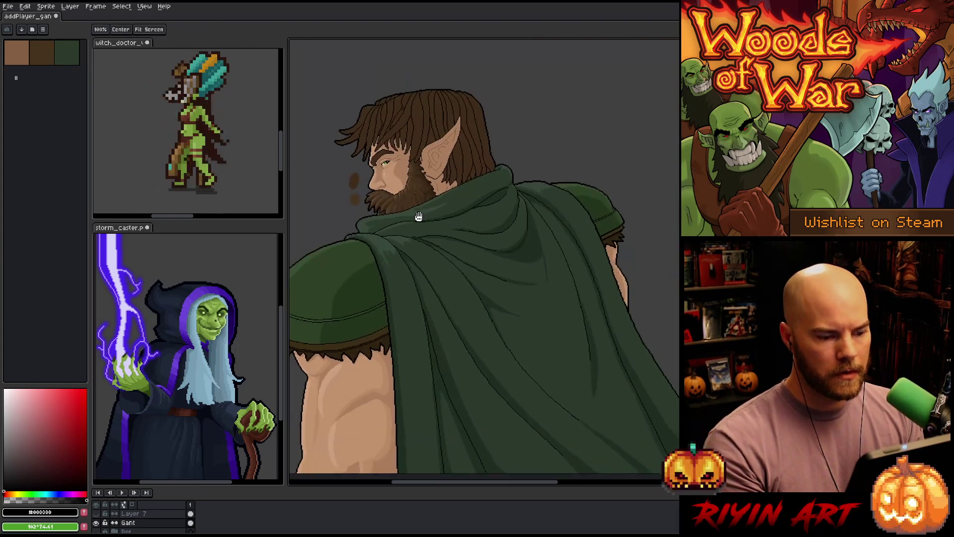
scroll(387, 213, up, 1)
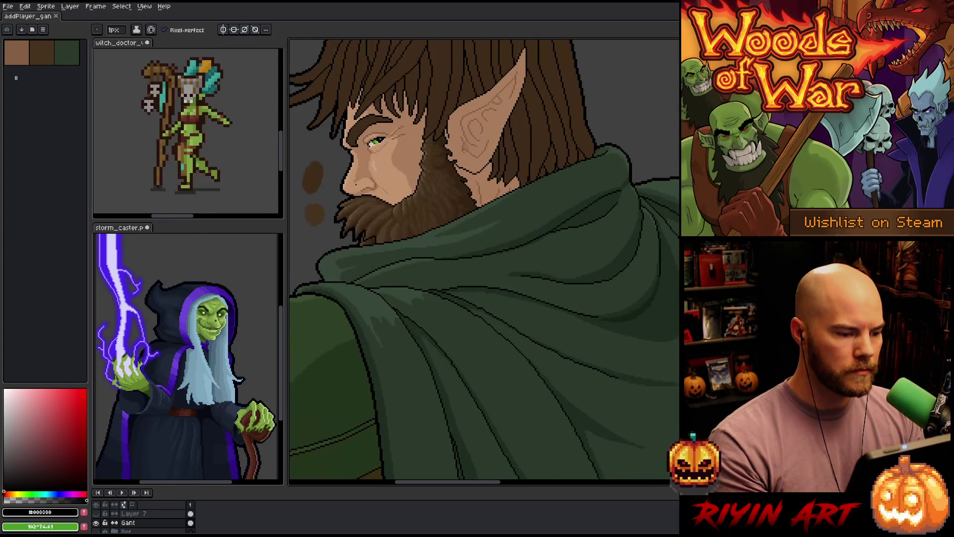
scroll(388, 213, down, 1)
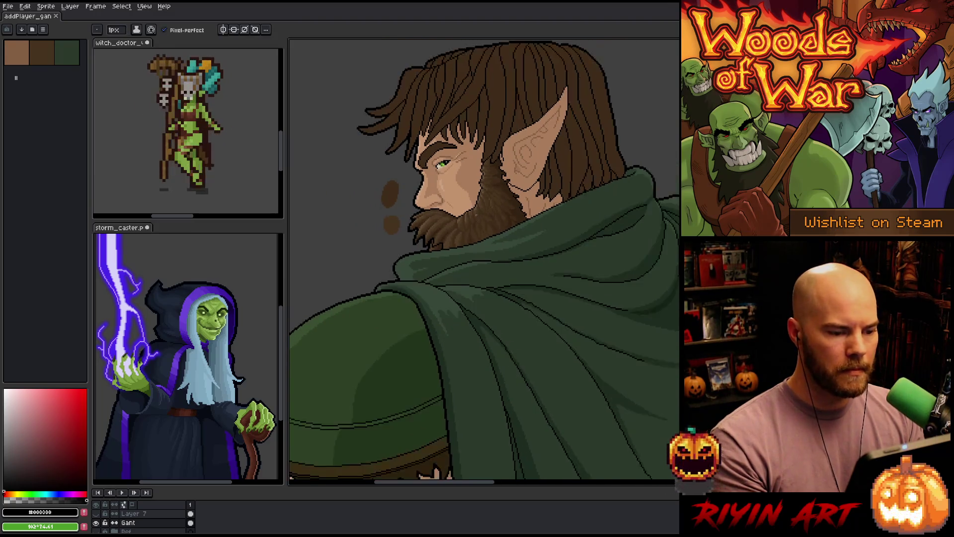
scroll(478, 208, up, 1)
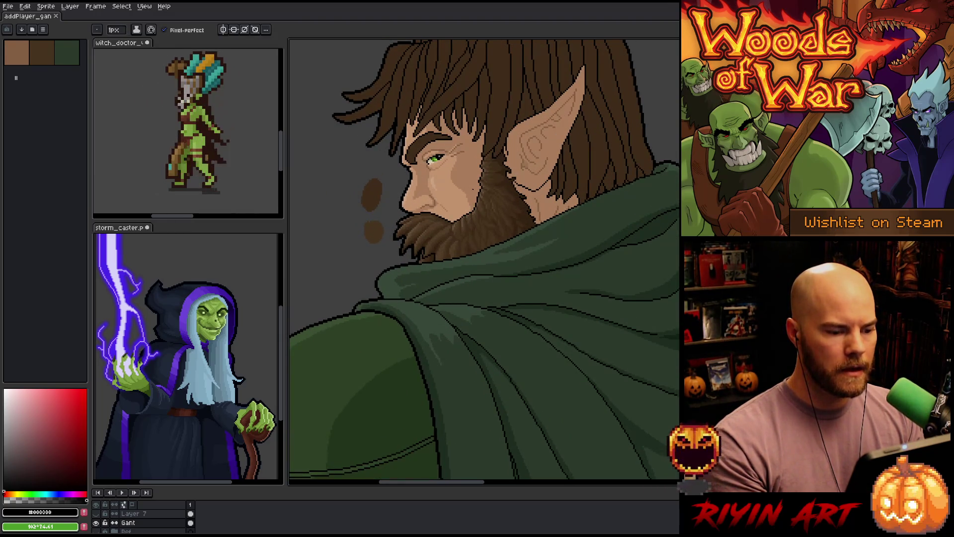
scroll(477, 164, up, 1)
scroll(477, 164, down, 2)
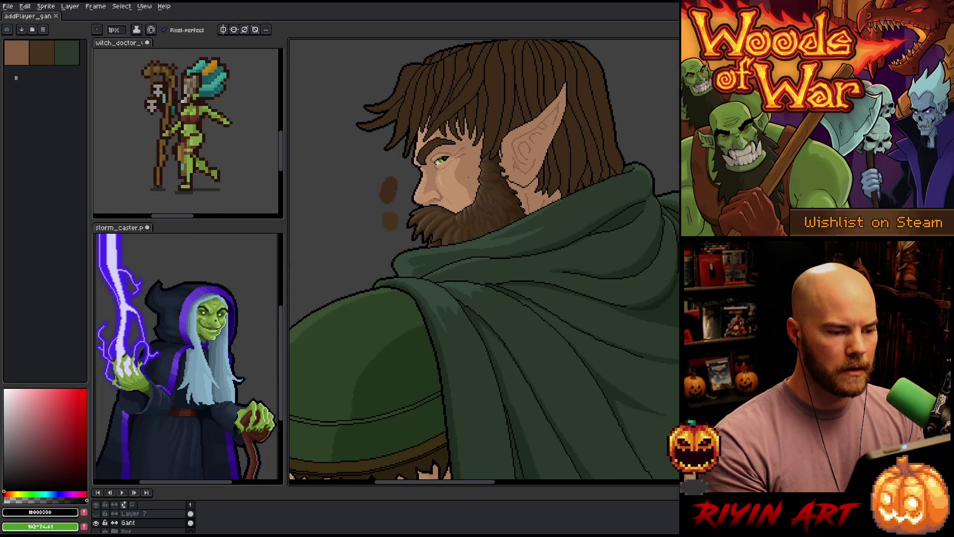
- Magic-wand select the brown blobs left of the face and delete them
scroll(465, 166, up, 1)
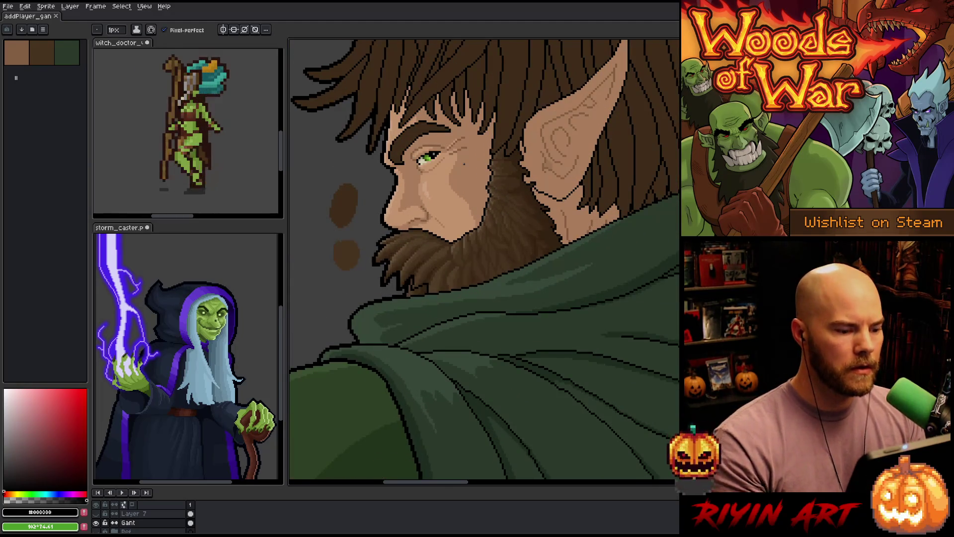
key(m)
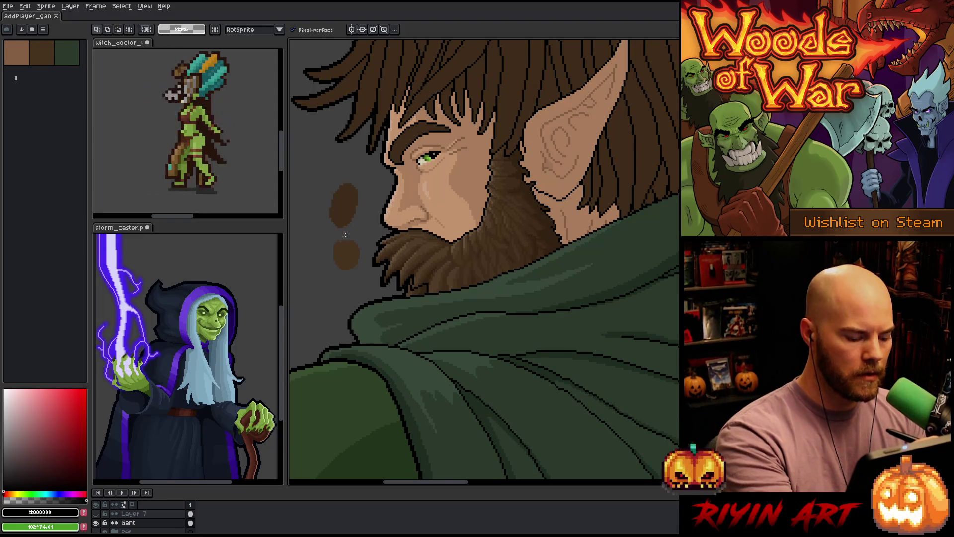
key(w)
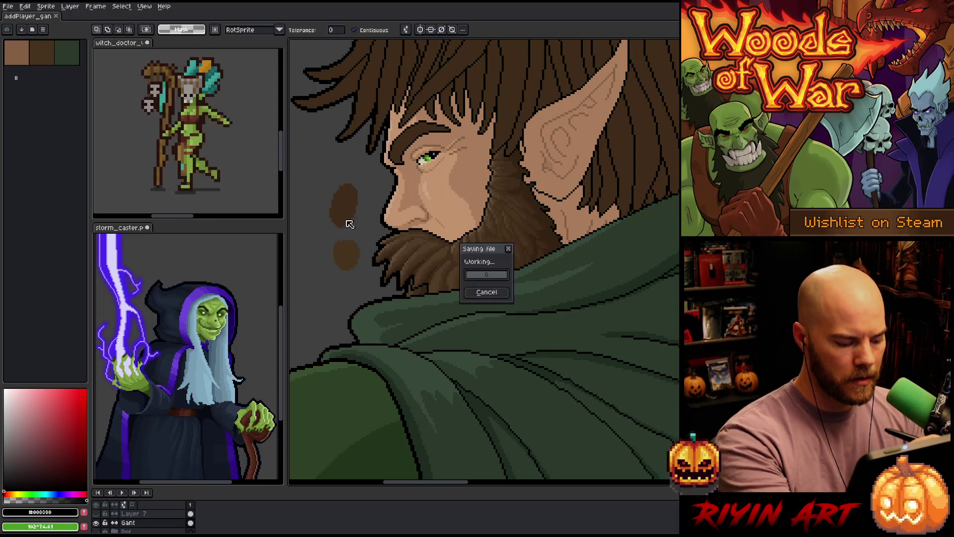
click(345, 206)
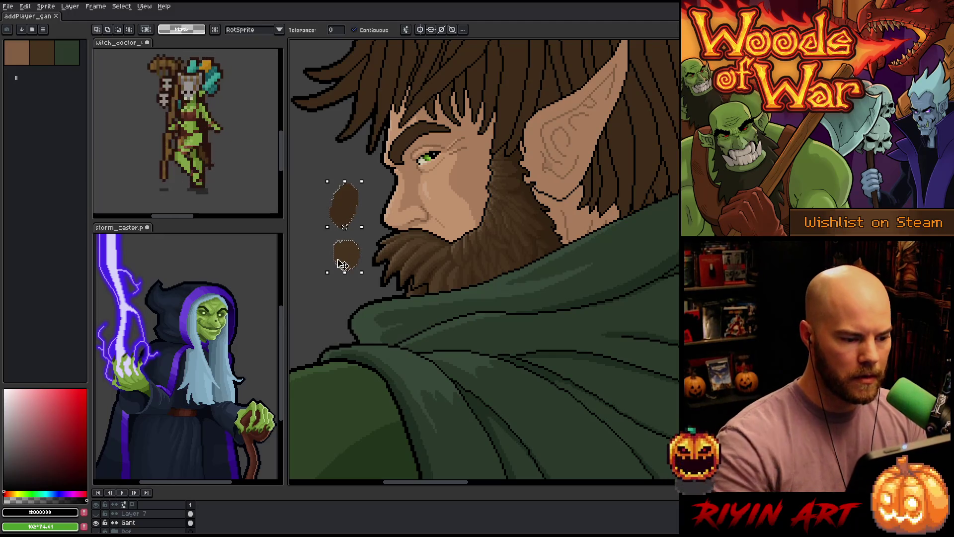
key(Delete)
drag(337, 259, 315, 308)
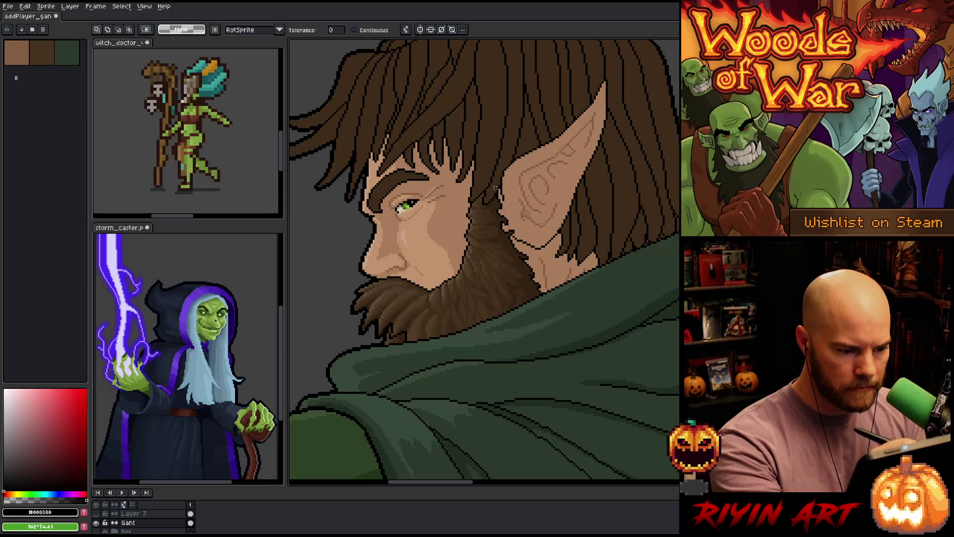
- Draw black outline strokes along the beard boundary from the ear base past moustache and cheek
key(b)
mouse_move(471, 188)
mouse_down()
mouse_move(495, 190)
mouse_move(544, 295)
mouse_move(390, 340)
mouse_move(388, 282)
mouse_up()
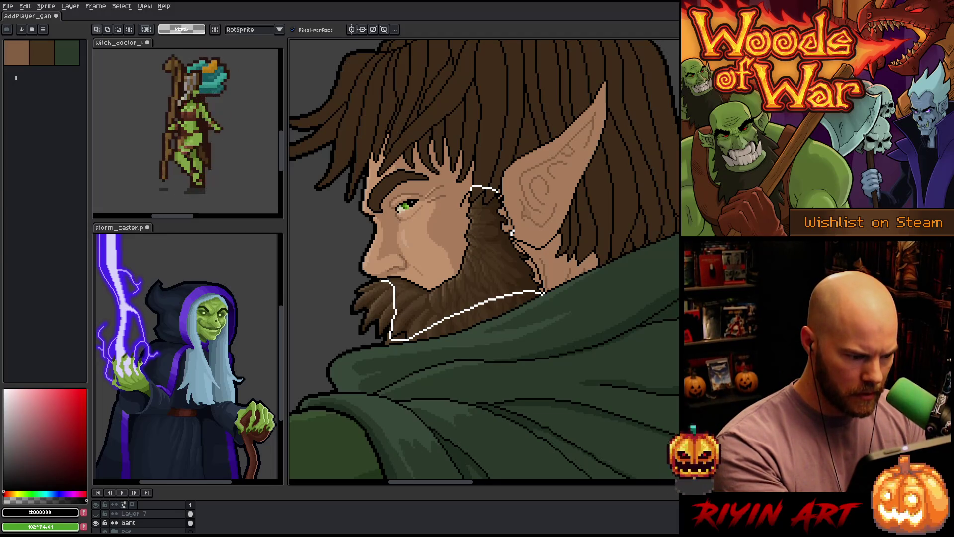
mouse_move(382, 276)
mouse_down()
mouse_move(430, 283)
mouse_move(447, 226)
mouse_up()
drag(512, 233, 544, 293)
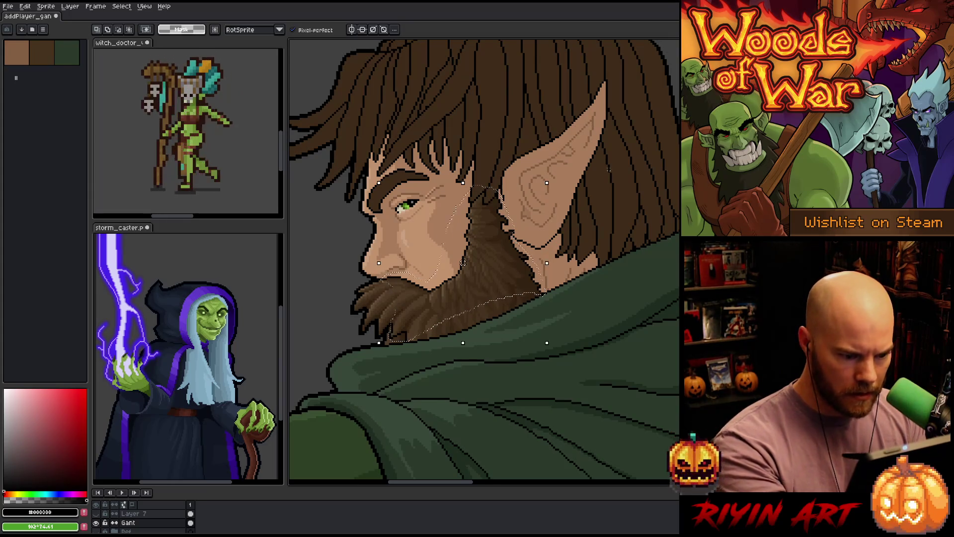
scroll(547, 298, up, 4)
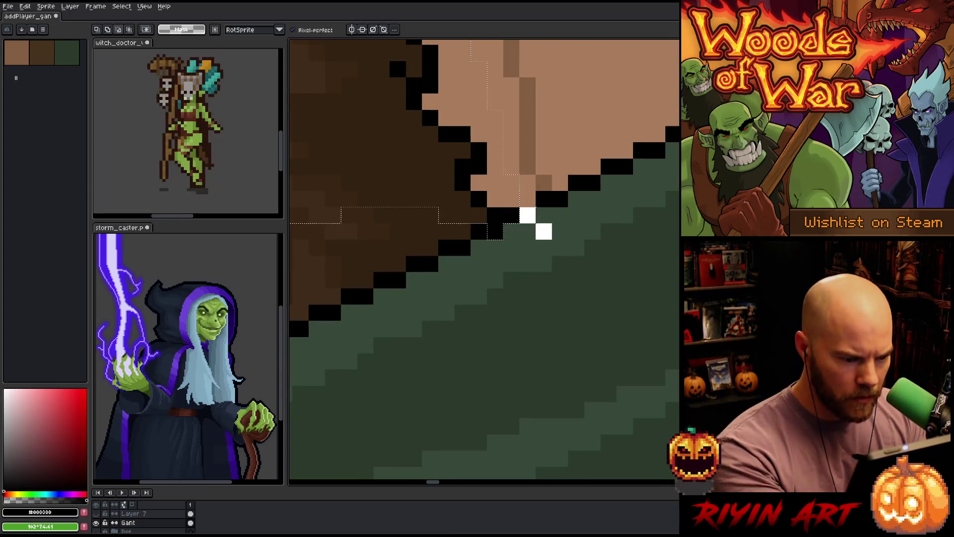
scroll(446, 312, down, 4)
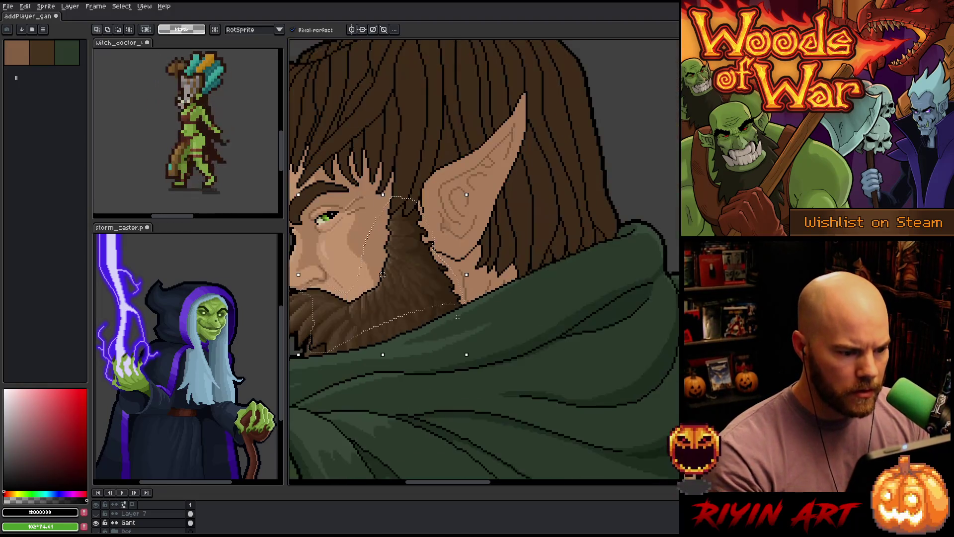
scroll(436, 326, up, 3)
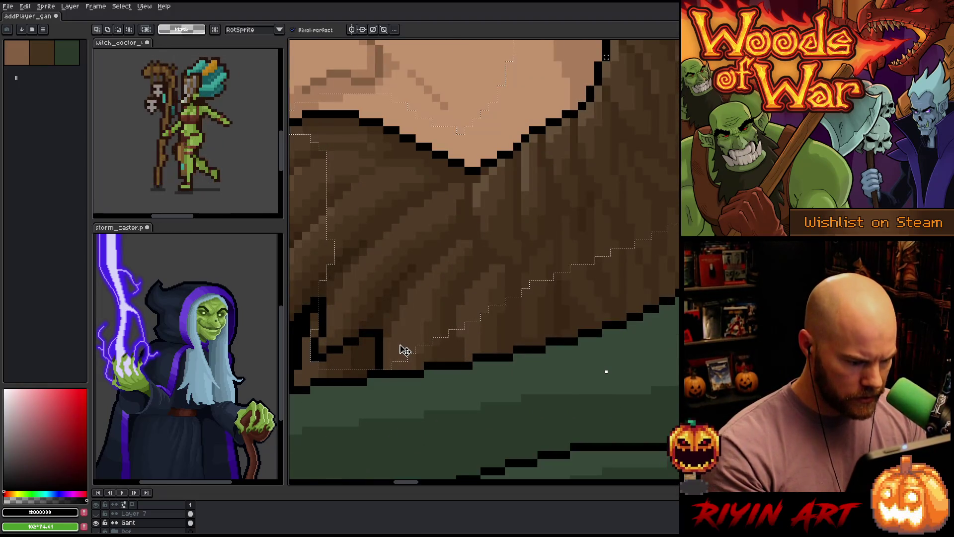
scroll(383, 337, down, 3)
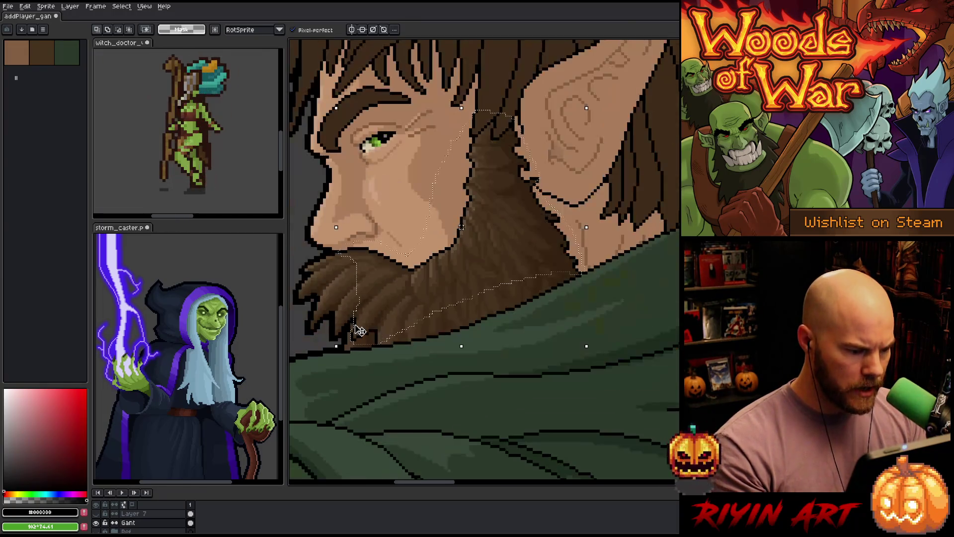
scroll(356, 330, up, 3)
drag(368, 288, 323, 338)
key(ctrl+z)
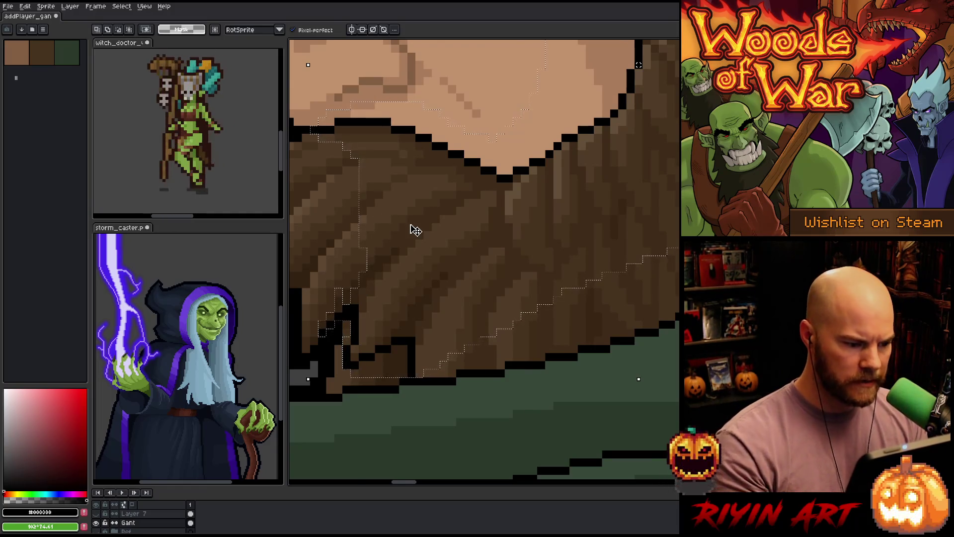
- Zoom around the beard edge and switch to the Eyedropper tool
scroll(411, 229, down, 1)
scroll(420, 263, down, 1)
scroll(420, 259, down, 2)
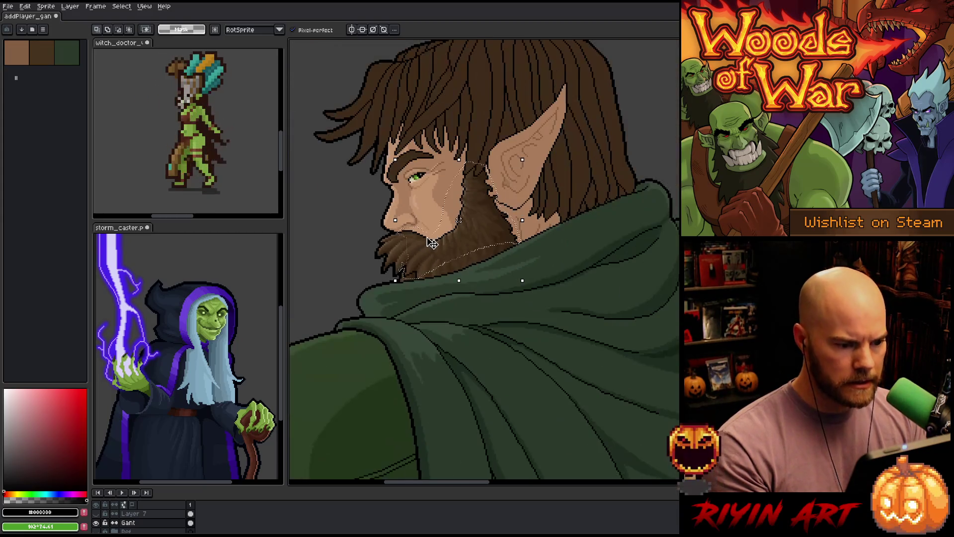
scroll(430, 236, up, 1)
scroll(494, 281, up, 1)
scroll(485, 248, up, 3)
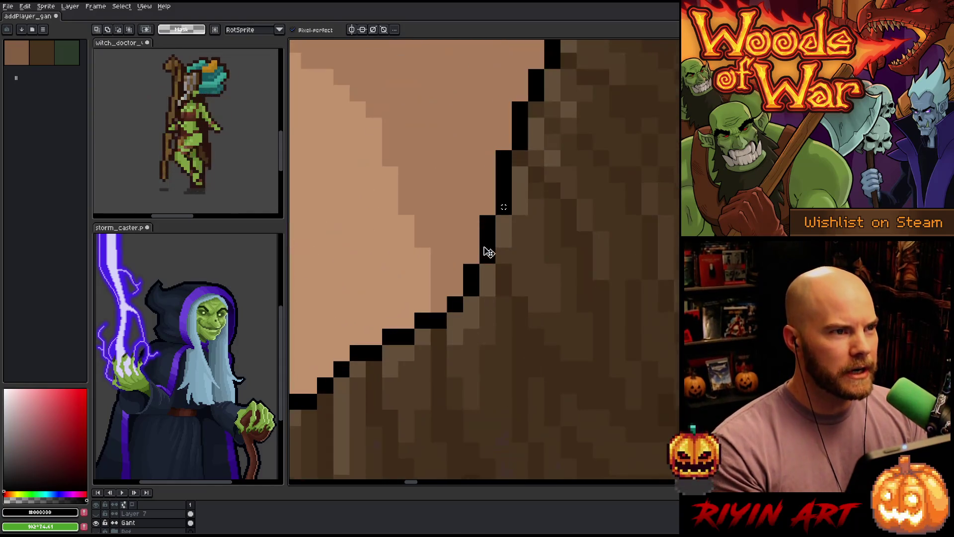
scroll(486, 249, down, 4)
scroll(480, 254, up, 2)
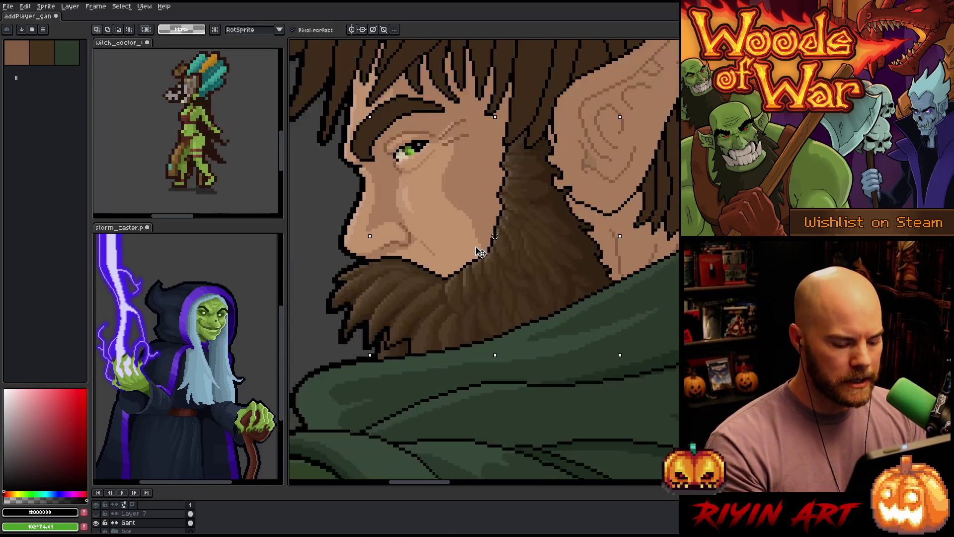
key(i)
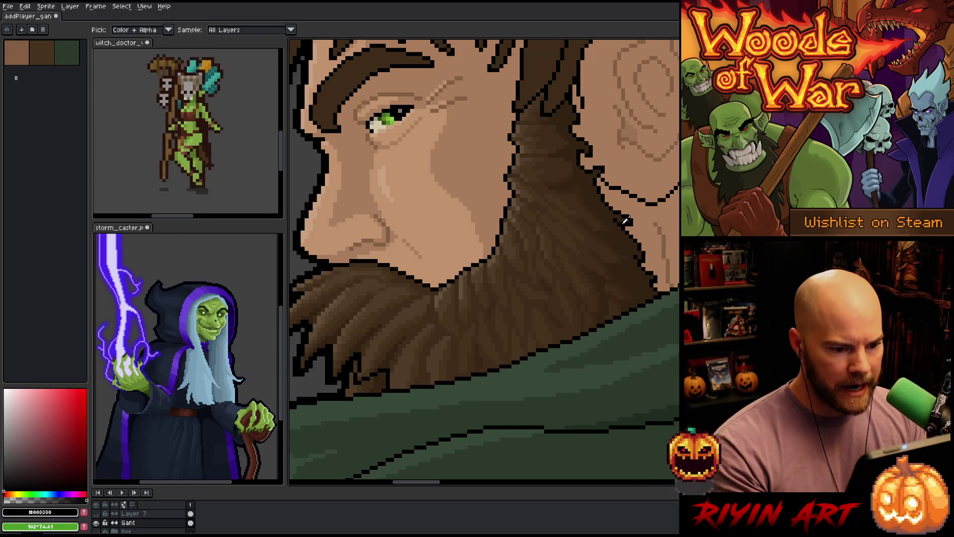
- Eyedrop the beard's dark brown and pick a slightly darker shade
click(621, 231)
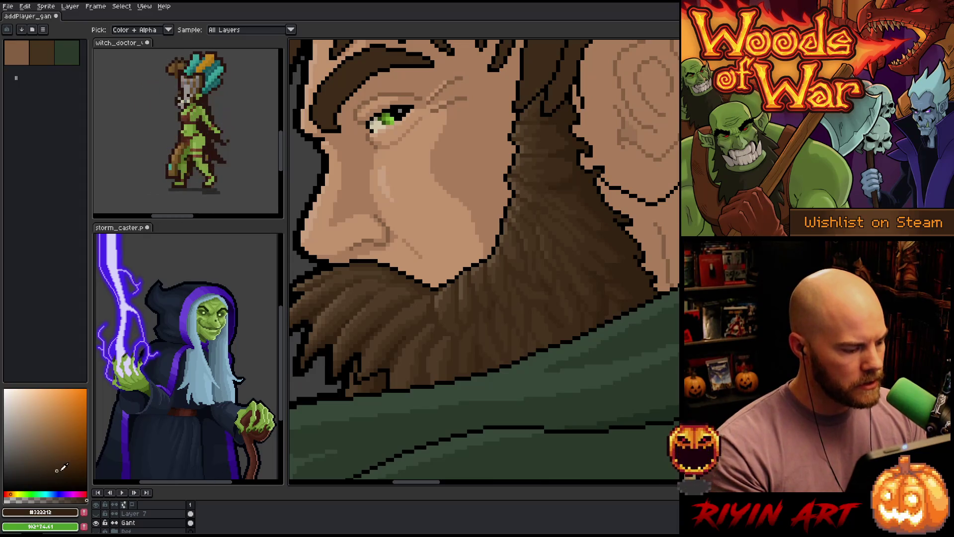
click(62, 475)
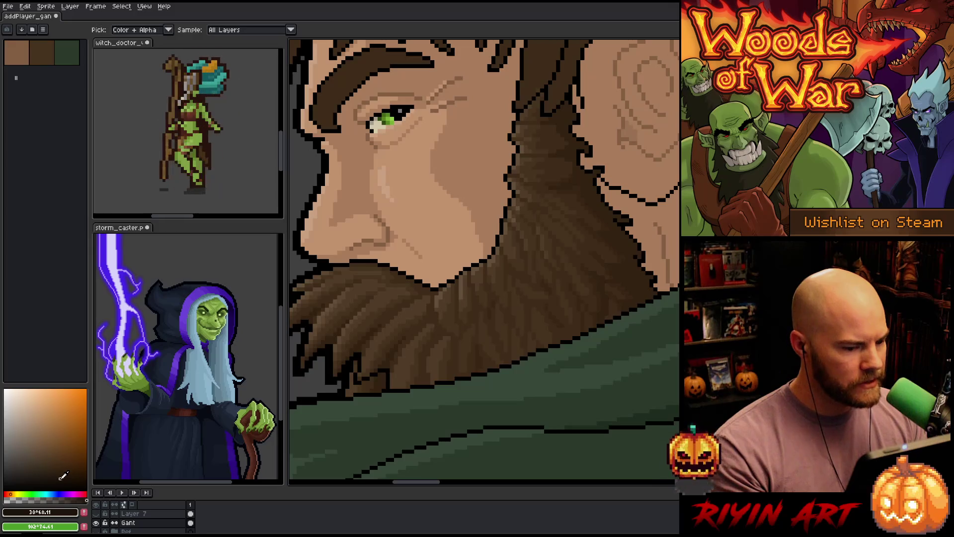
scroll(415, 276, down, 2)
scroll(422, 259, up, 1)
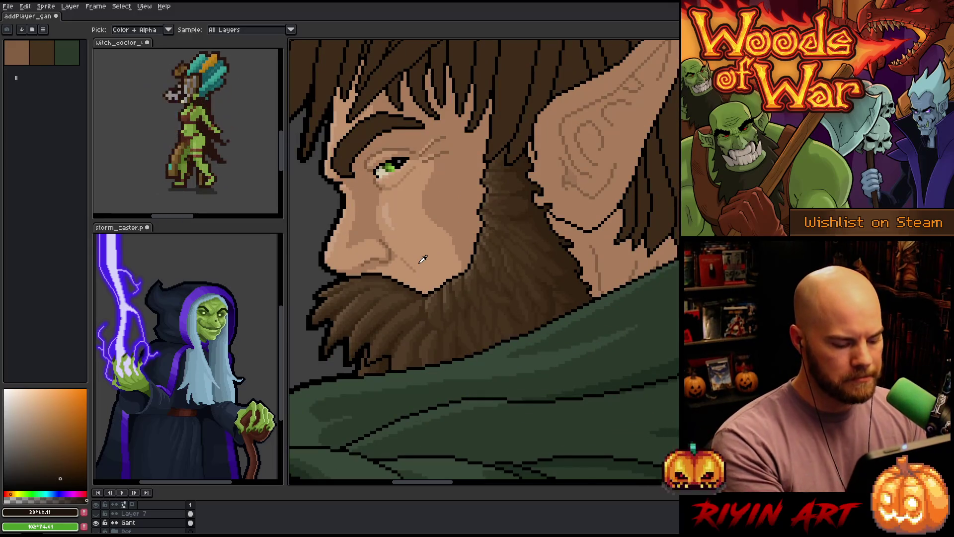
- In Replace Color, replace black with the dark beard brown, previewing and fine-tuning the shade
key(shift+r)
click(489, 245)
click(479, 247)
drag(291, 415, 71, 503)
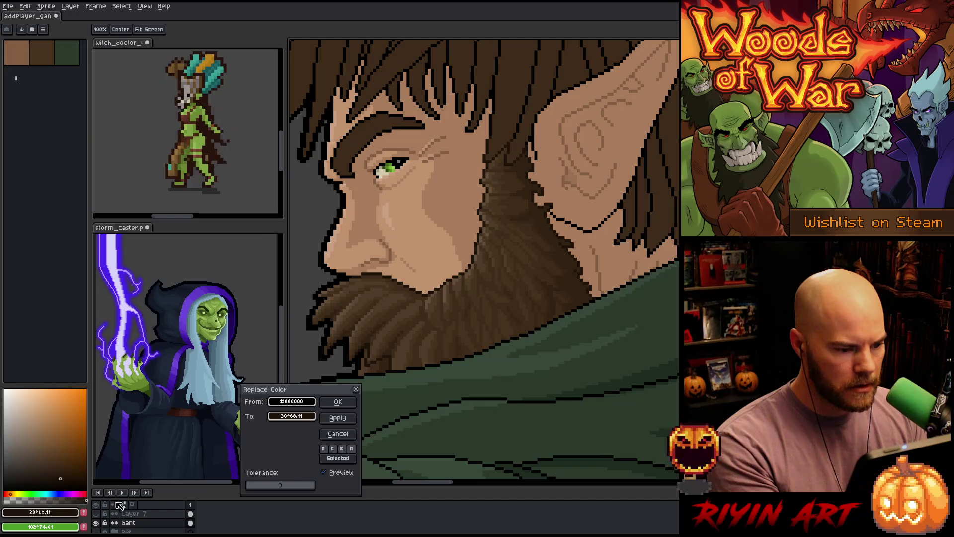
click(324, 473)
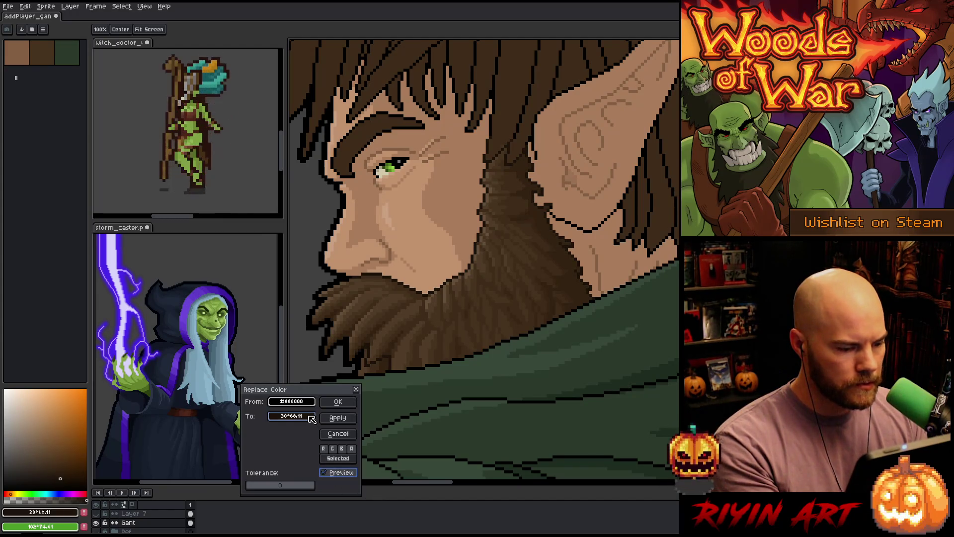
mouse_move(312, 419)
mouse_down()
mouse_move(61, 479)
mouse_move(66, 468)
mouse_up()
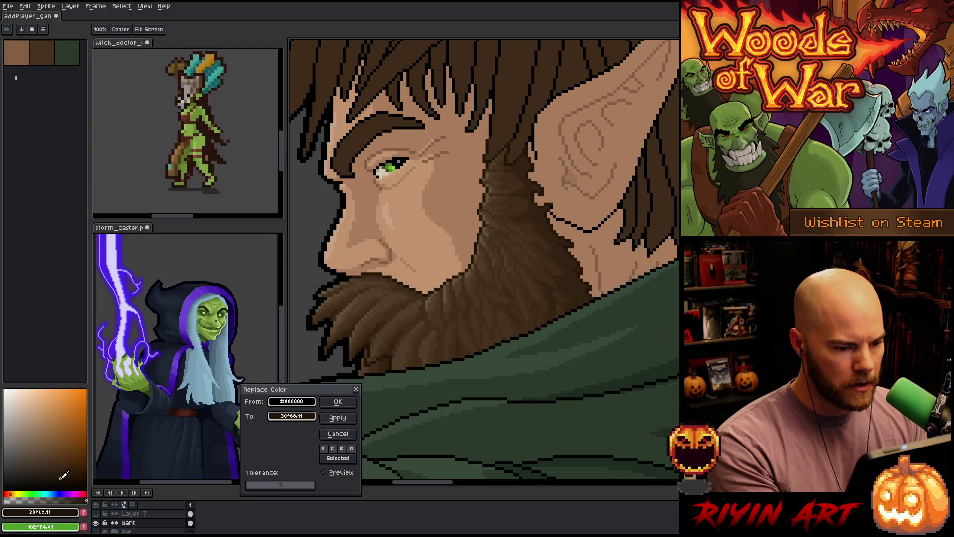
drag(60, 478, 62, 474)
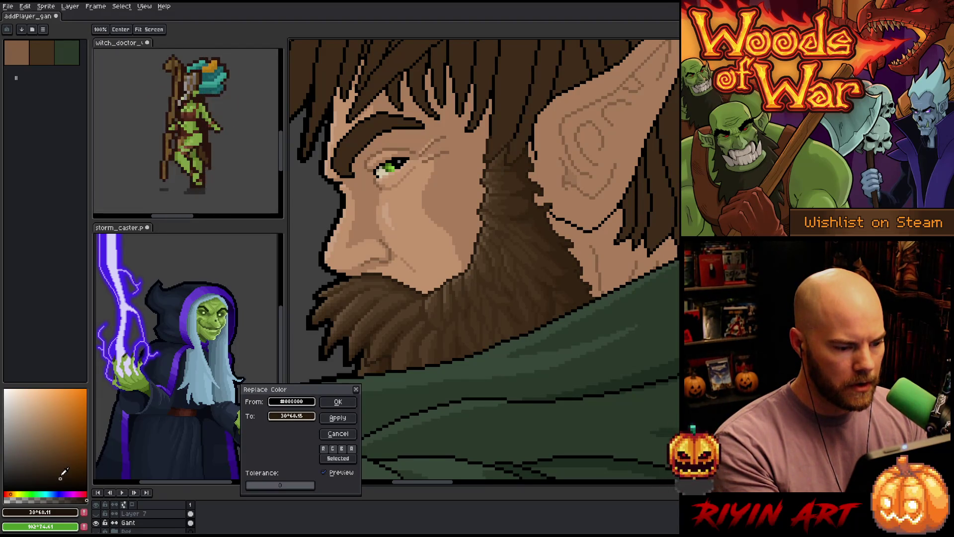
drag(60, 479, 59, 480)
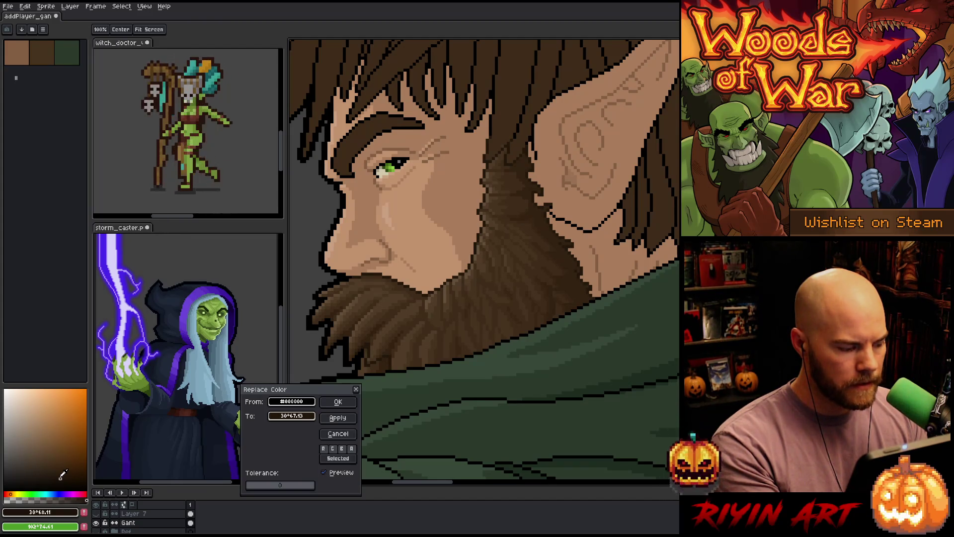
- Toggle the preview to compare the beard edge, then apply the replacement
click(325, 473)
click(325, 472)
click(325, 473)
click(326, 472)
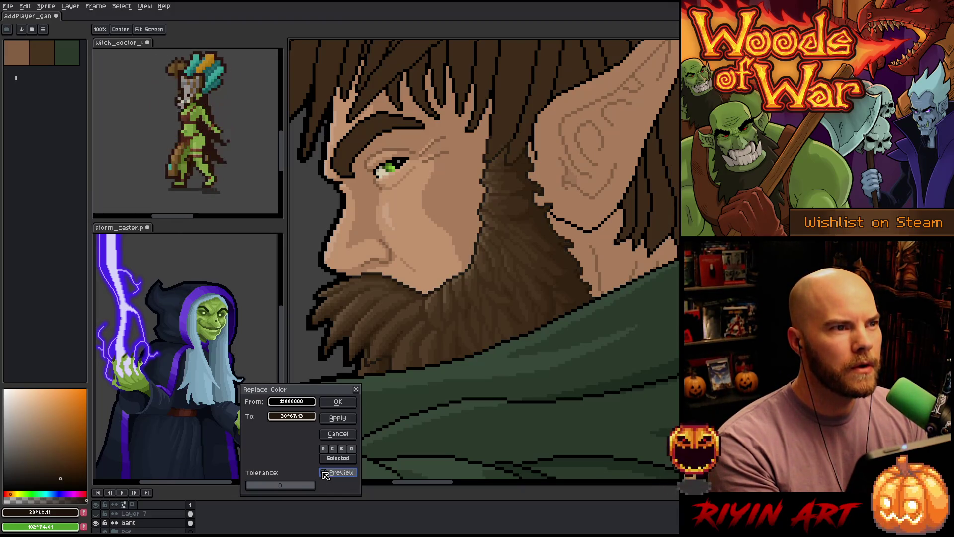
scroll(560, 313, up, 5)
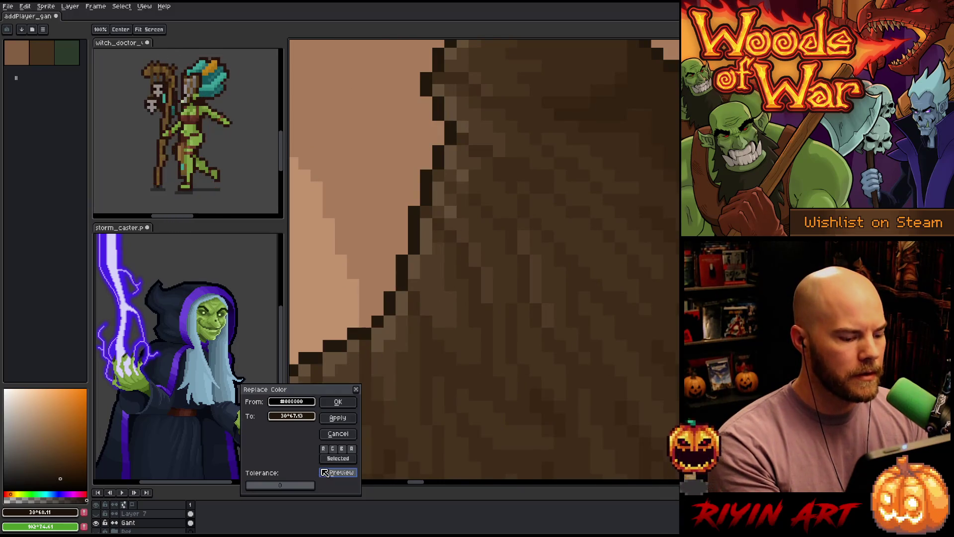
click(326, 473)
click(325, 472)
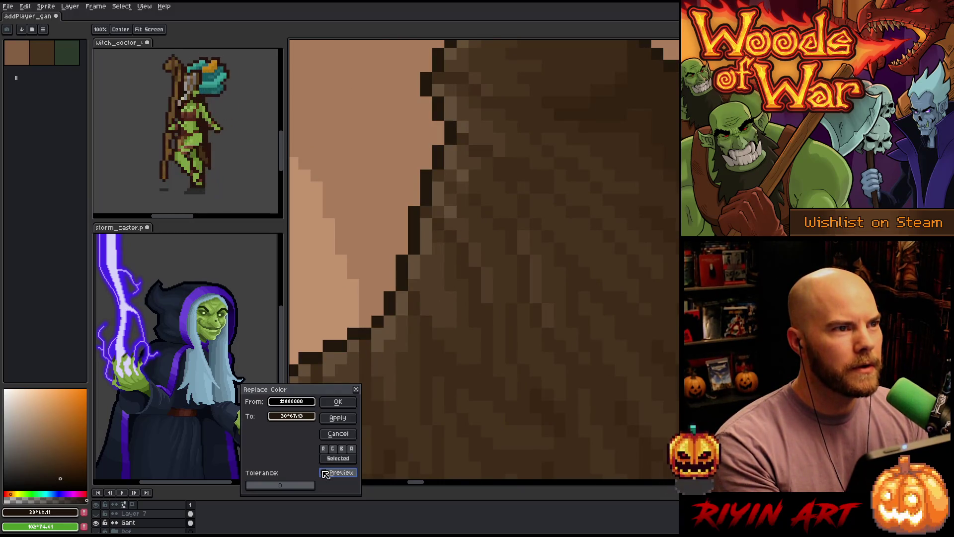
click(325, 473)
click(326, 472)
click(326, 473)
click(326, 473)
click(326, 473)
click(325, 473)
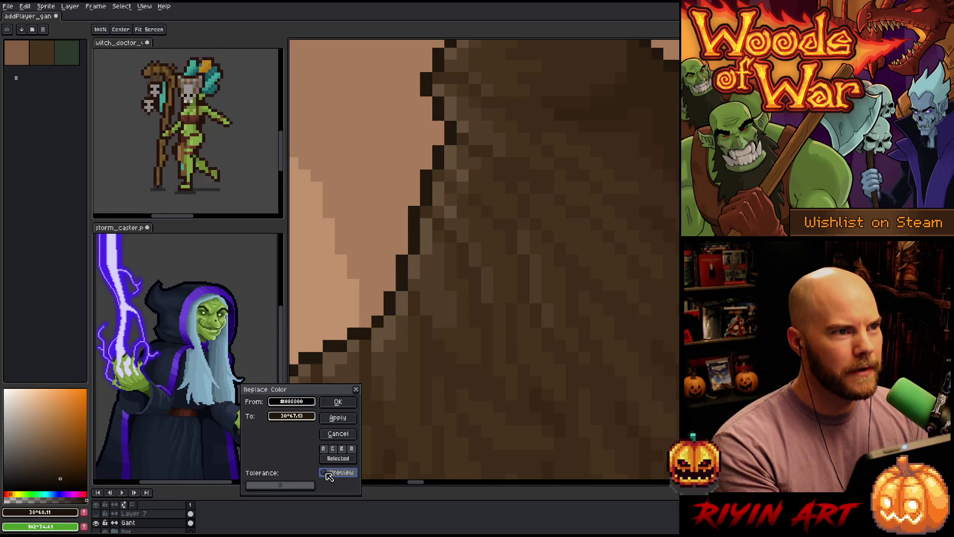
click(326, 472)
click(326, 473)
click(326, 473)
click(326, 473)
click(327, 473)
click(327, 473)
click(327, 473)
click(326, 474)
click(327, 474)
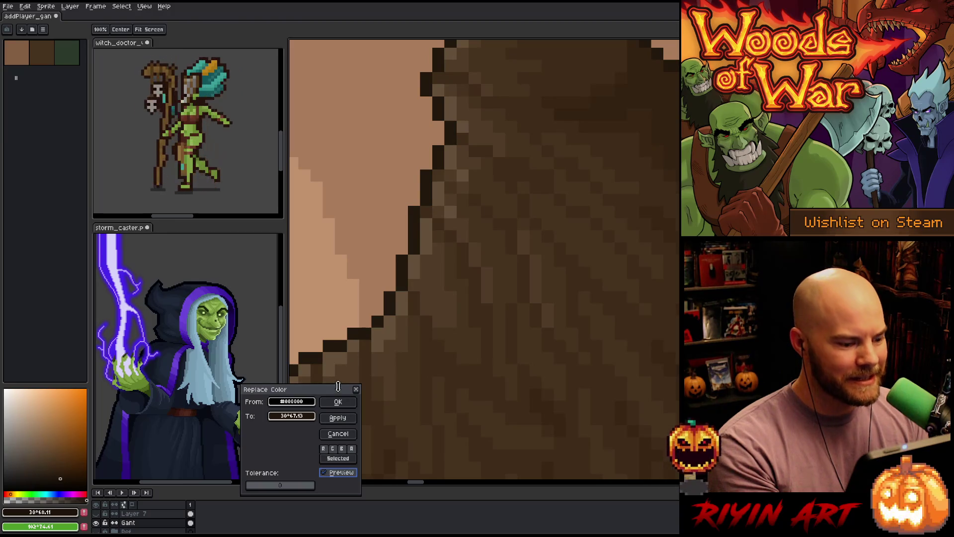
click(338, 402)
scroll(420, 288, down, 5)
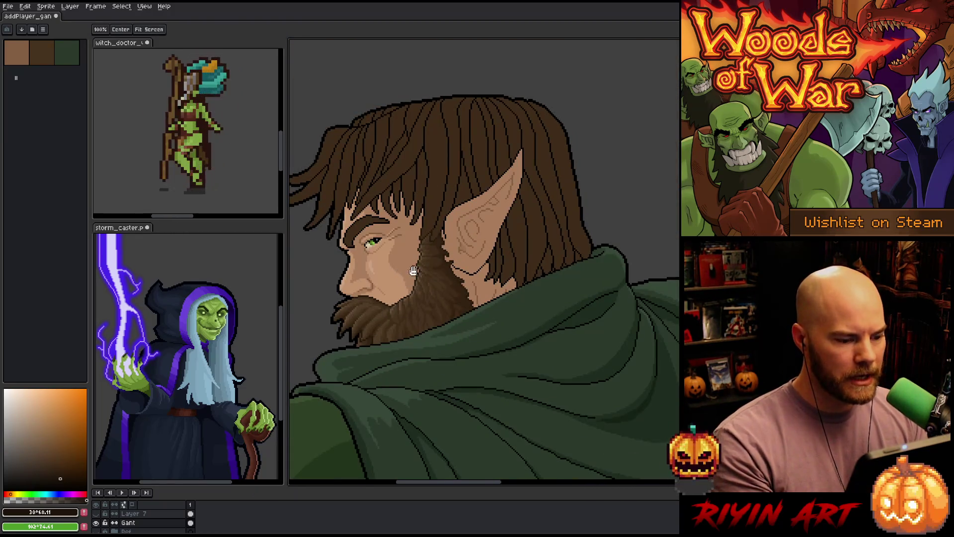
- Lasso the hair along the brow and beside the ear
scroll(494, 263, up, 4)
scroll(530, 245, up, 3)
key(b)
scroll(522, 223, down, 6)
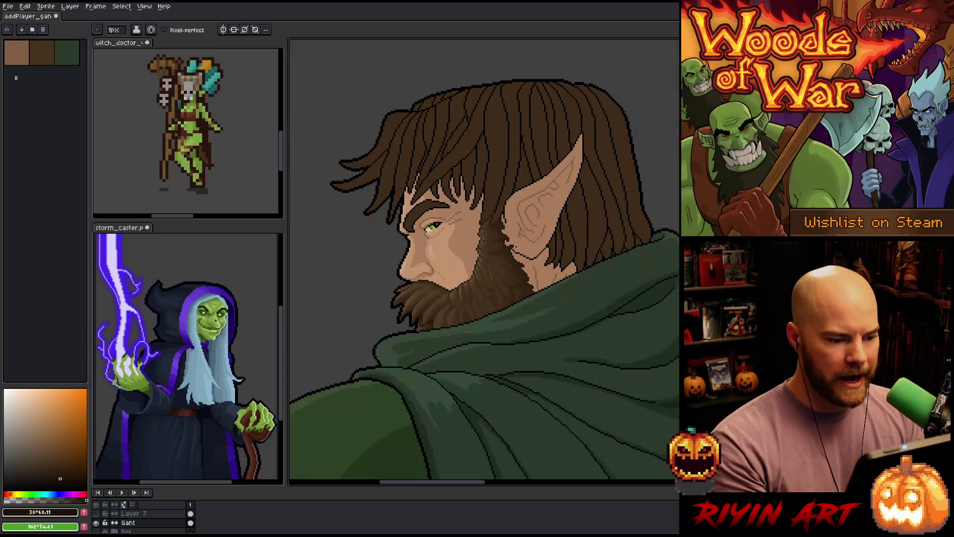
scroll(519, 252, up, 4)
scroll(423, 280, up, 3)
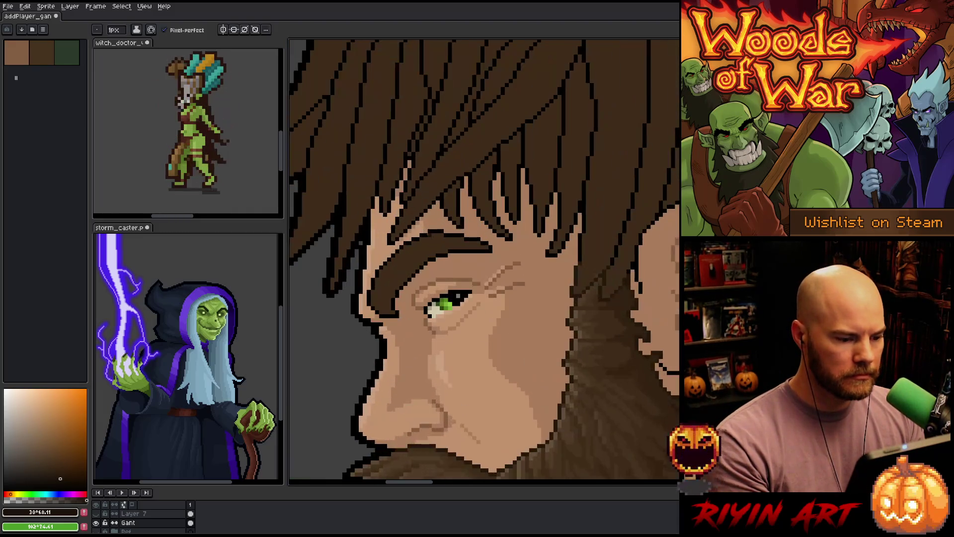
key(q)
mouse_move(533, 253)
mouse_down()
mouse_move(530, 265)
mouse_move(447, 313)
mouse_move(435, 340)
mouse_move(397, 318)
mouse_move(406, 227)
mouse_move(394, 244)
mouse_move(382, 213)
mouse_move(353, 212)
mouse_move(350, 119)
mouse_move(559, 113)
mouse_move(582, 206)
mouse_move(547, 268)
mouse_up()
drag(541, 337, 413, 335)
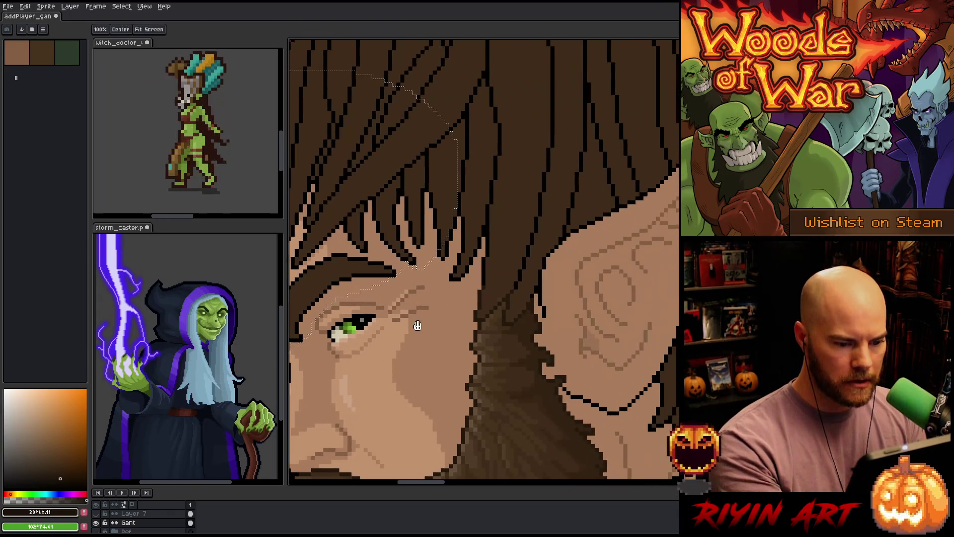
mouse_move(423, 157)
mouse_down()
mouse_move(430, 238)
mouse_move(475, 321)
mouse_move(515, 330)
mouse_move(532, 298)
mouse_move(520, 218)
mouse_up()
drag(520, 288, 561, 229)
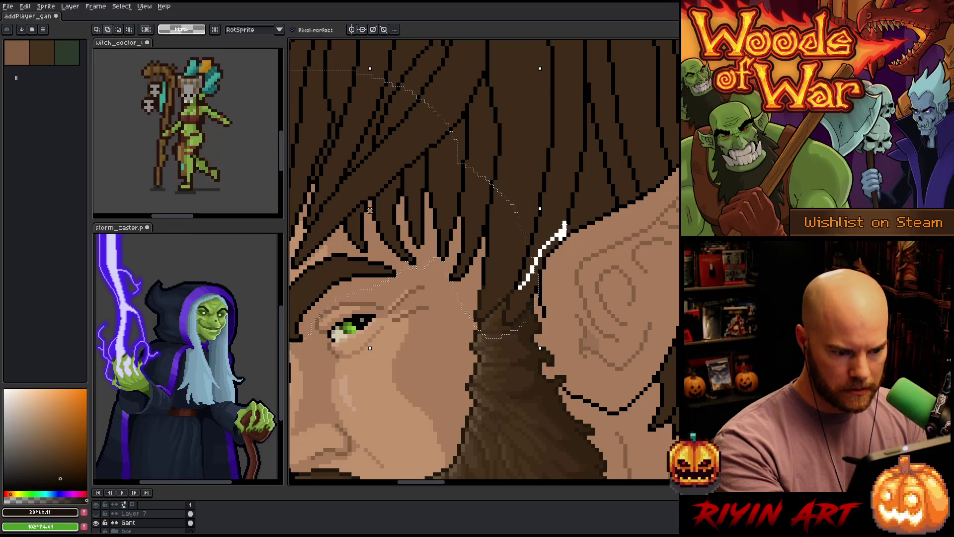
drag(581, 213, 479, 177)
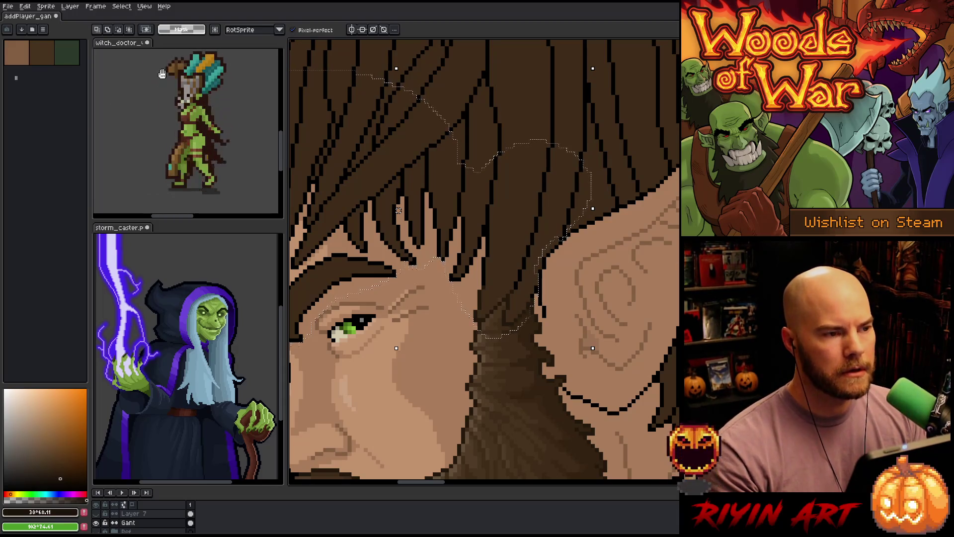
- Add the hair above the ear and a band across the head to the selection
scroll(498, 222, down, 4)
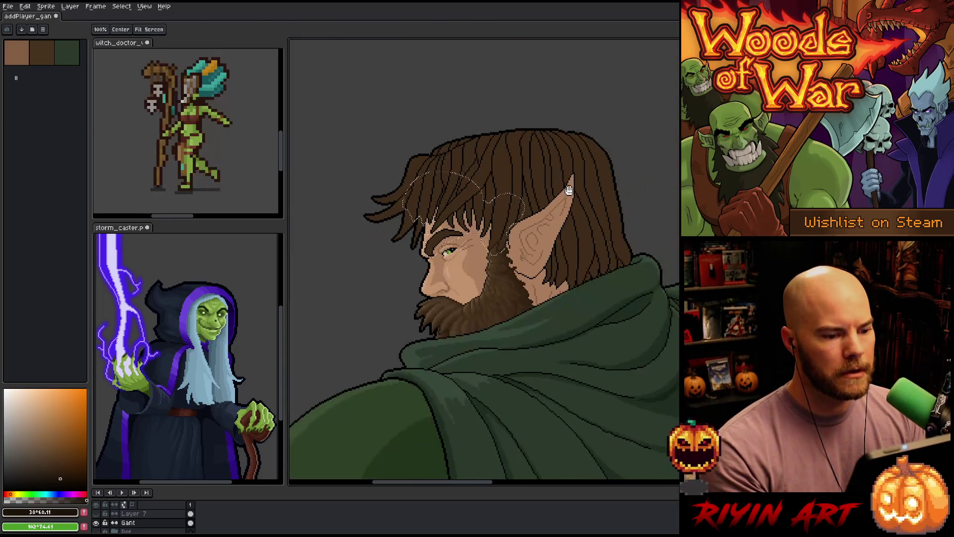
scroll(436, 253, up, 3)
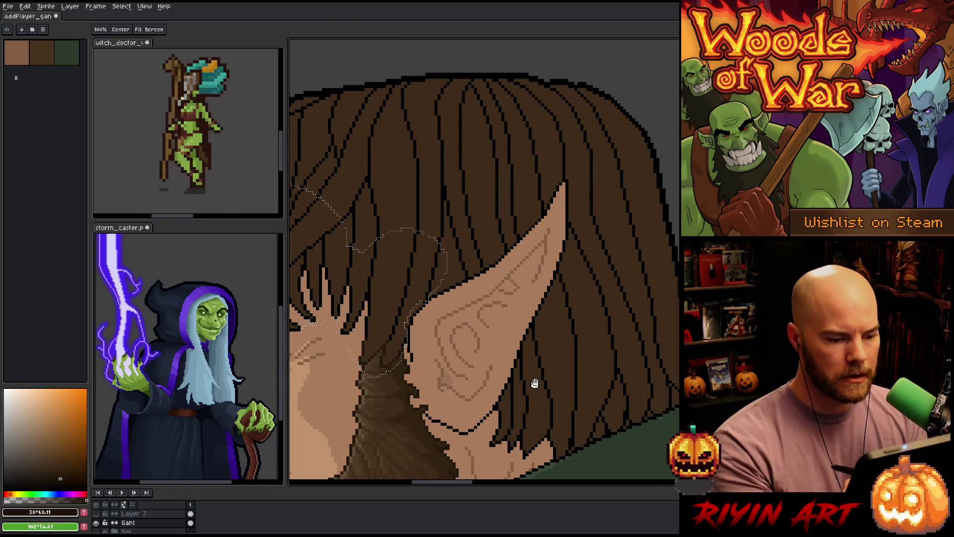
drag(437, 253, 403, 237)
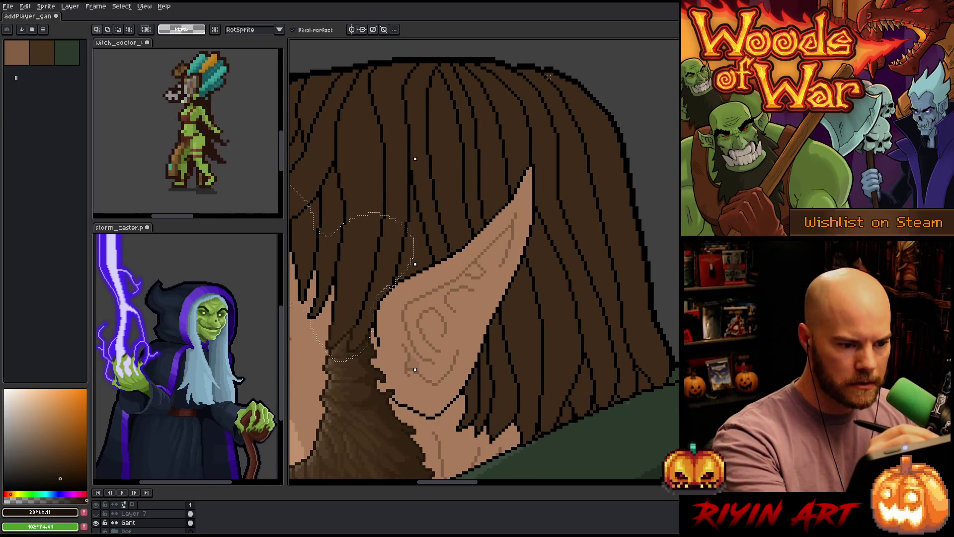
mouse_move(534, 102)
mouse_down()
mouse_move(540, 142)
mouse_move(435, 243)
mouse_move(378, 149)
mouse_move(537, 102)
mouse_up()
scroll(551, 259, left, 5)
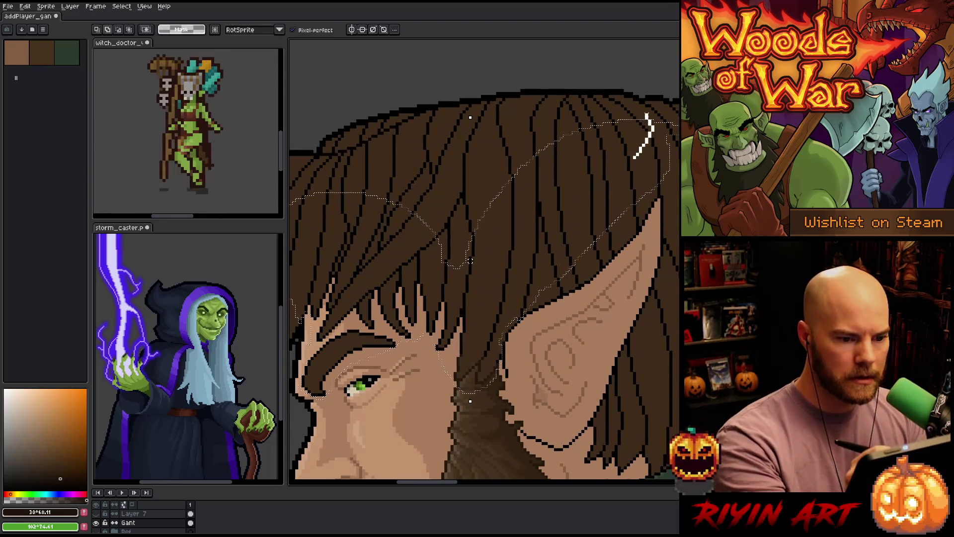
scroll(533, 246, left, 5)
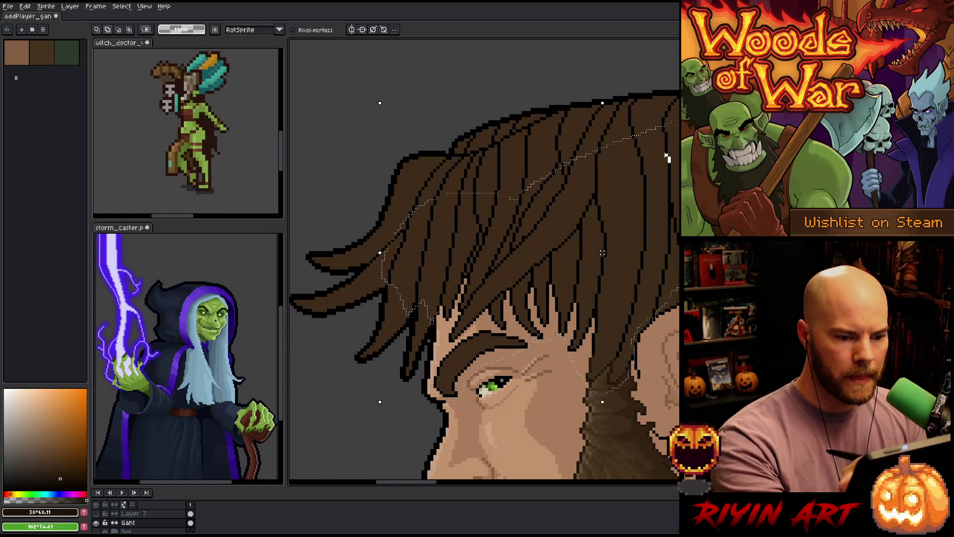
drag(671, 162, 432, 262)
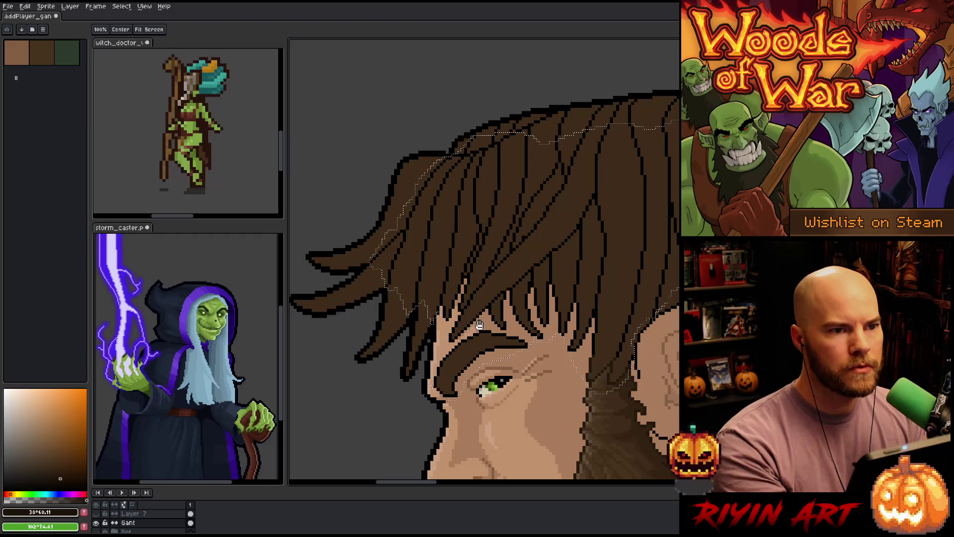
- Trace the selection down the back hair, then zoom in on the hair edge
drag(471, 318, 422, 348)
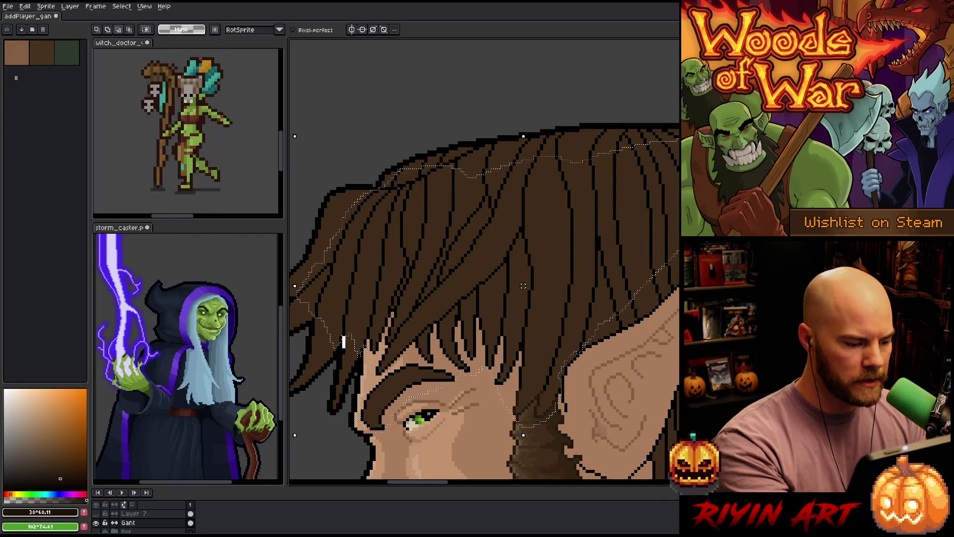
drag(420, 326, 409, 335)
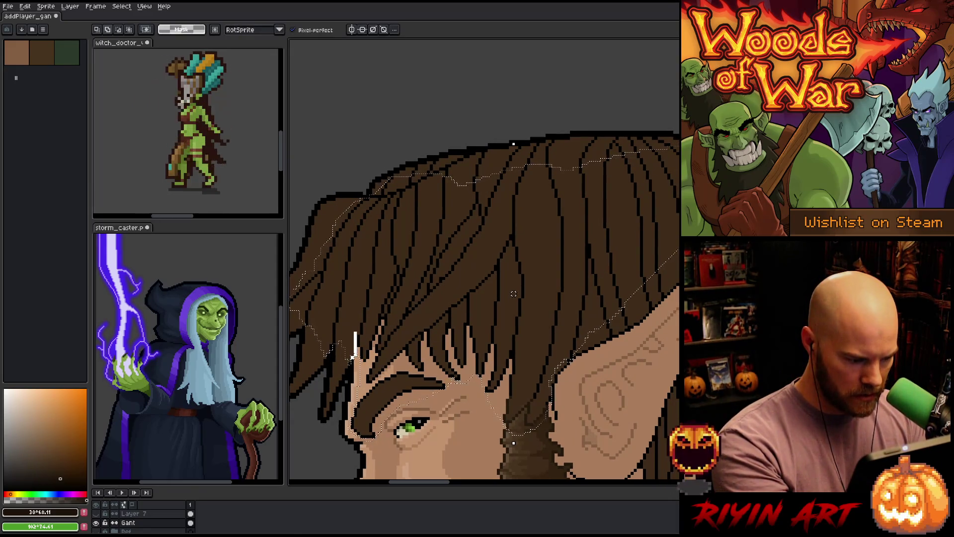
mouse_move(510, 310)
mouse_down()
mouse_move(458, 379)
mouse_move(434, 351)
mouse_up()
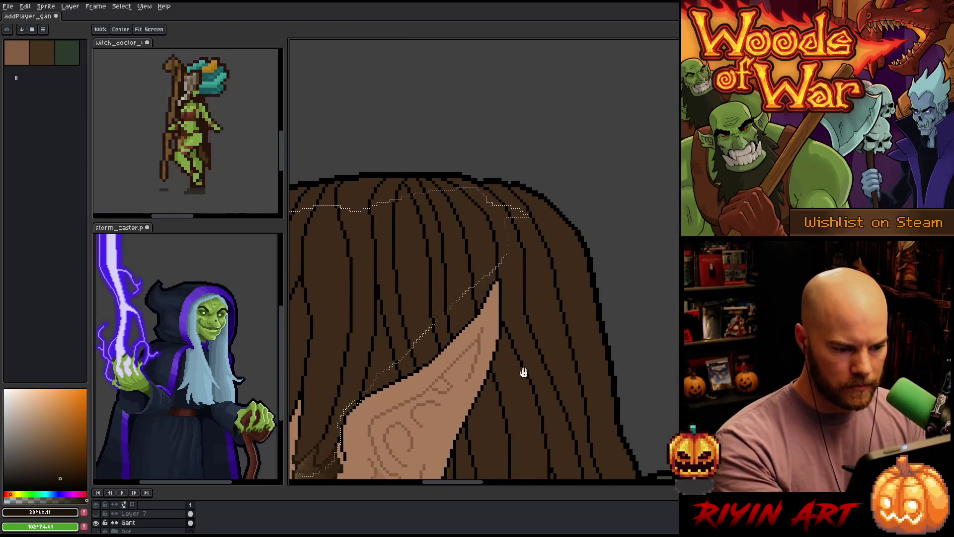
drag(524, 378, 538, 303)
mouse_move(530, 107)
mouse_down()
mouse_move(591, 319)
mouse_move(453, 391)
mouse_up()
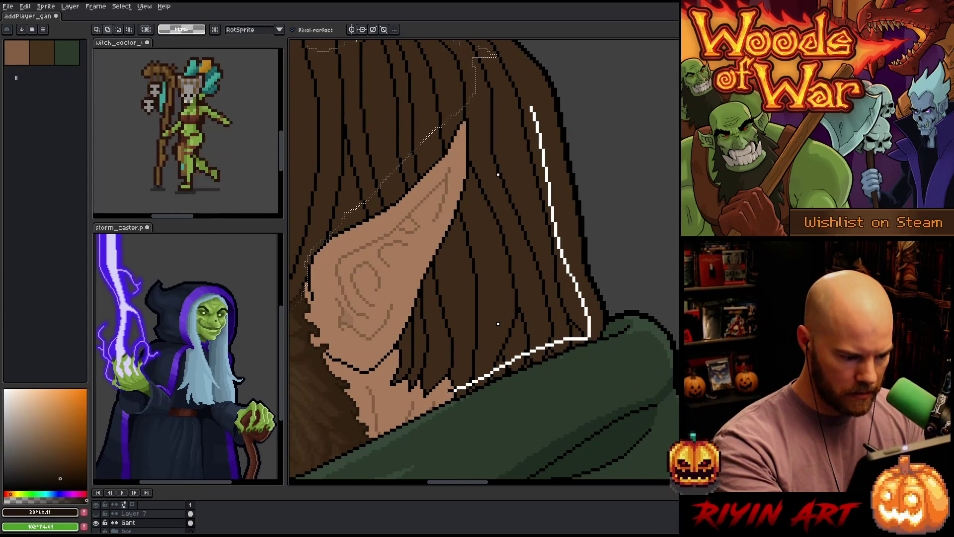
mouse_move(390, 384)
mouse_down()
mouse_move(393, 351)
mouse_move(476, 218)
mouse_move(490, 103)
mouse_move(530, 107)
mouse_up()
scroll(529, 277, up, 5)
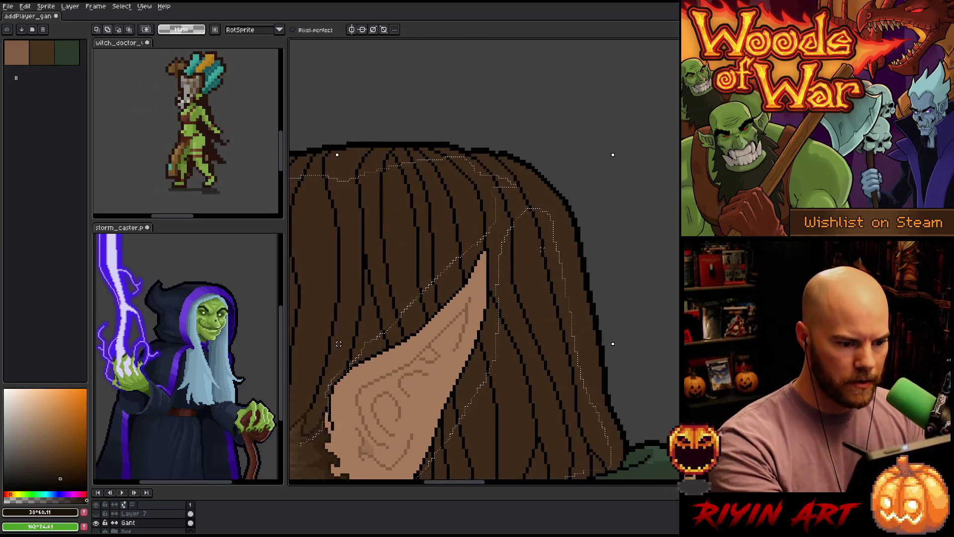
scroll(553, 394, up, 2)
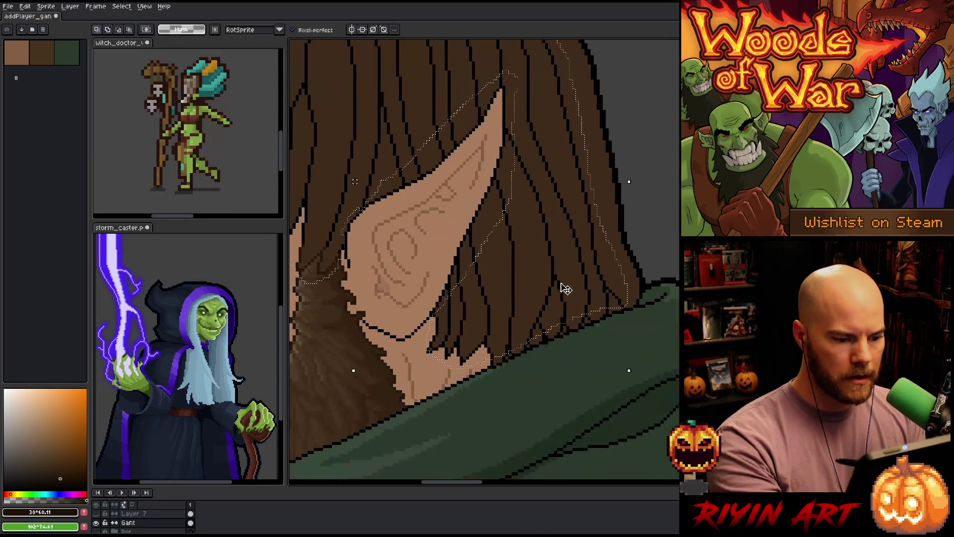
scroll(548, 333, down, 2)
drag(547, 333, 569, 341)
scroll(467, 224, up, 3)
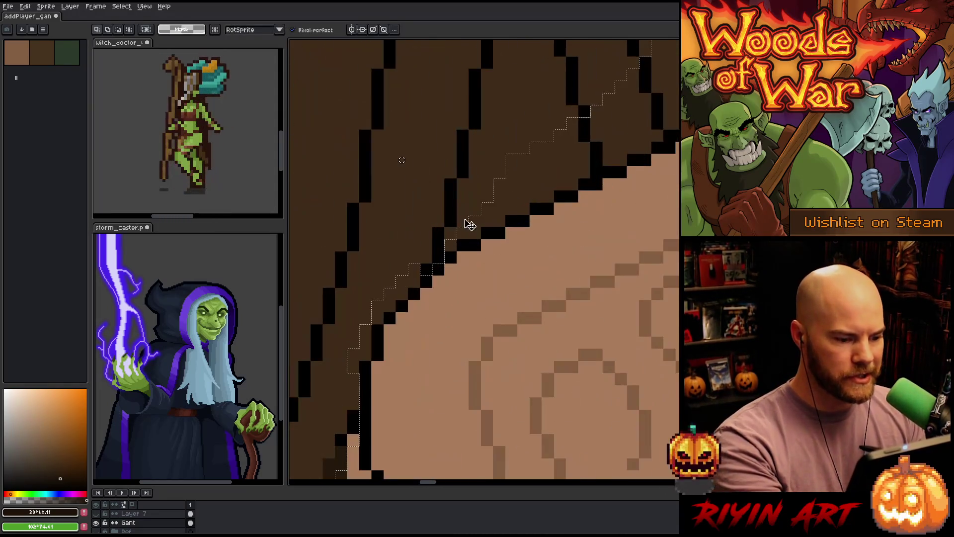
- Add the lower hair strands and a looping strand to the lasso hair selection
mouse_move(528, 267)
mouse_down()
mouse_move(552, 225)
mouse_move(553, 188)
mouse_up()
drag(594, 345, 570, 320)
mouse_move(513, 216)
mouse_down()
mouse_move(501, 229)
mouse_move(501, 291)
mouse_move(484, 301)
mouse_up()
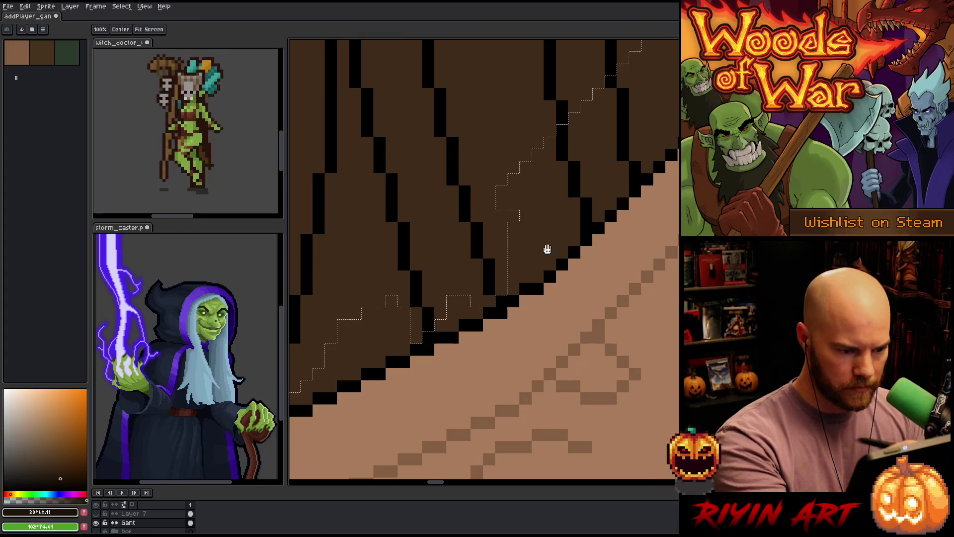
drag(542, 234, 458, 347)
mouse_move(470, 217)
mouse_down()
mouse_move(490, 266)
mouse_move(475, 298)
mouse_move(459, 293)
mouse_move(423, 233)
mouse_up()
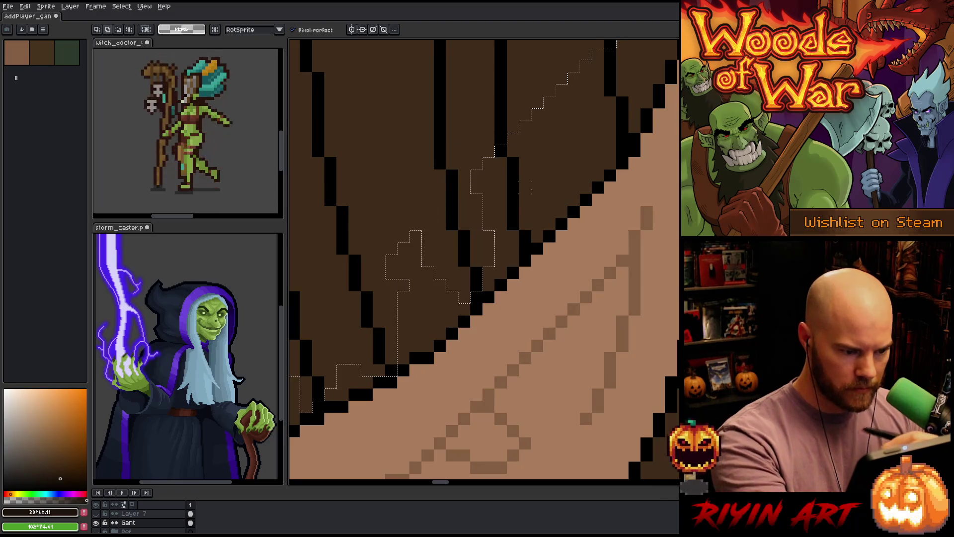
drag(530, 348, 453, 415)
mouse_move(441, 167)
mouse_down()
mouse_move(453, 323)
mouse_move(412, 189)
mouse_up()
drag(514, 315, 455, 382)
mouse_move(512, 149)
mouse_down()
mouse_move(494, 277)
mouse_move(454, 202)
mouse_move(445, 211)
mouse_up()
- Extend the hair selection along the vertical strand edges and the upper-left strand area
drag(508, 370, 423, 403)
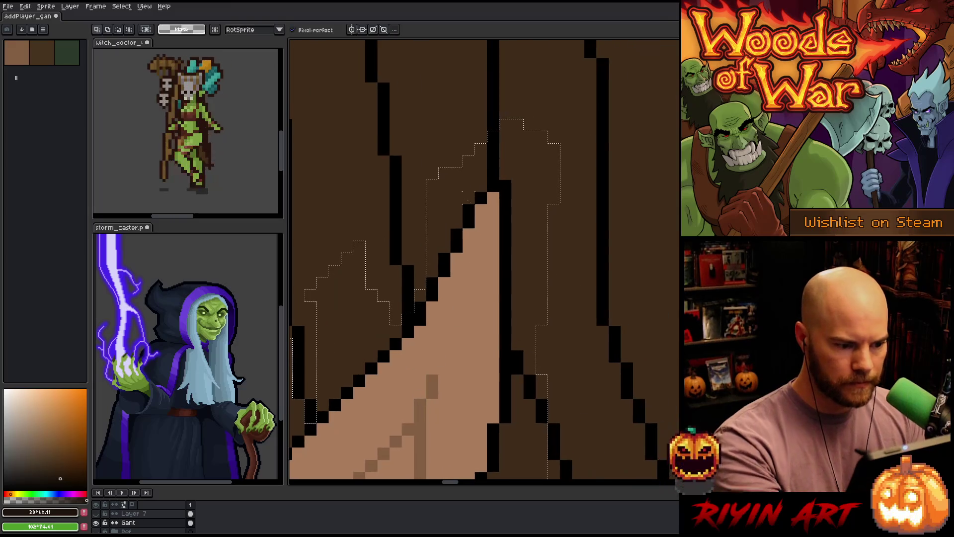
drag(501, 122, 493, 177)
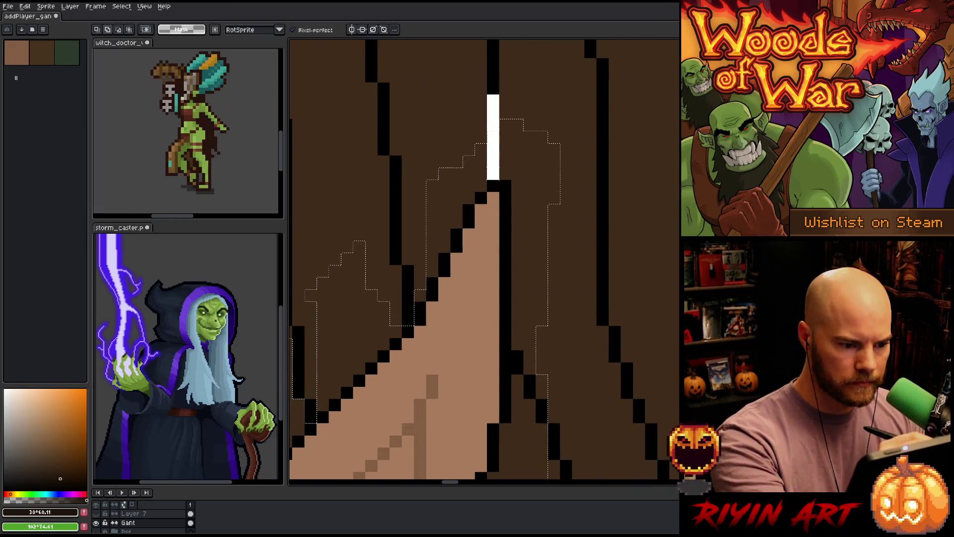
drag(529, 271, 500, 174)
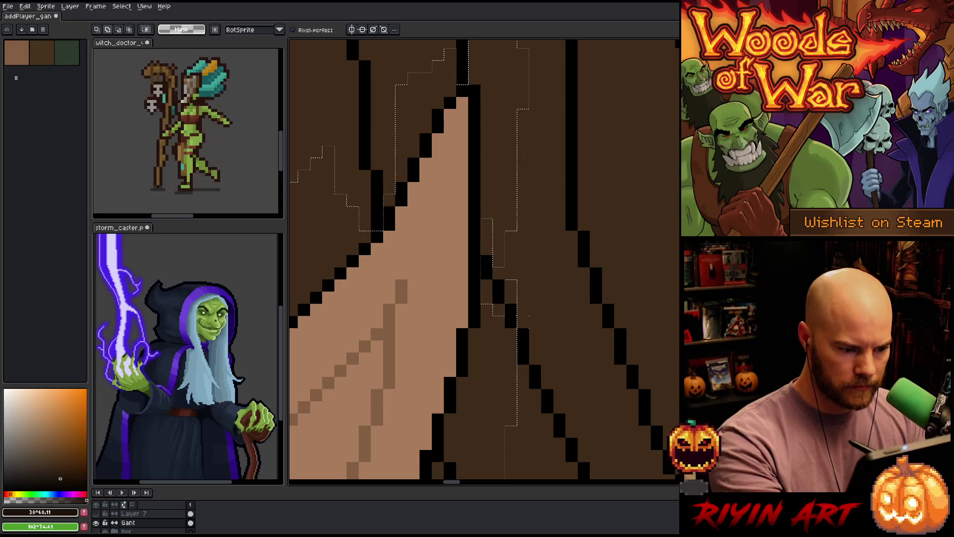
drag(561, 405, 546, 238)
drag(461, 221, 462, 280)
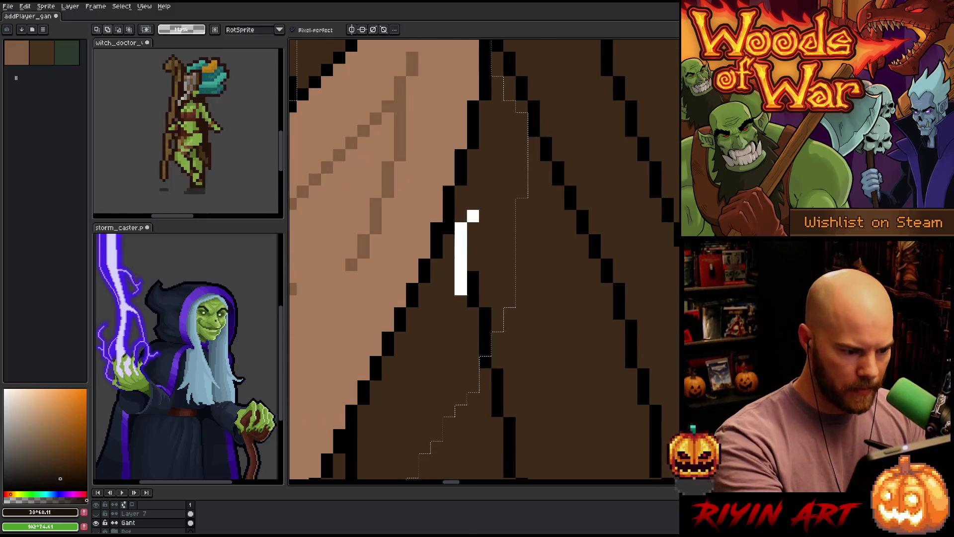
drag(539, 333, 518, 175)
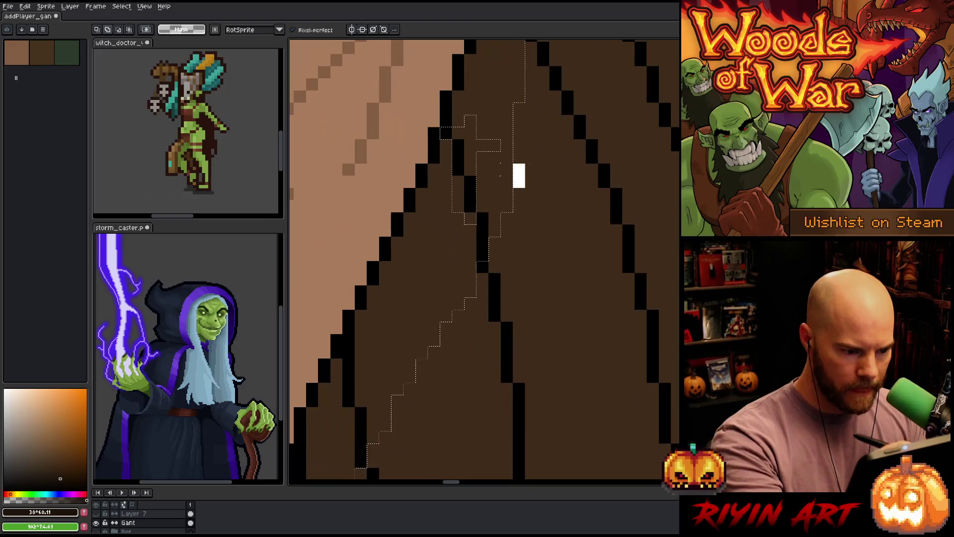
mouse_move(538, 333)
mouse_down()
mouse_move(509, 251)
mouse_move(441, 159)
mouse_move(425, 170)
mouse_move(424, 155)
mouse_up()
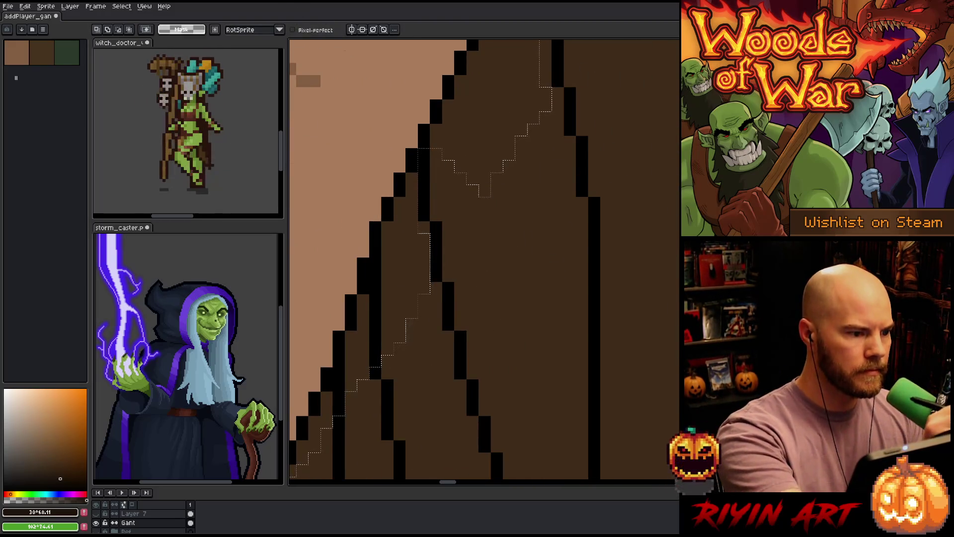
drag(479, 277, 522, 185)
mouse_move(503, 148)
mouse_down()
mouse_move(412, 162)
mouse_move(420, 174)
mouse_up()
drag(473, 209, 420, 172)
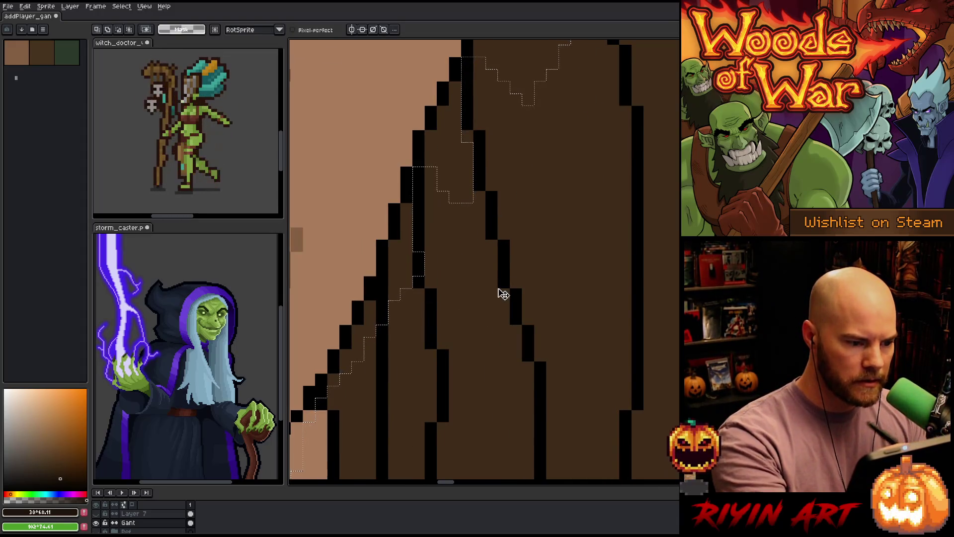
drag(497, 167, 533, 209)
mouse_move(478, 305)
mouse_down()
mouse_move(575, 245)
mouse_move(481, 251)
mouse_move(546, 222)
mouse_move(443, 299)
mouse_move(464, 330)
mouse_move(526, 338)
mouse_move(583, 296)
mouse_move(469, 264)
mouse_up()
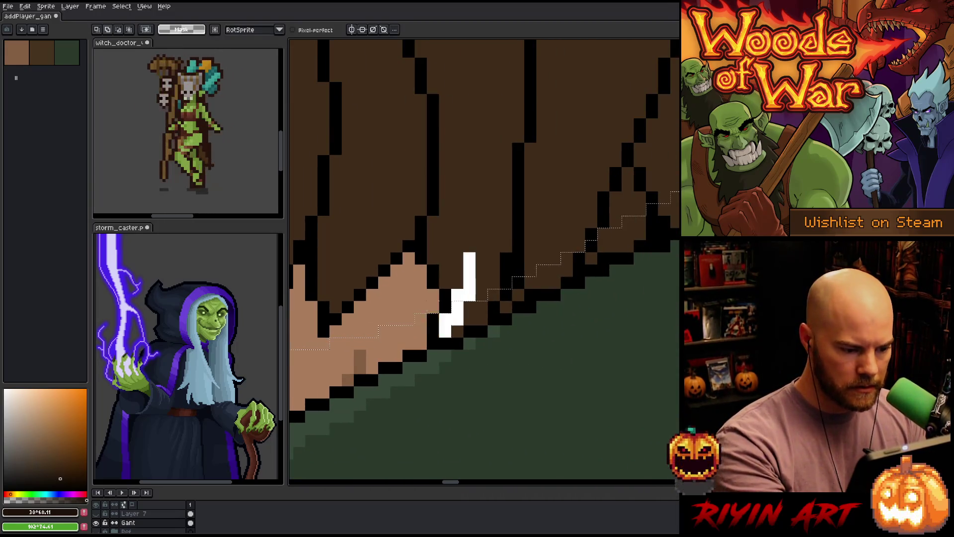
mouse_move(512, 380)
mouse_down()
mouse_move(497, 347)
mouse_move(417, 271)
mouse_up()
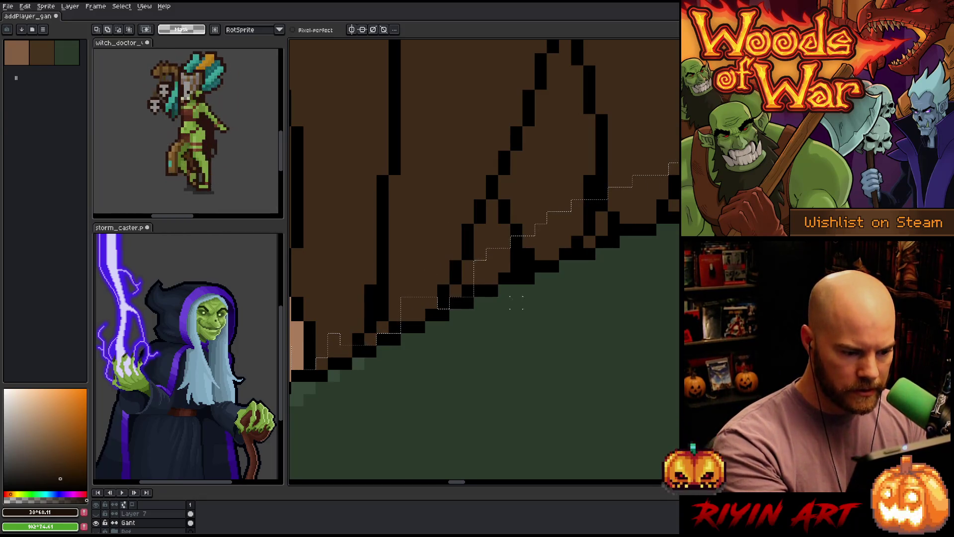
- Rotate the selected hair strands around their base, settling on an angle above the green cloak
drag(462, 341, 408, 264)
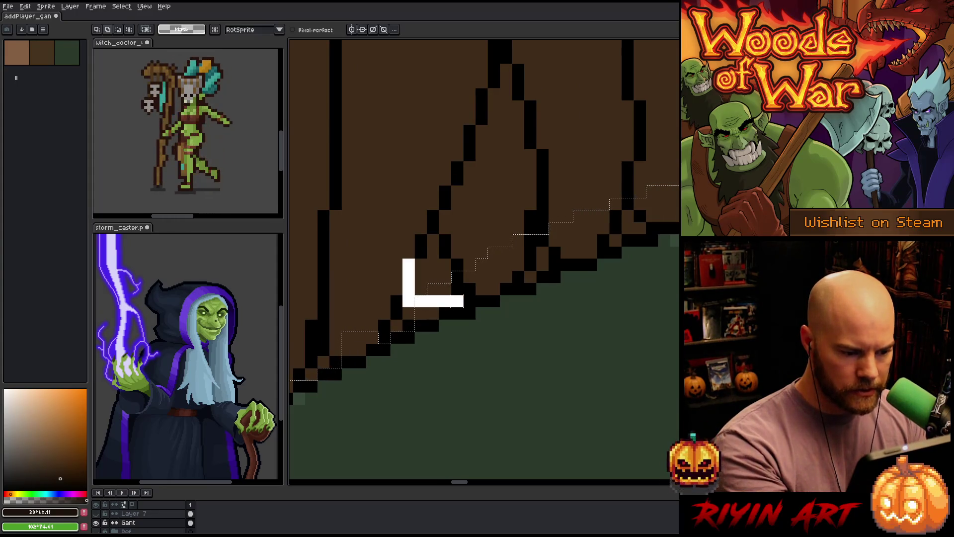
mouse_move(491, 276)
mouse_down()
mouse_move(465, 342)
mouse_move(438, 284)
mouse_up()
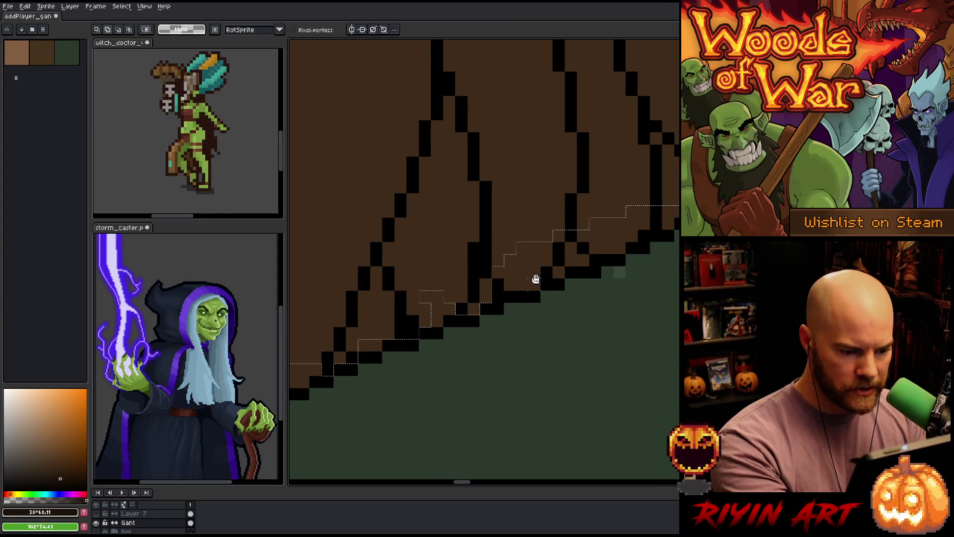
drag(529, 271, 467, 297)
drag(574, 288, 511, 312)
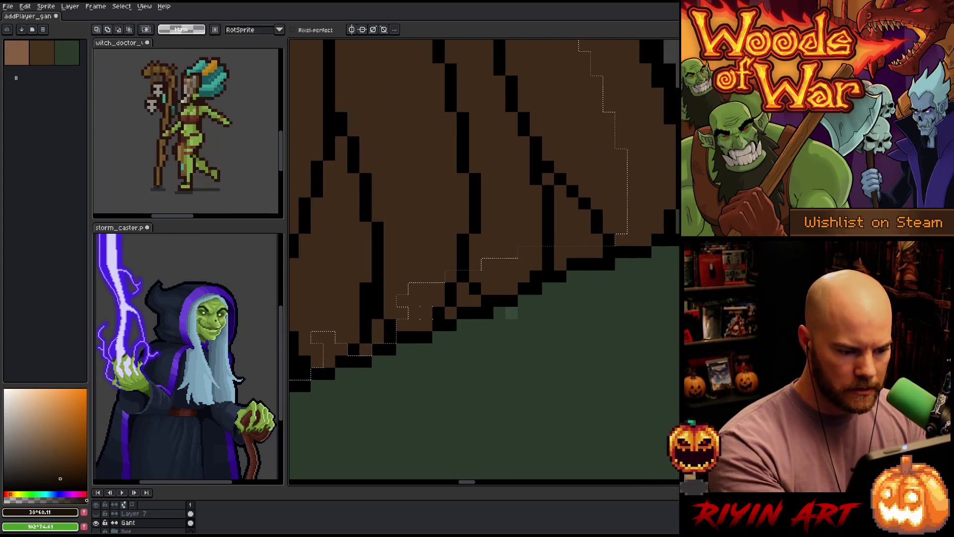
mouse_move(512, 204)
mouse_down()
mouse_move(454, 330)
mouse_move(447, 298)
mouse_up()
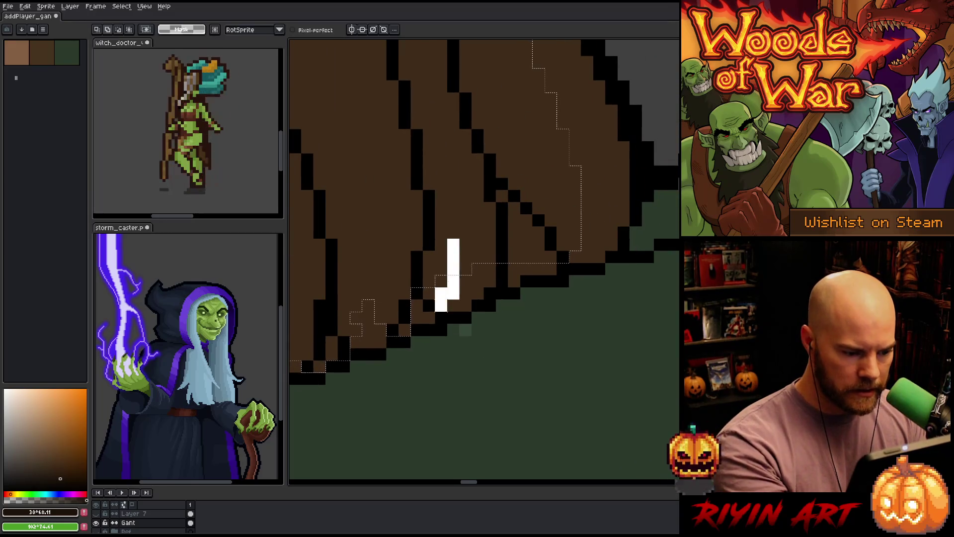
drag(530, 363, 502, 269)
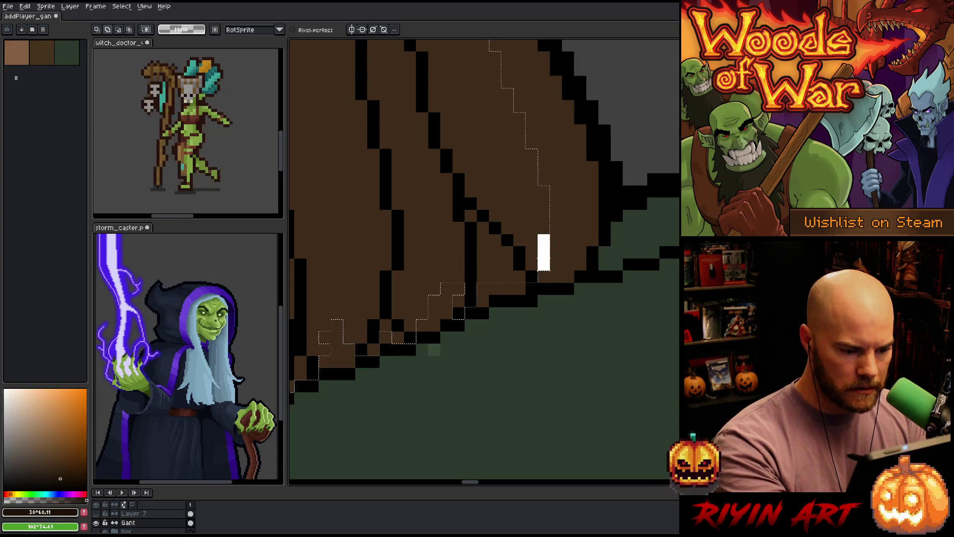
drag(519, 346, 544, 271)
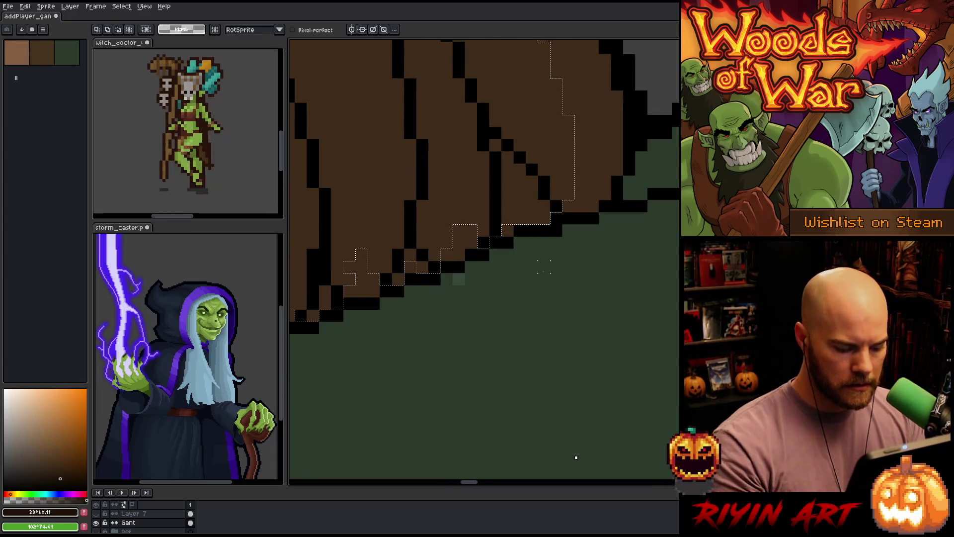
- Pick the dark cloak green with the pencil and undo the stray green pixels
key(b)
alt+click(461, 282)
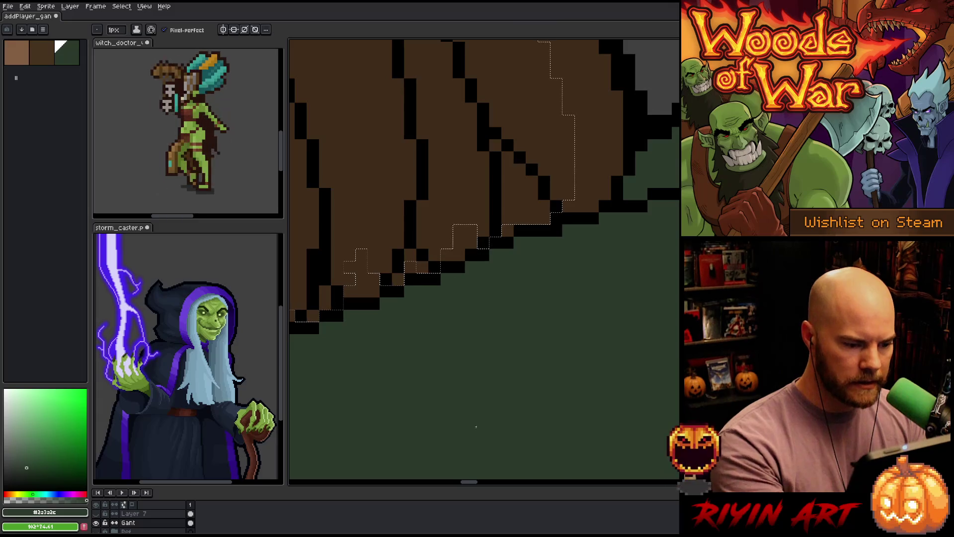
mouse_move(465, 453)
mouse_down()
mouse_move(486, 269)
mouse_move(520, 234)
mouse_move(583, 449)
mouse_up()
scroll(582, 449, up, 10)
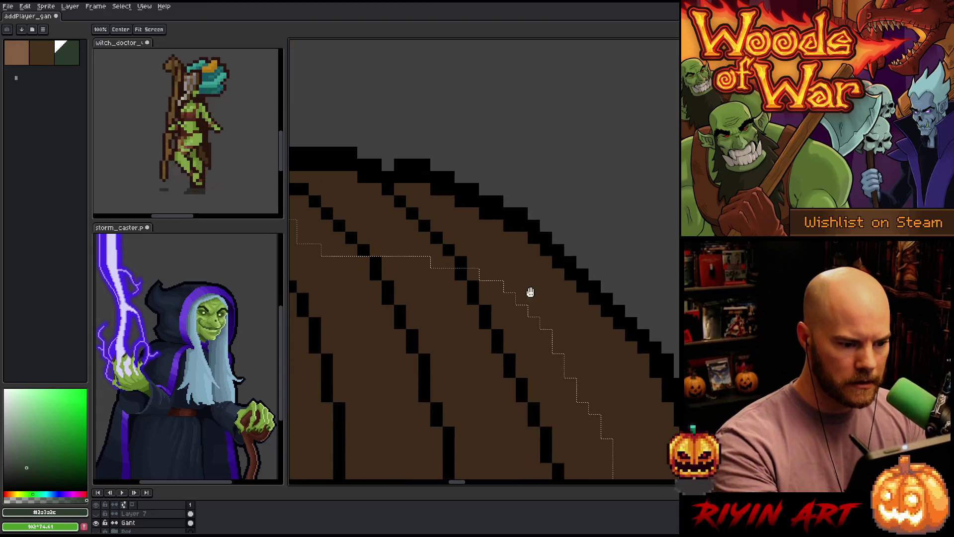
key(ctrl+z)
key(ctrl+z)
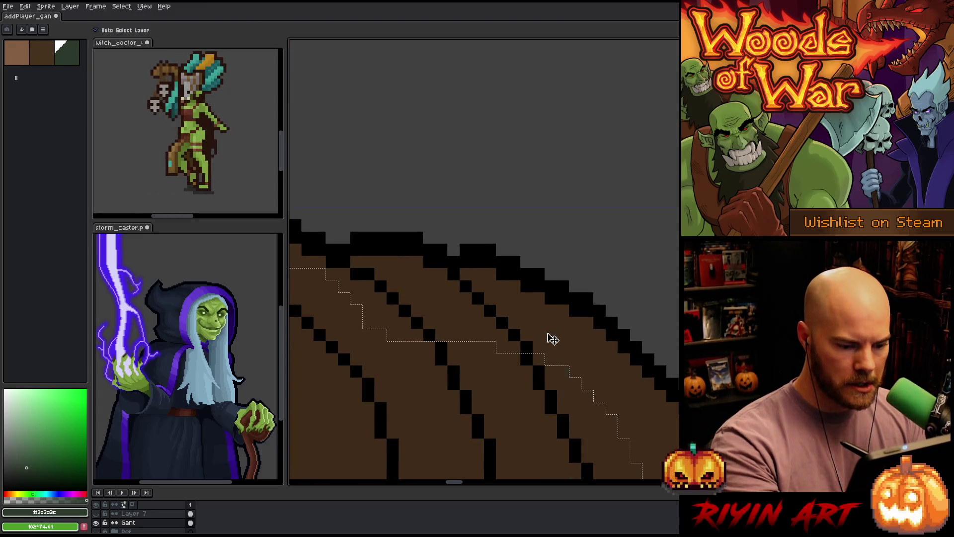
key(m)
- Redraw the lasso selection along the top hair strands from lower right to left
mouse_move(563, 383)
mouse_down()
mouse_move(486, 298)
mouse_move(438, 341)
mouse_up()
mouse_move(589, 355)
mouse_down()
mouse_move(525, 280)
mouse_move(447, 253)
mouse_up()
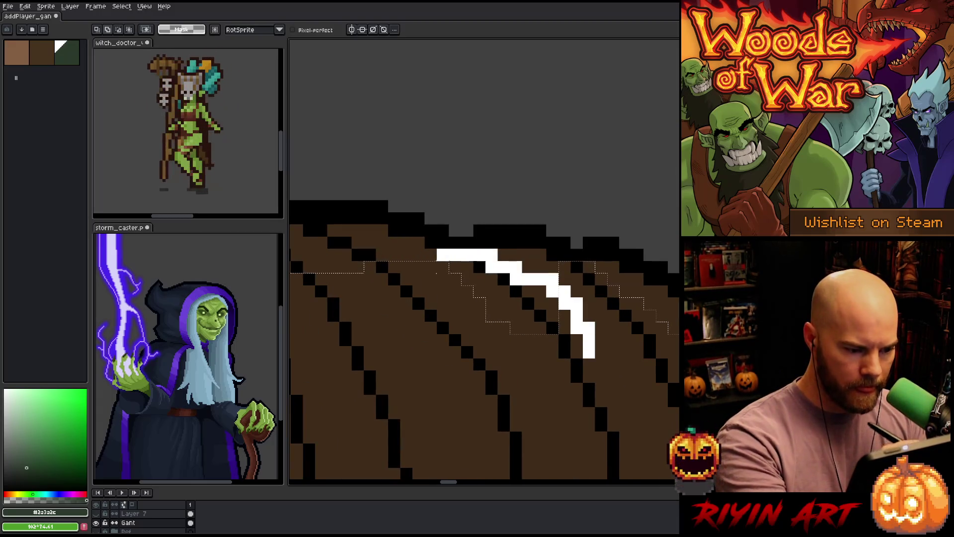
mouse_move(575, 320)
mouse_down()
mouse_move(522, 260)
mouse_move(423, 271)
mouse_up()
mouse_move(616, 374)
mouse_down()
mouse_move(572, 267)
mouse_move(398, 269)
mouse_up()
mouse_move(607, 342)
mouse_down()
mouse_move(575, 249)
mouse_move(416, 299)
mouse_up()
mouse_move(603, 341)
mouse_down()
mouse_move(575, 245)
mouse_move(496, 206)
mouse_move(452, 219)
mouse_move(400, 293)
mouse_up()
- Add more strand edges to the selection, working up toward the crown of the hair
mouse_move(543, 324)
mouse_down()
mouse_move(575, 351)
mouse_move(537, 193)
mouse_move(486, 334)
mouse_move(580, 276)
mouse_move(545, 201)
mouse_move(504, 293)
mouse_up()
drag(550, 247, 477, 282)
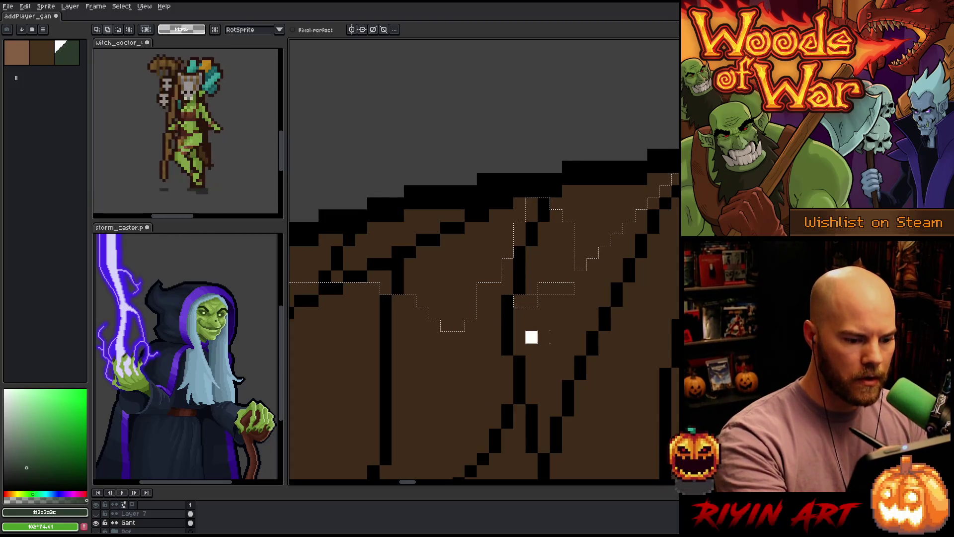
mouse_move(543, 342)
mouse_down()
mouse_move(580, 302)
mouse_move(543, 252)
mouse_up()
mouse_move(519, 215)
mouse_down()
mouse_move(492, 202)
mouse_move(347, 234)
mouse_move(369, 374)
mouse_up()
key(space)
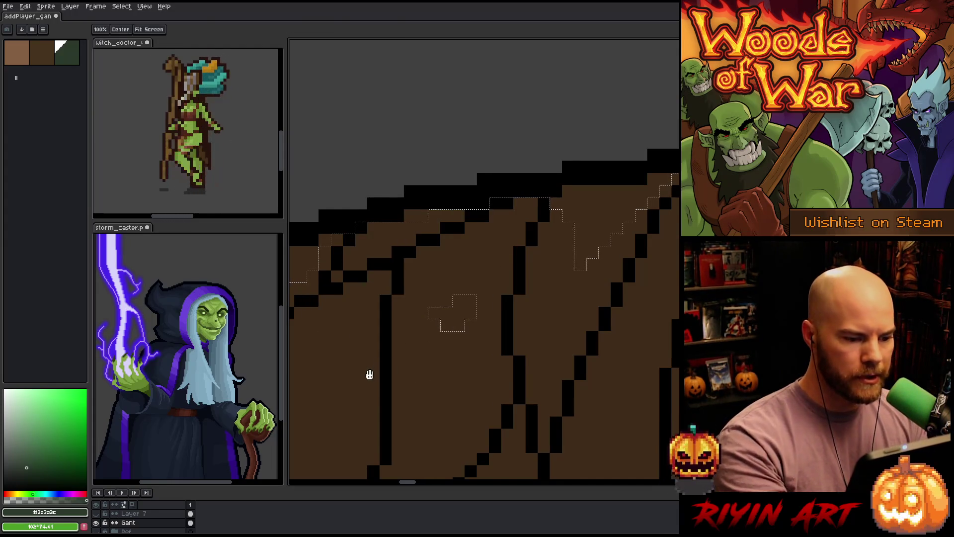
drag(466, 370, 607, 314)
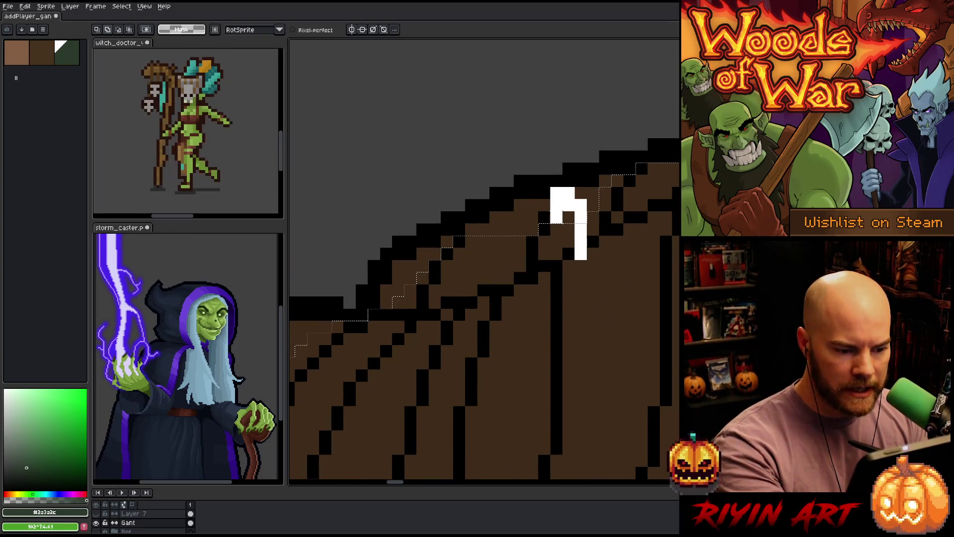
key(space)
drag(433, 386, 526, 323)
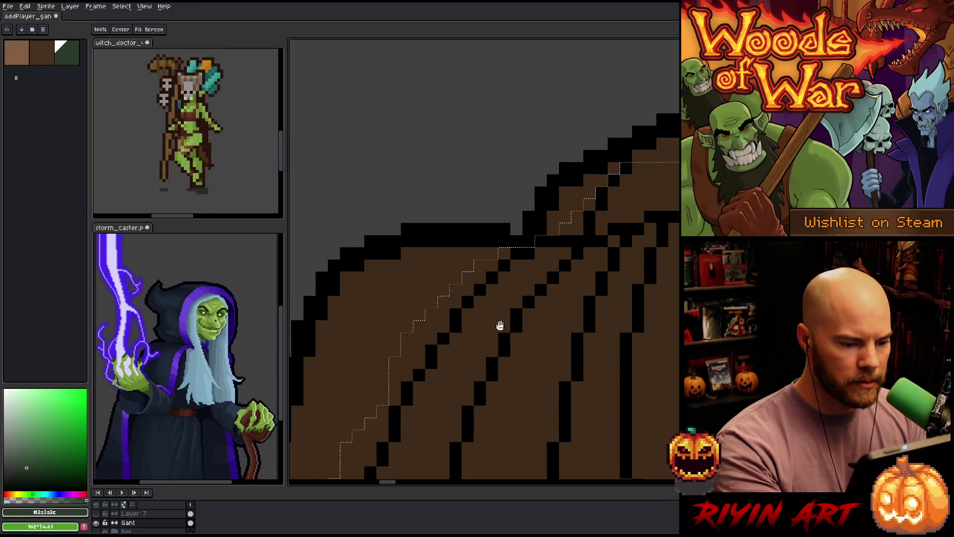